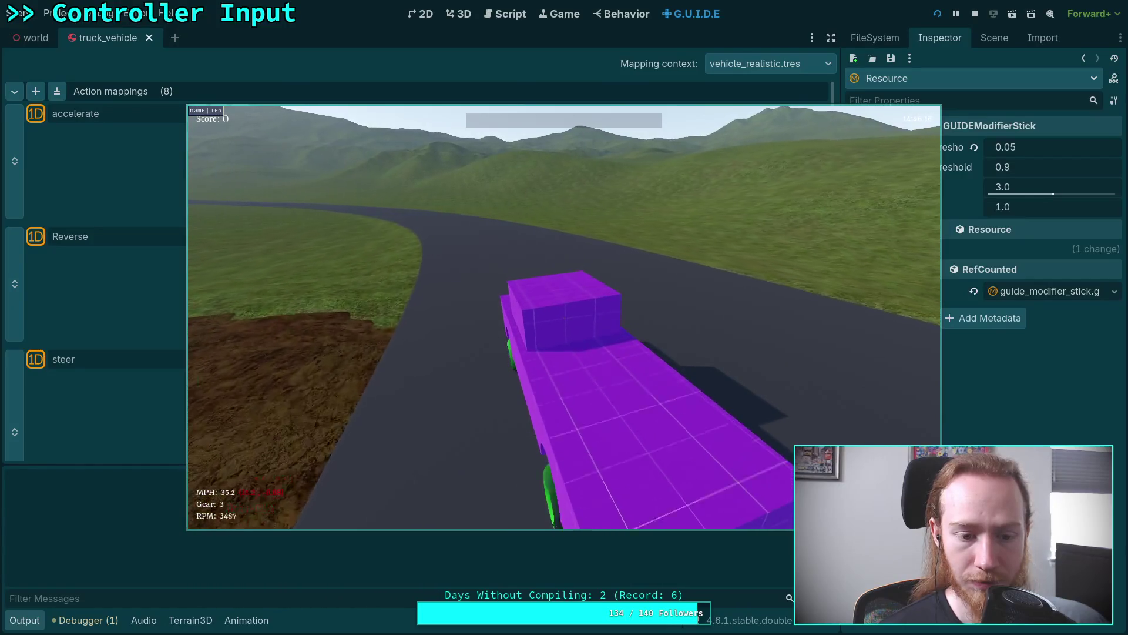
Step: Exit the test game to the editor and change the stick modifier's Curve to 4.0
key("Escape")
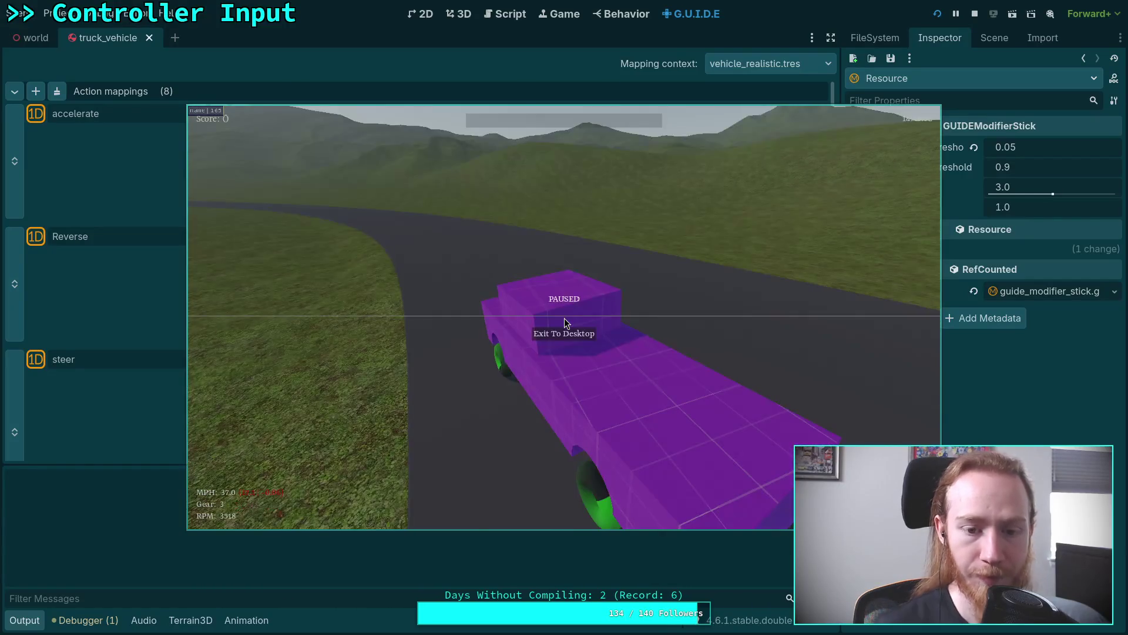
left_click(584, 339)
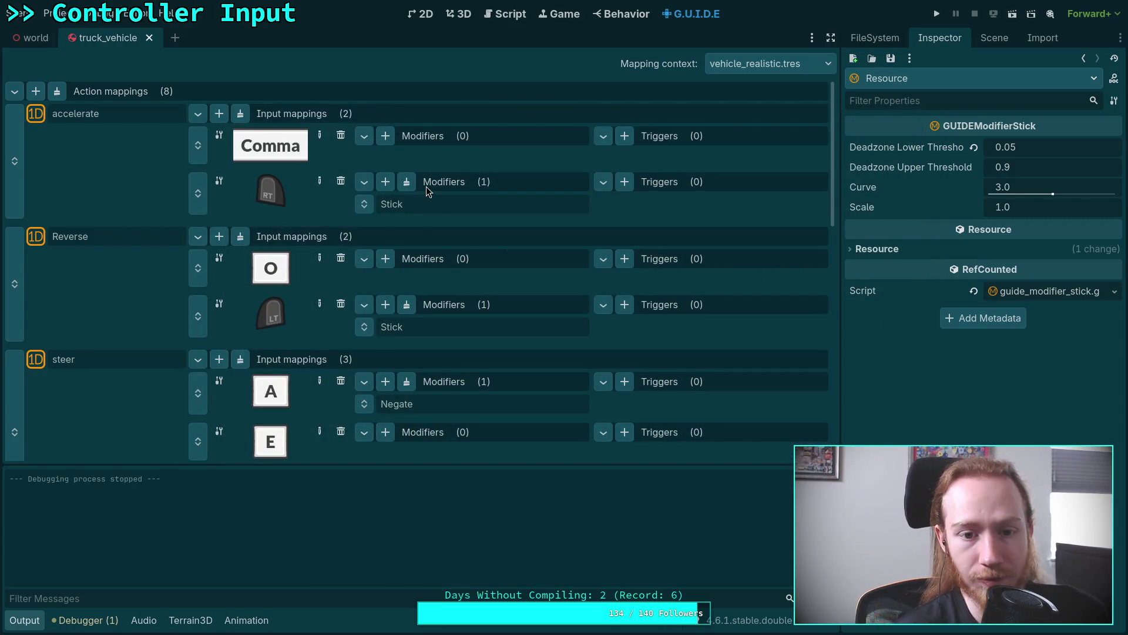
left_click(1042, 192)
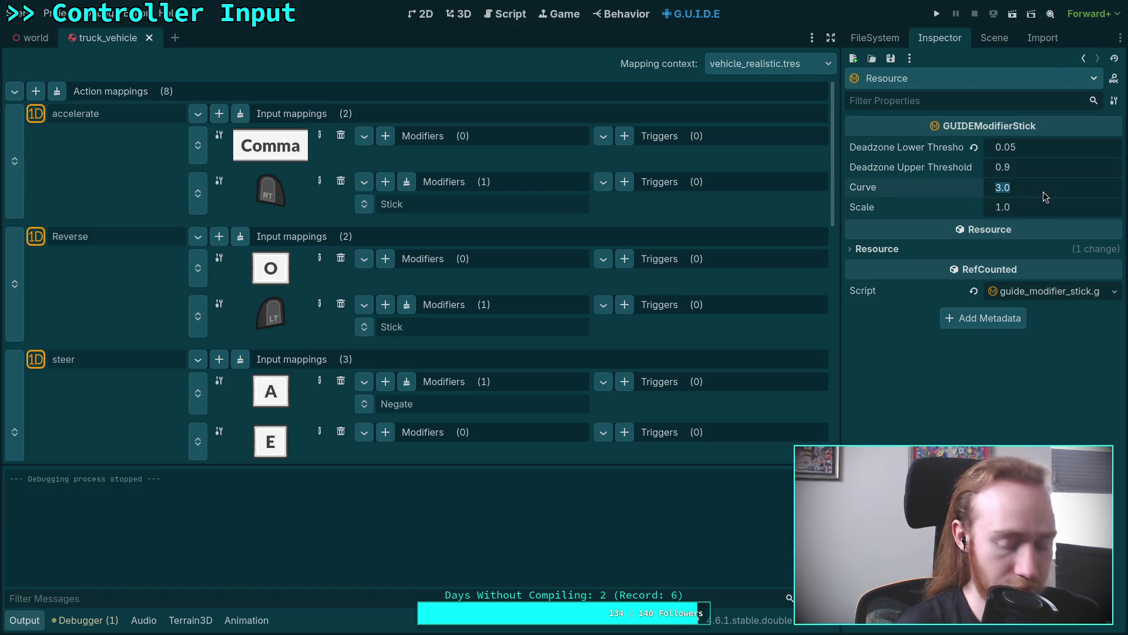
type("4")
key("Return")
key("ctrl+z")
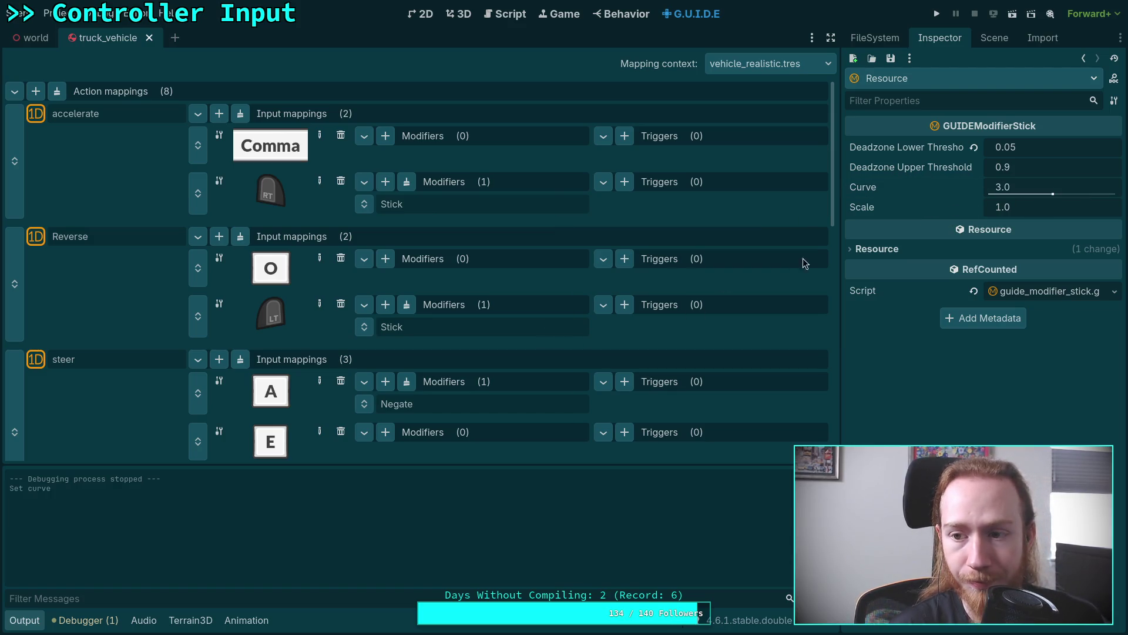
left_click(1023, 197)
type("4")
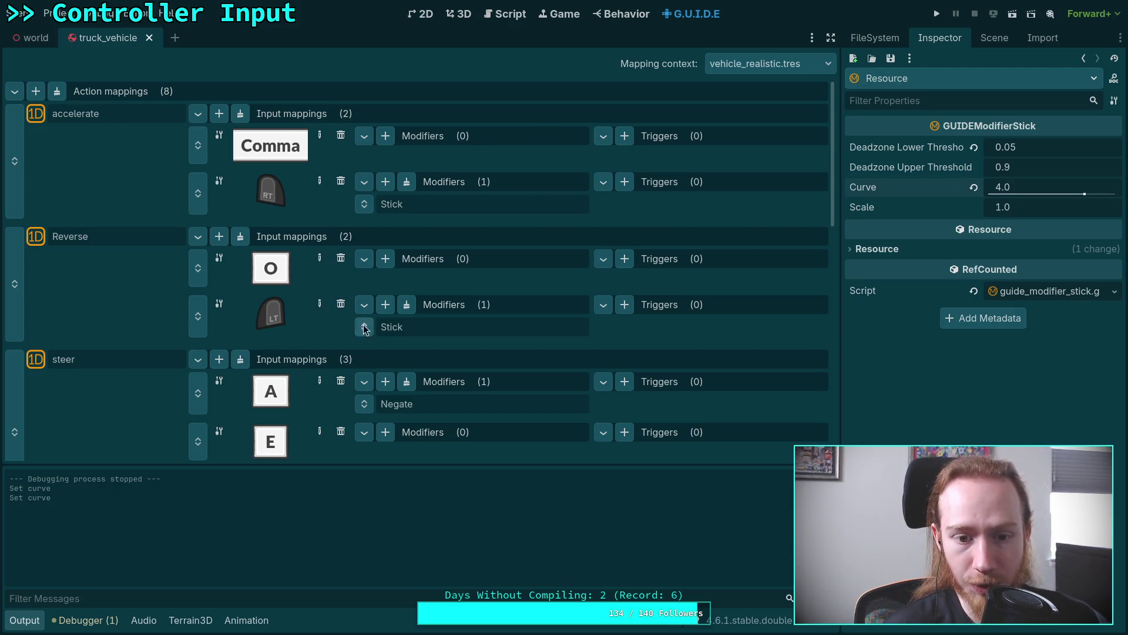
Step: Save the edited stick modifier resource and the scene changes
left_click(891, 58)
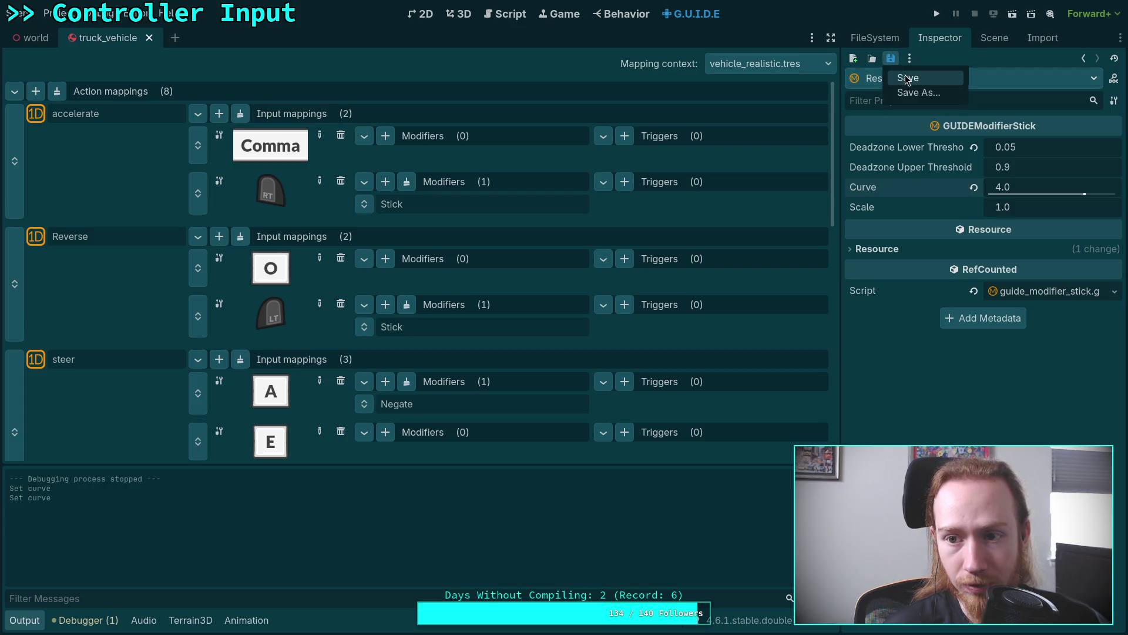
left_click(908, 78)
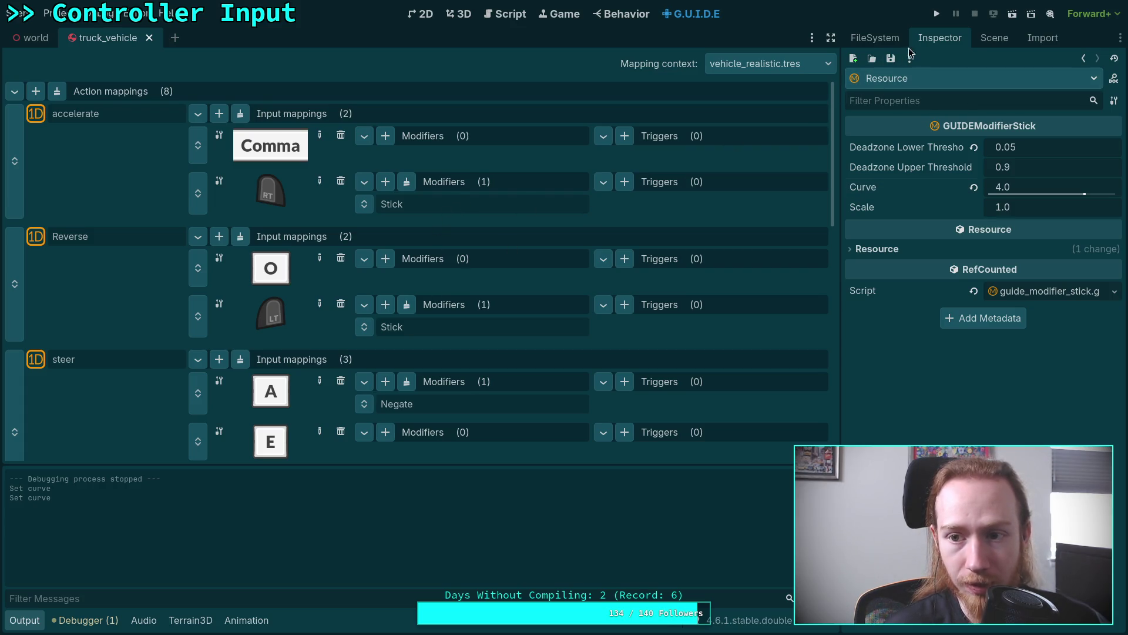
left_click(891, 58)
left_click(908, 75)
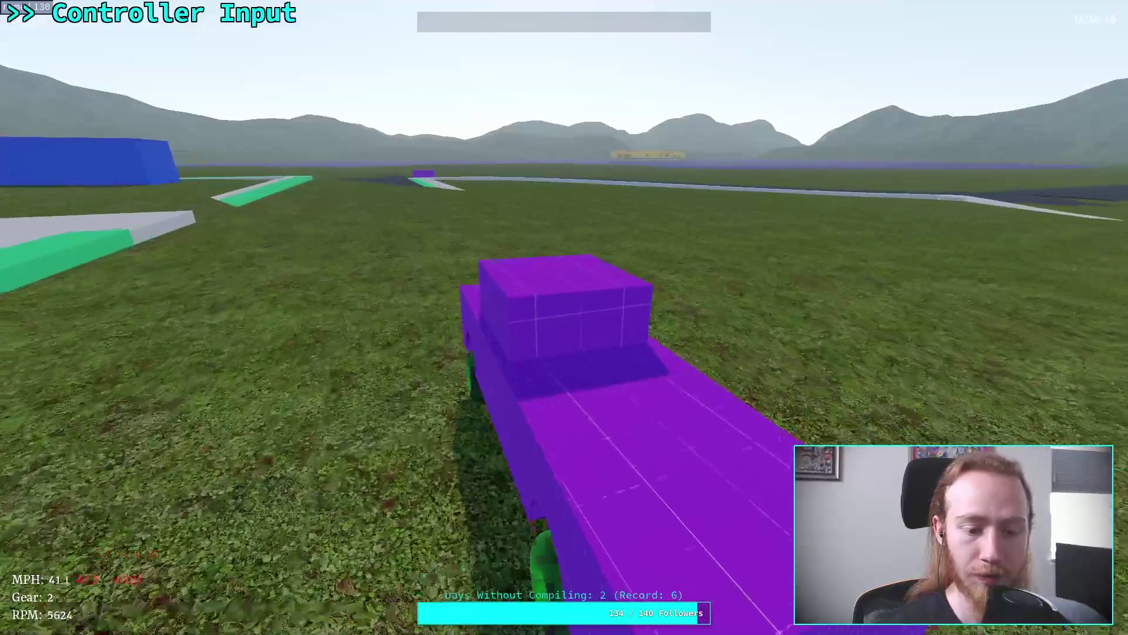
Step: Pause the game after driving the truck in gear 2 across the grass
key("Escape")
Step: Exit the game and set the stick modifier's Curve to 5.0
left_click(608, 349)
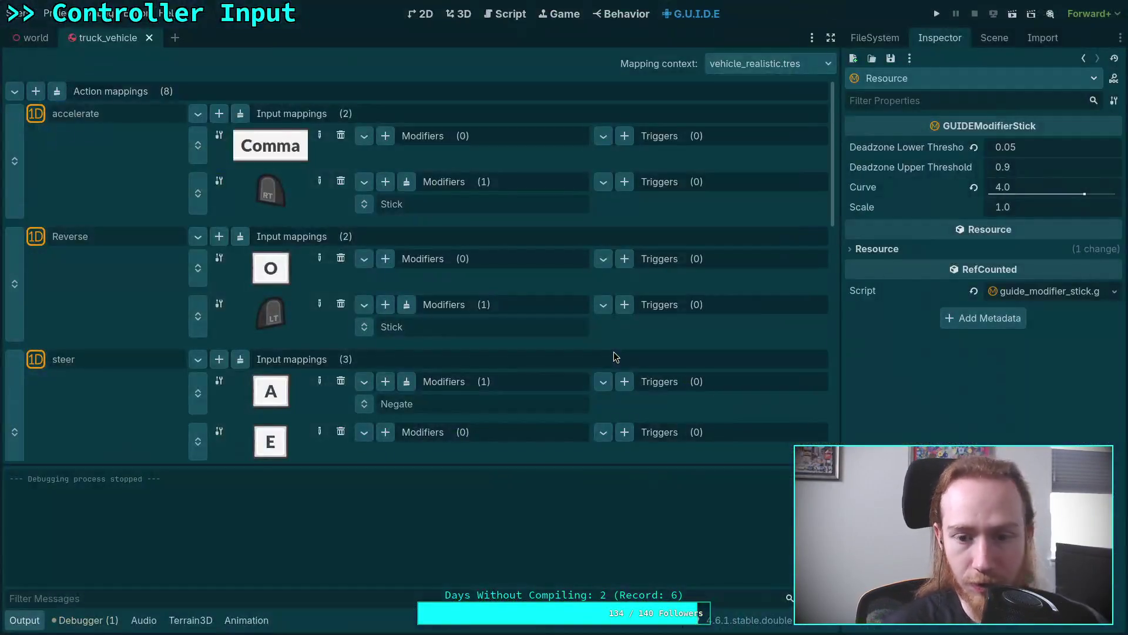
left_click(1020, 187)
type("5")
key("Return")
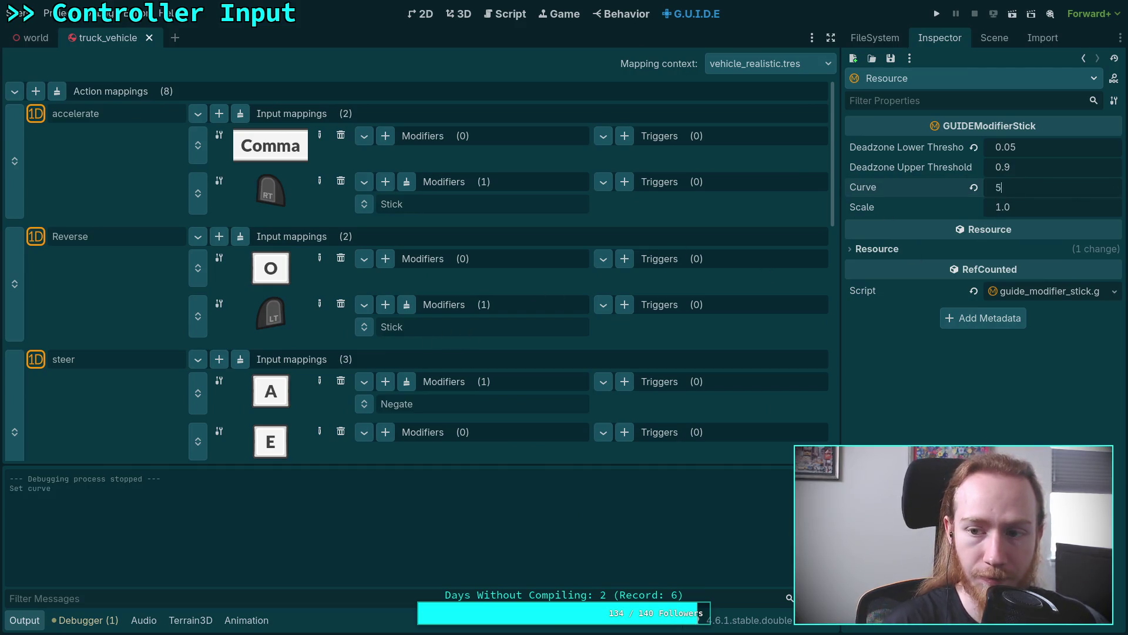
Step: Save the stick modifier resource and start a new test run of the game
left_click(891, 58)
left_click(893, 78)
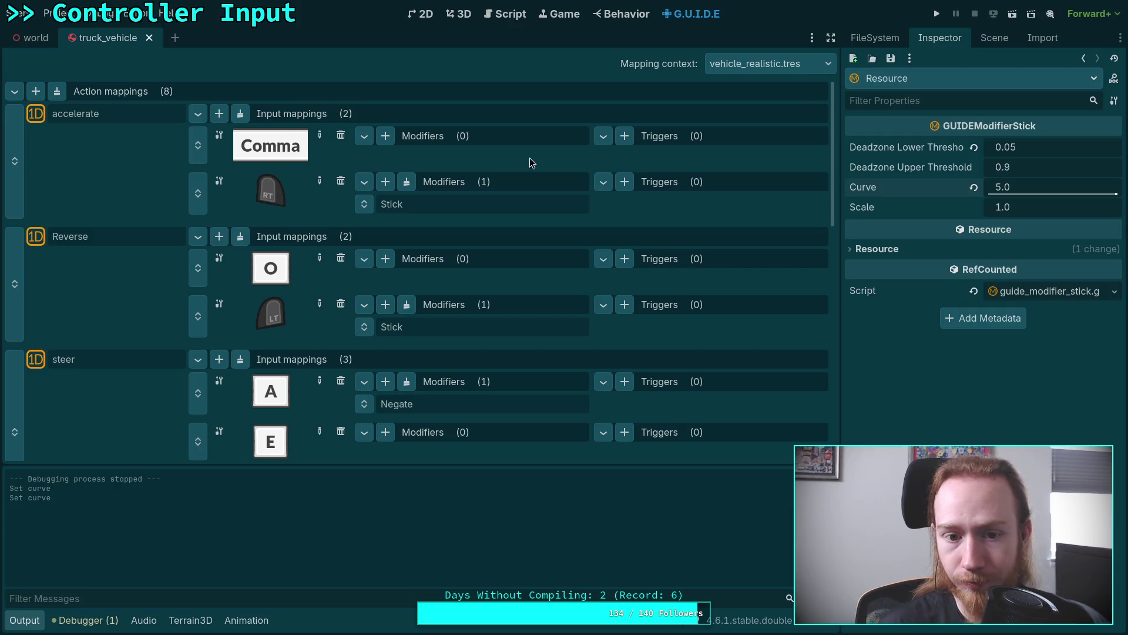
left_click(891, 58)
left_click(899, 79)
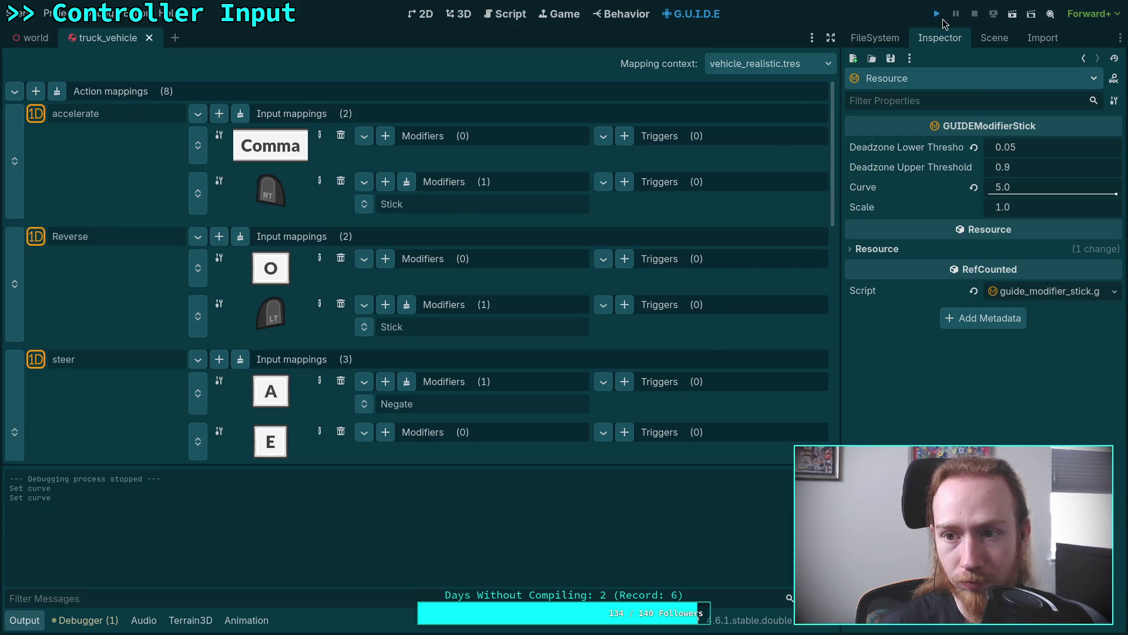
left_click(939, 15)
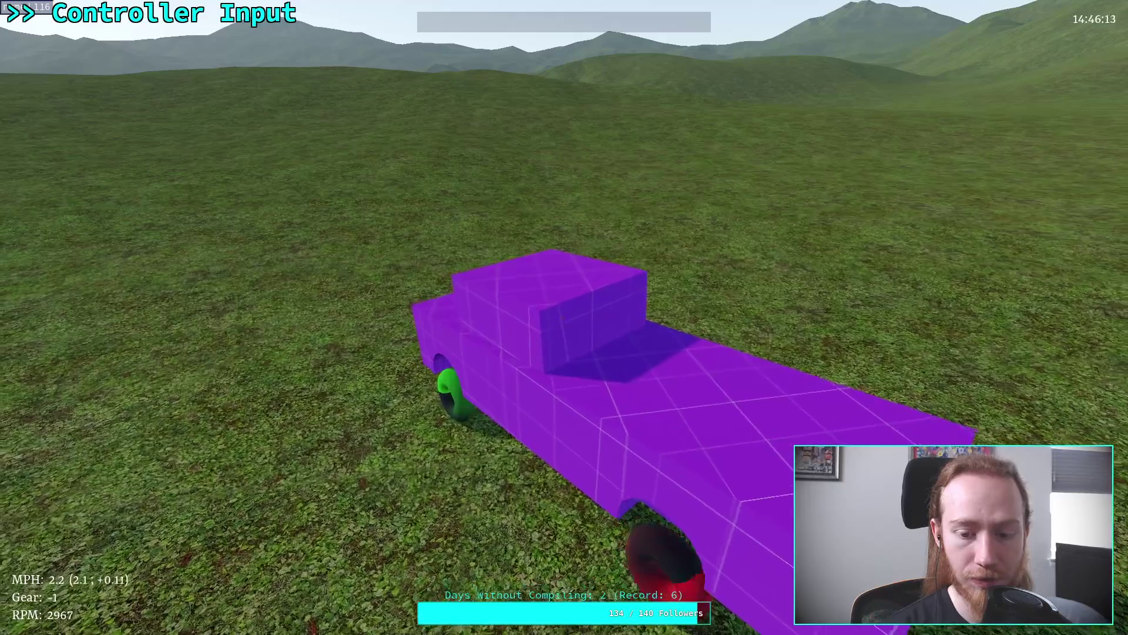
Step: Pause the reverse-gear test drive and exit the game back to the editor
key("Escape")
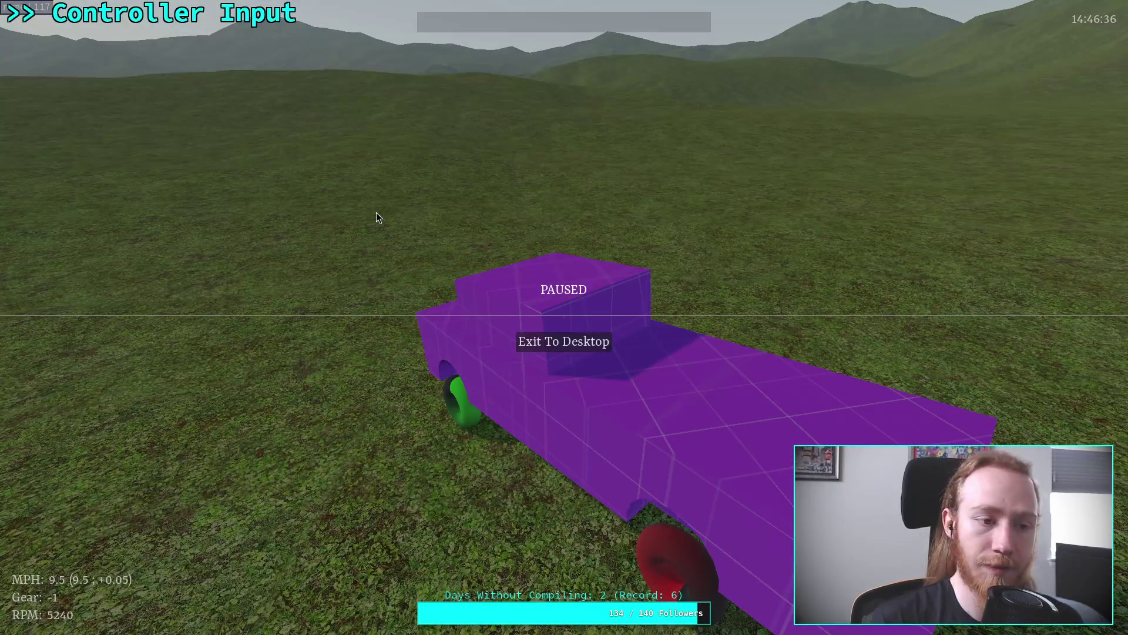
left_click(573, 345)
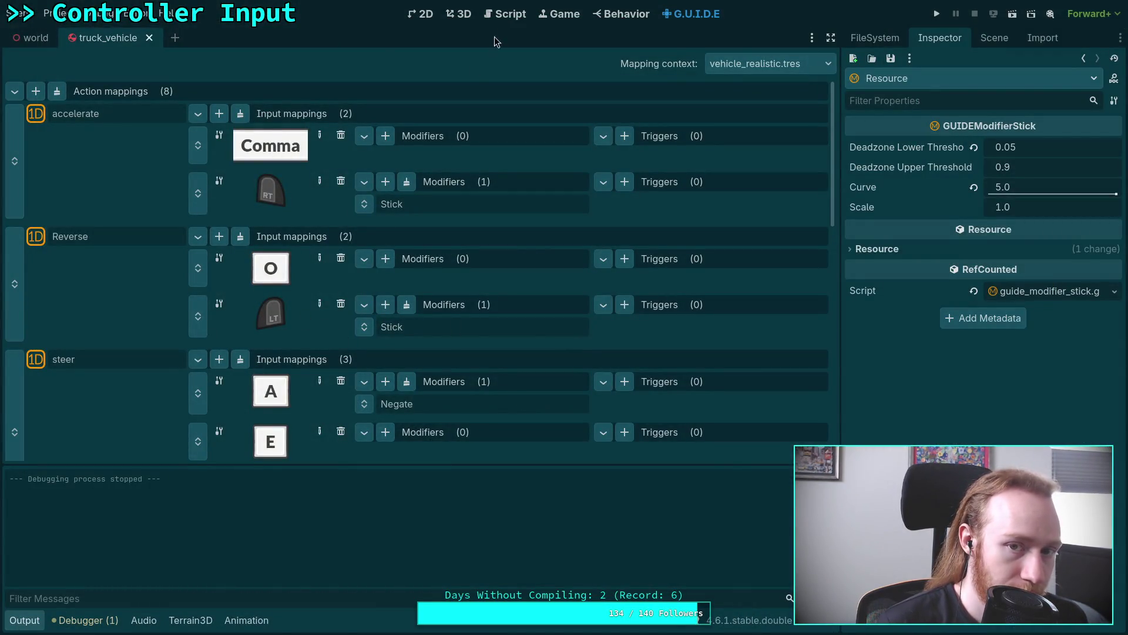
Step: Inspect the brake check on line 638 of player.gd, then return to the G.U.I.D.E mappings
left_click(505, 14)
left_click(26, 622)
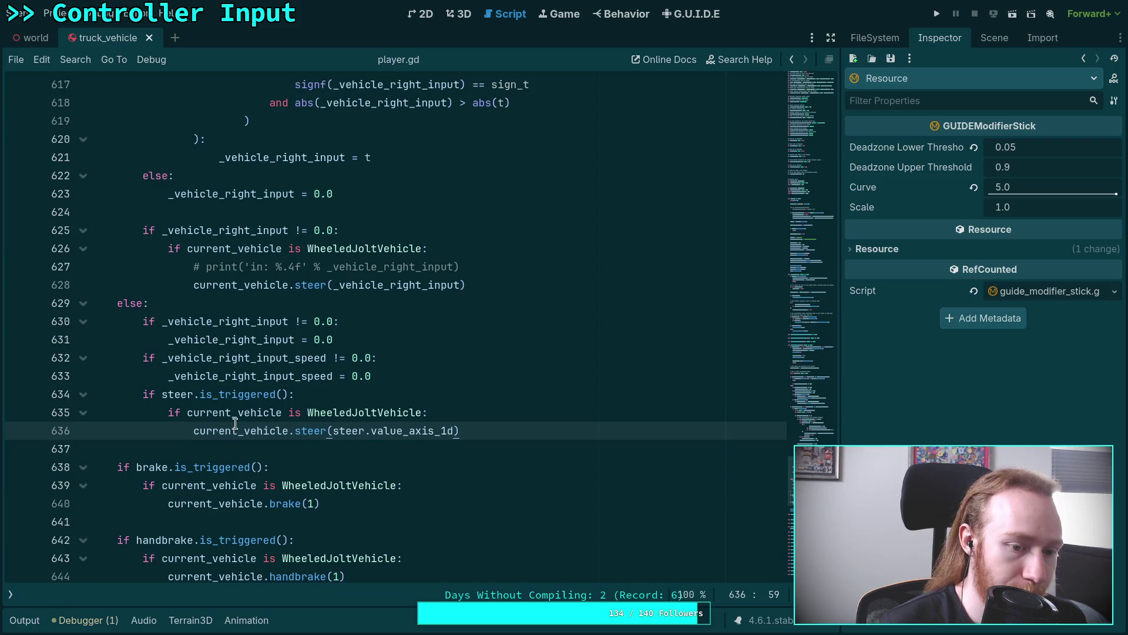
scroll(225, 411, "down", 3)
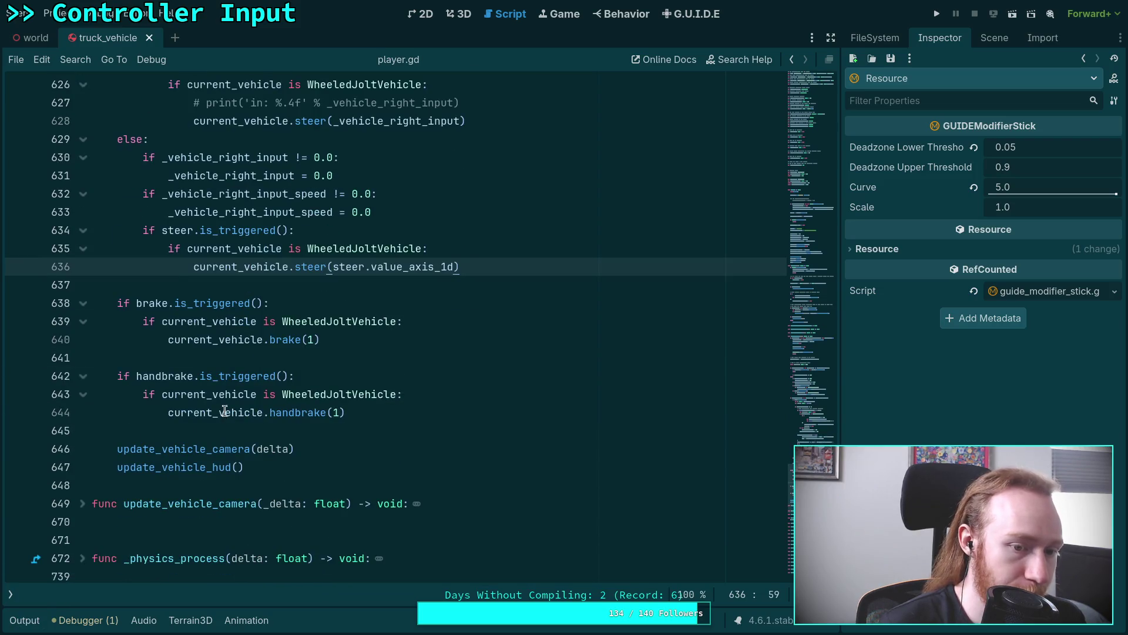
left_click(347, 306)
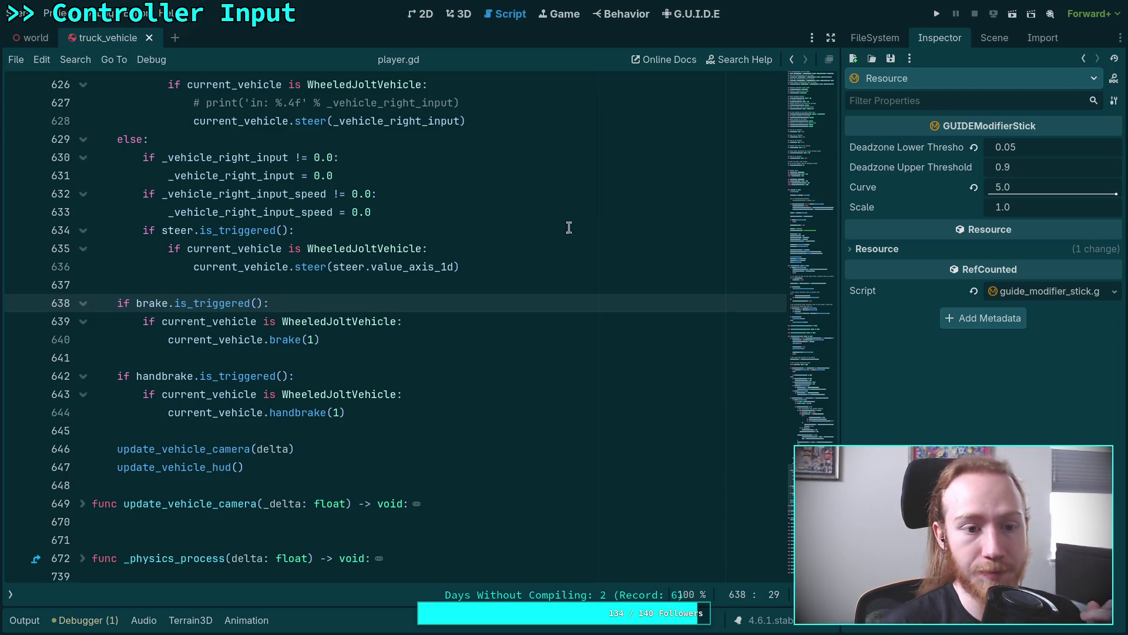
left_click(693, 14)
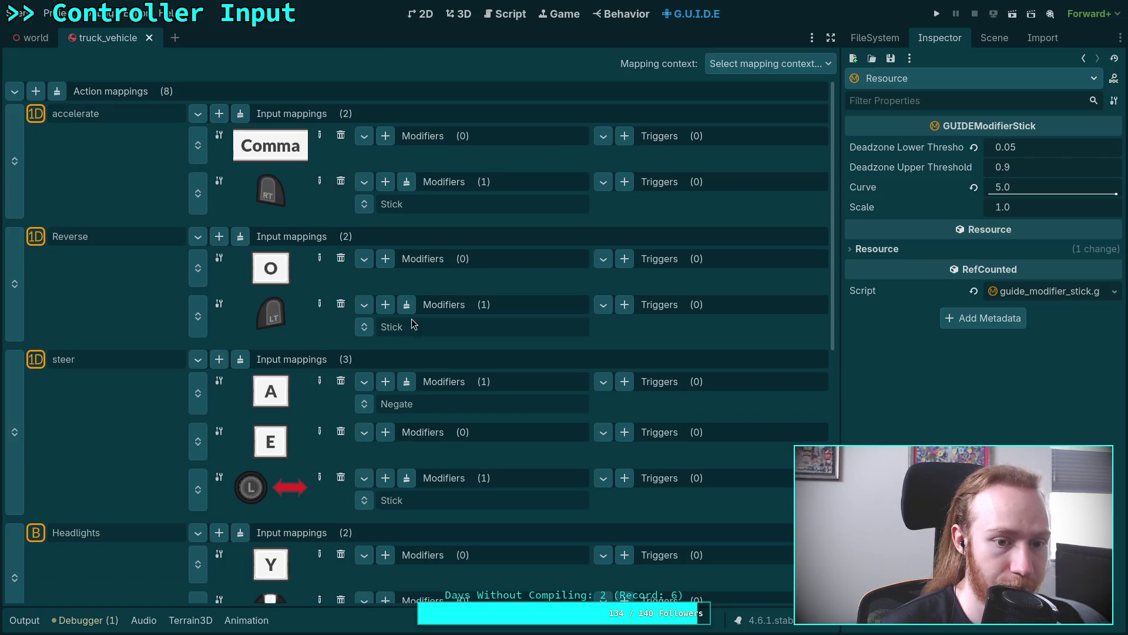
Step: Make the Brake action a 1D axis and give it a new LT trigger mapping
scroll(312, 341, "down", 10)
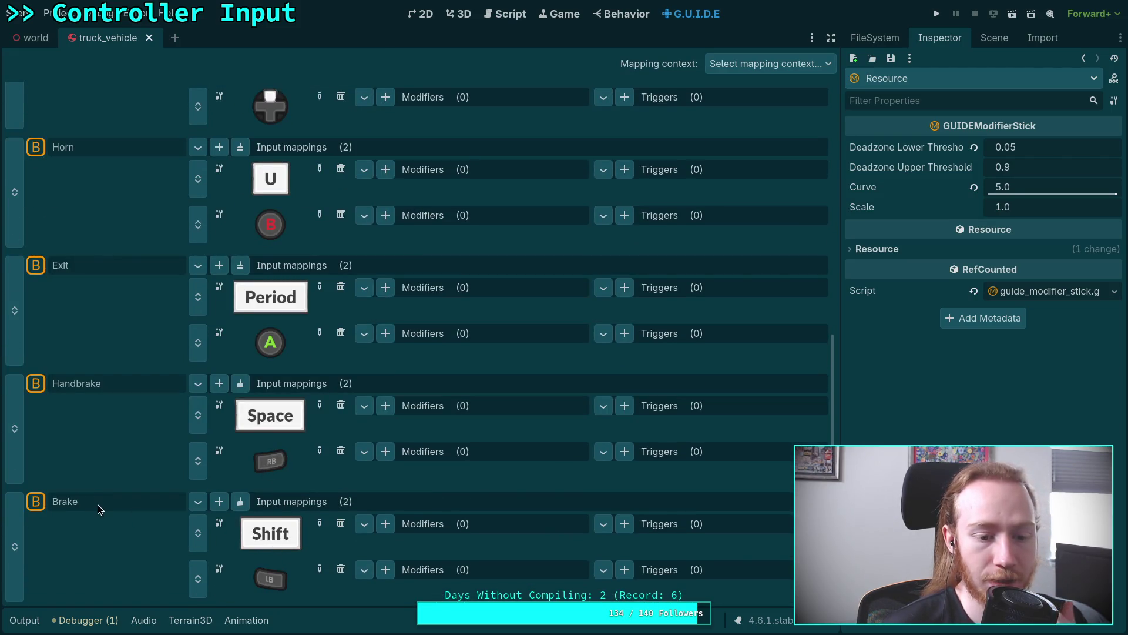
left_click(100, 504)
left_click(1085, 168)
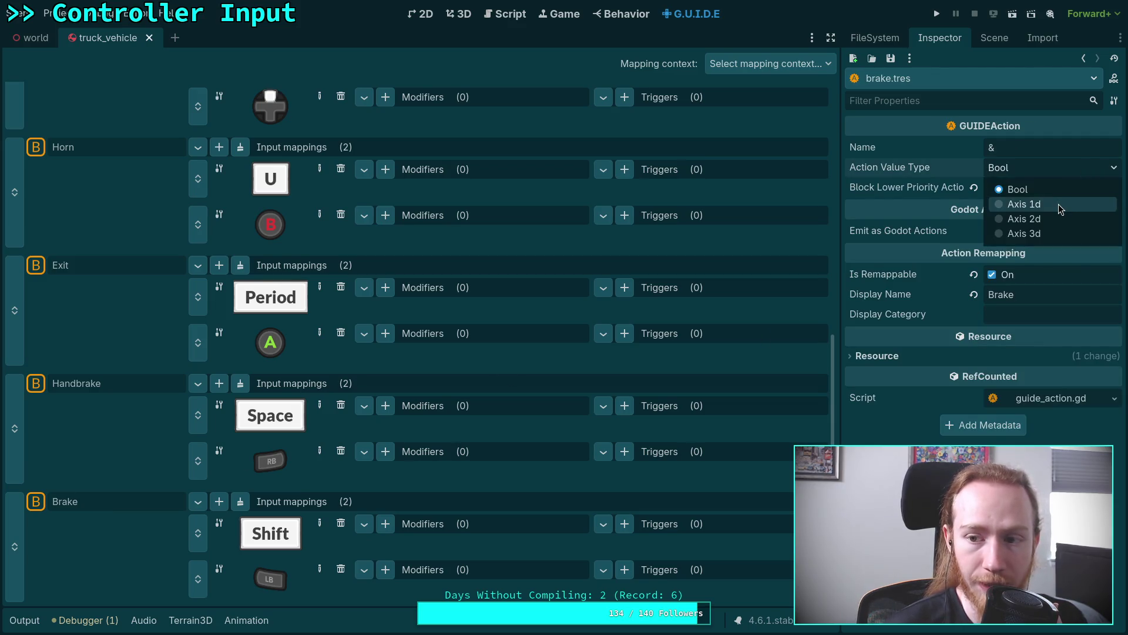
left_click(1059, 203)
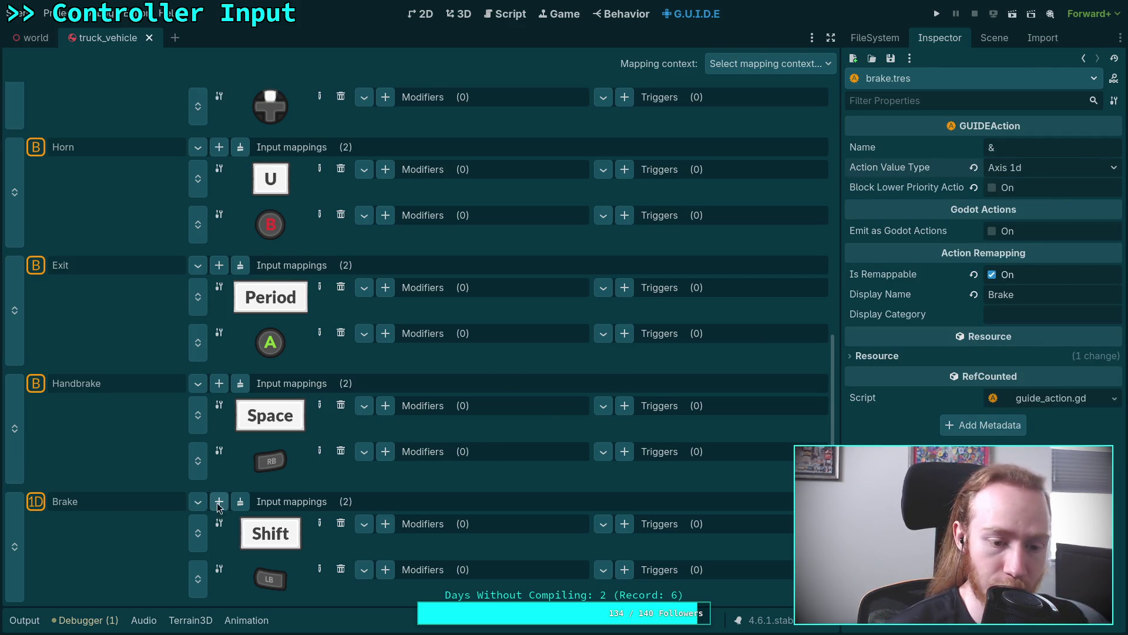
left_click(219, 501)
scroll(286, 527, "down", 1)
left_click(320, 586)
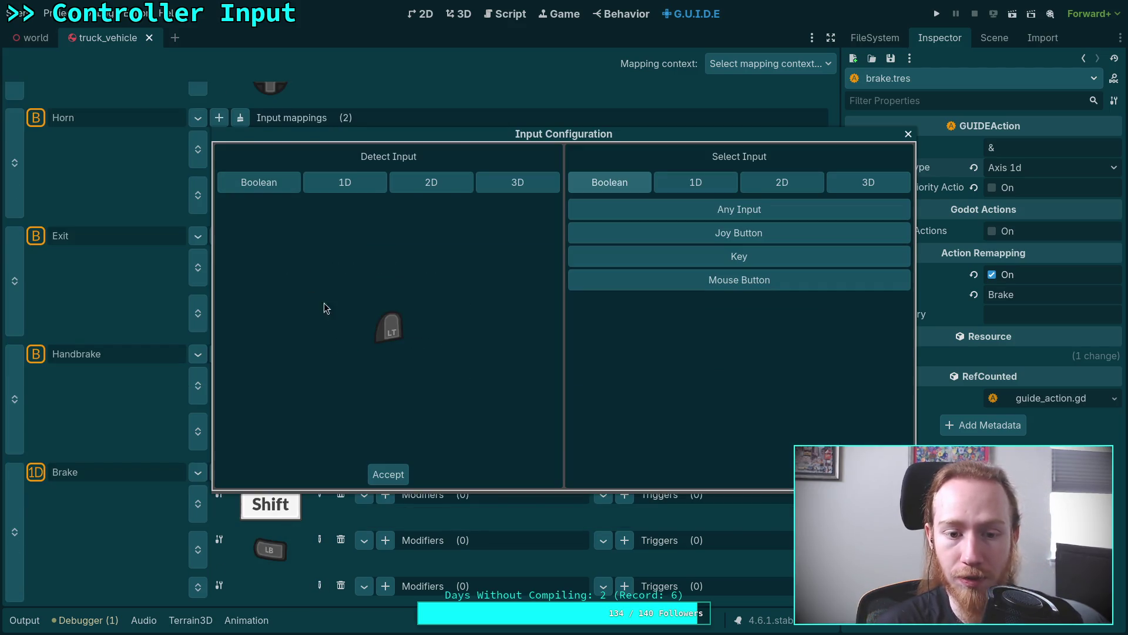
scroll(295, 510, "down", 1)
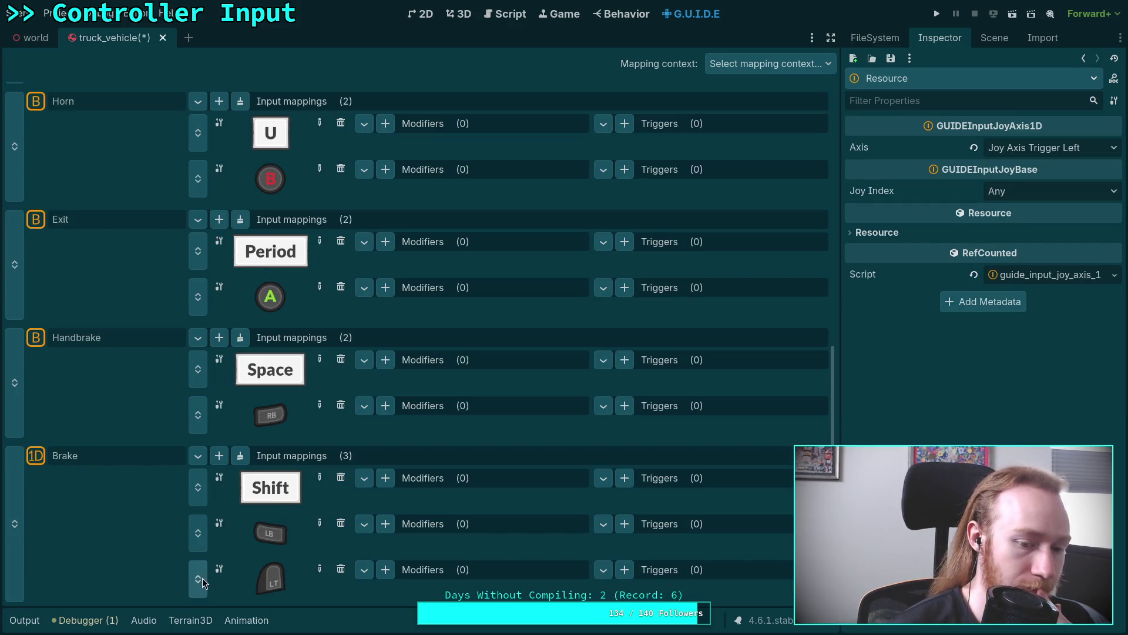
left_click_drag(198, 579, 199, 535)
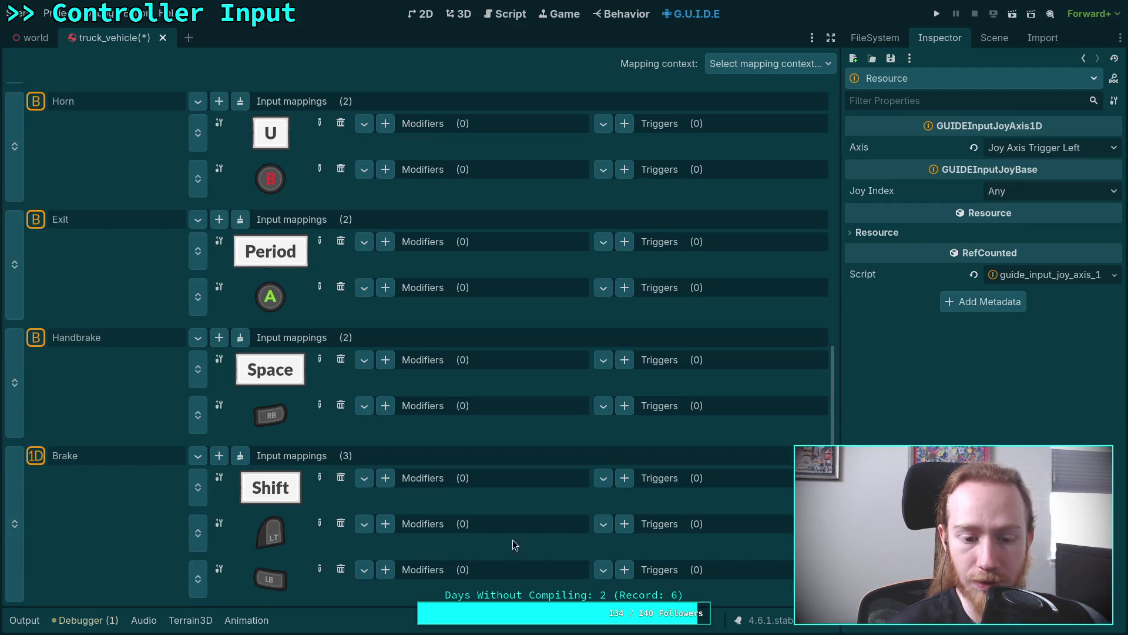
Step: Add a Stick modifier to the LT mapping with lower deadzone 0.05 and Curve 5.0, then save
left_click(385, 524)
left_click(411, 592)
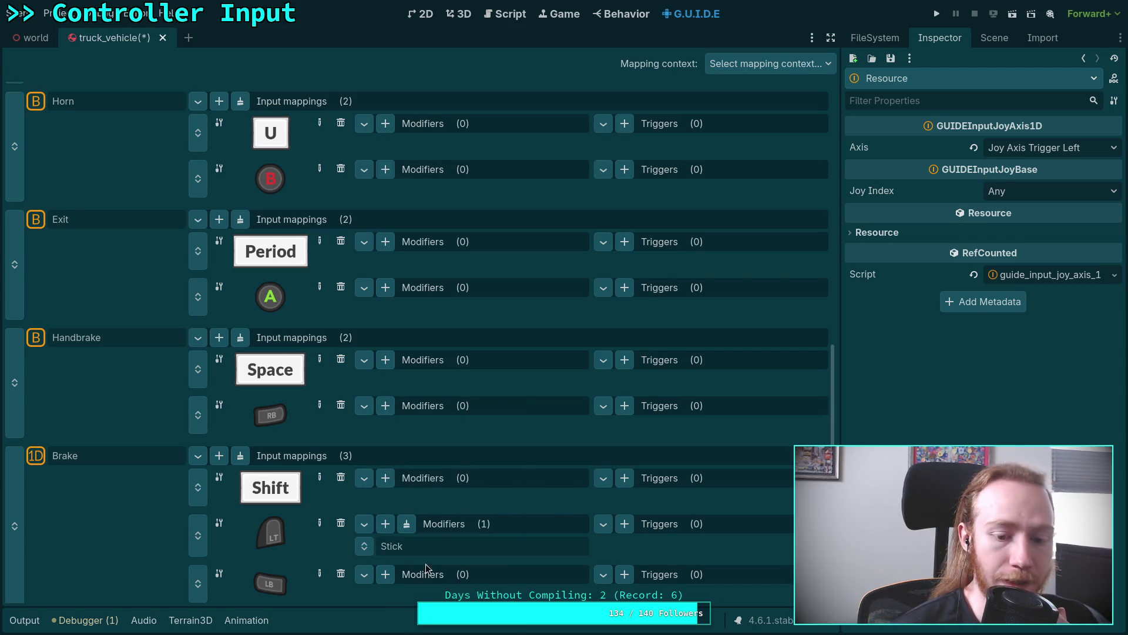
left_click(446, 546)
left_click(1042, 149)
type("0.05")
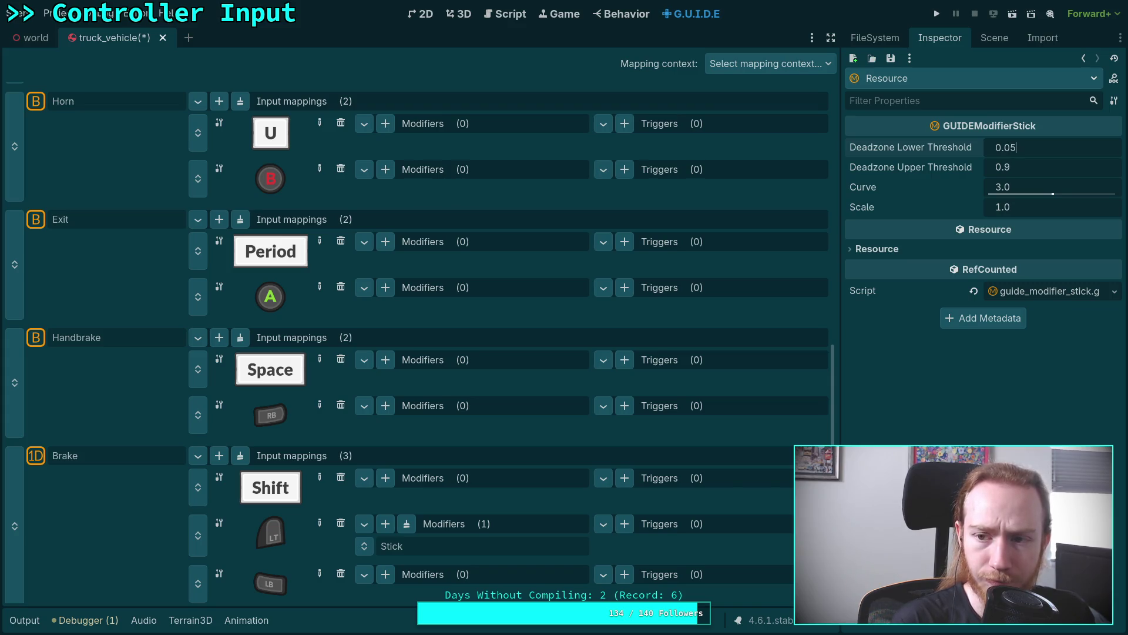
key("Return")
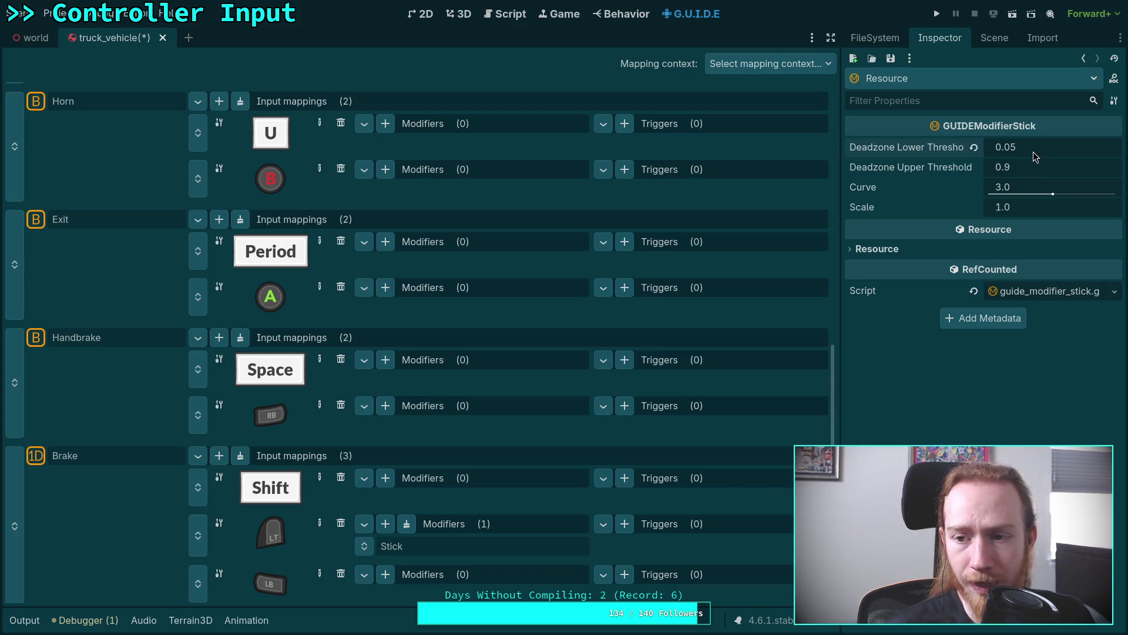
left_click(1038, 194)
type("5")
key("Return")
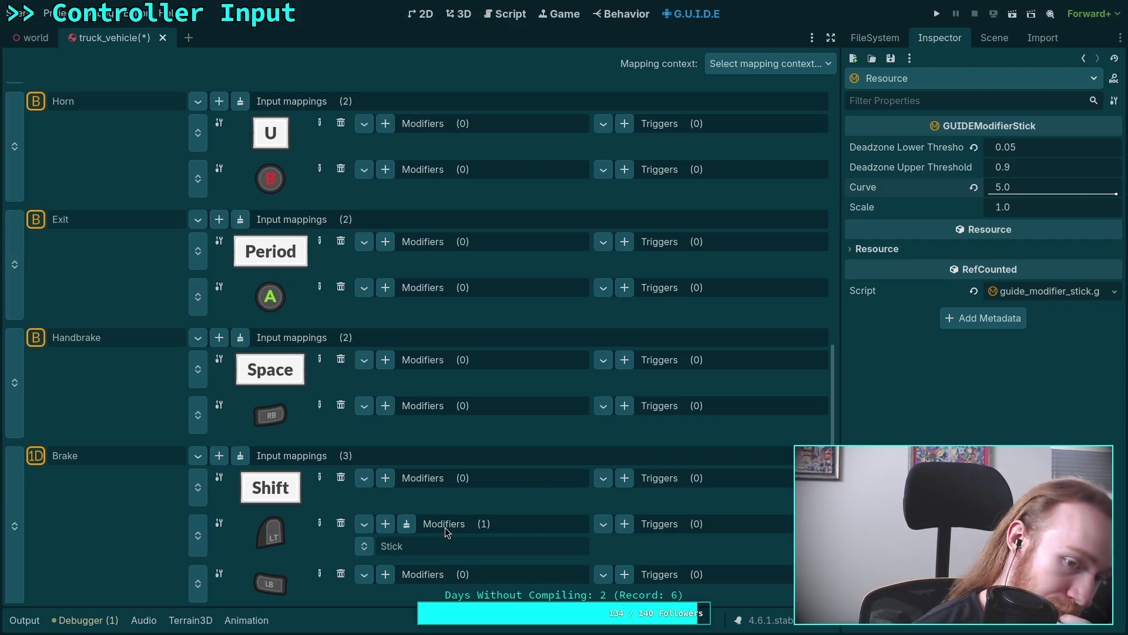
scroll(445, 527, "up", 10)
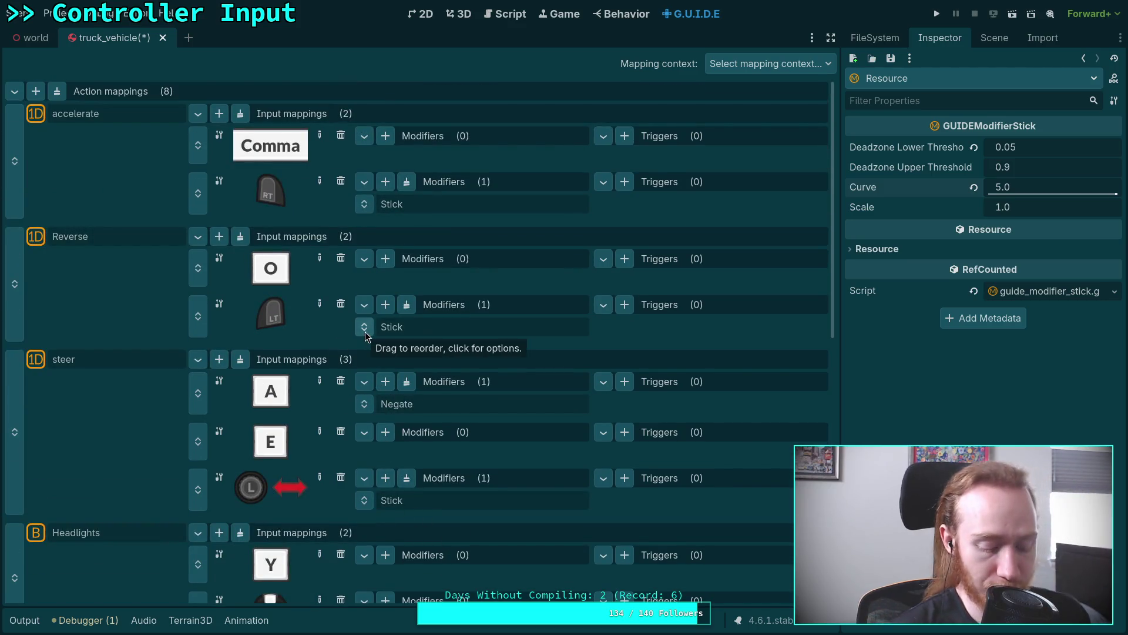
key("ctrl+s")
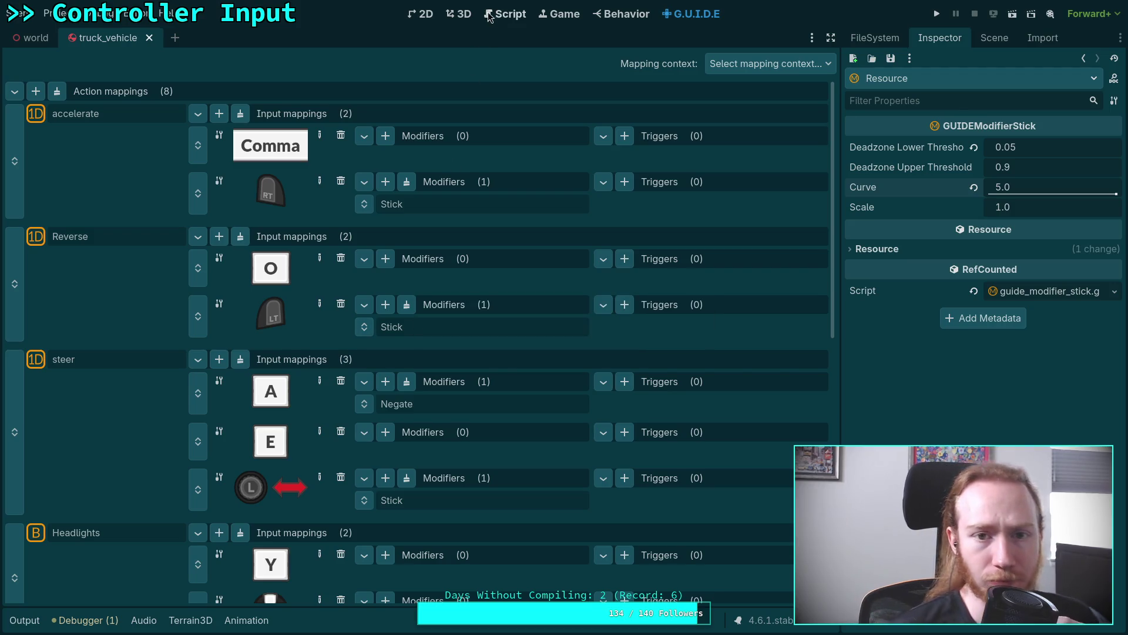
Step: Change the reverse check on line 584 of player.gd from if to elif
key("ctrl+F3")
scroll(326, 339, "up", 3)
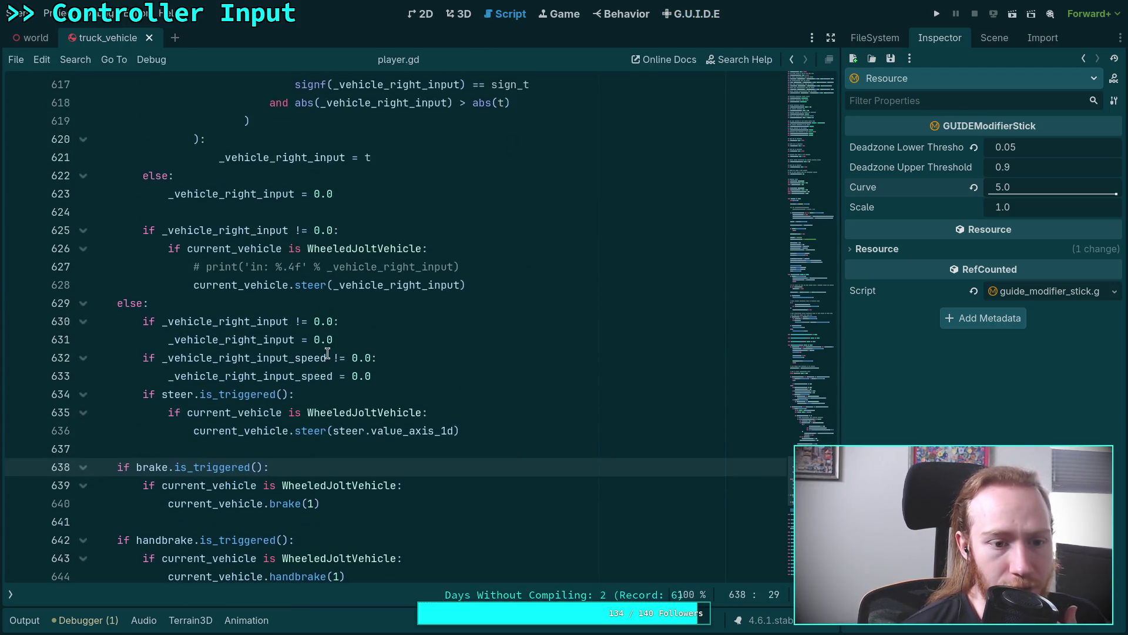
scroll(434, 394, "up", 14)
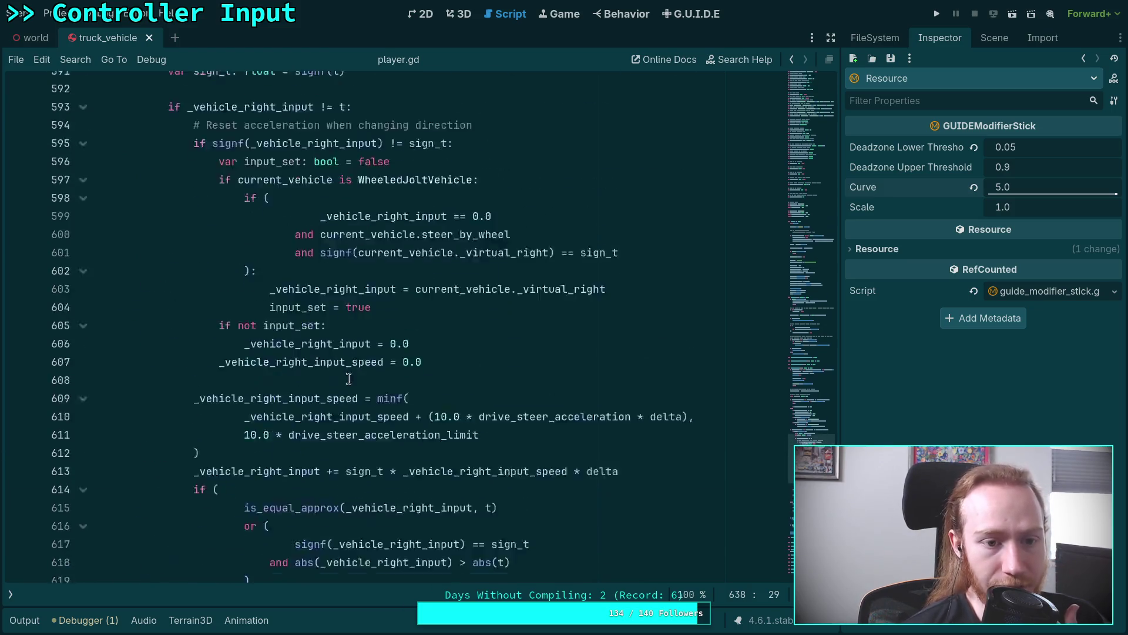
left_click(82, 324)
scroll(177, 352, "up", 3)
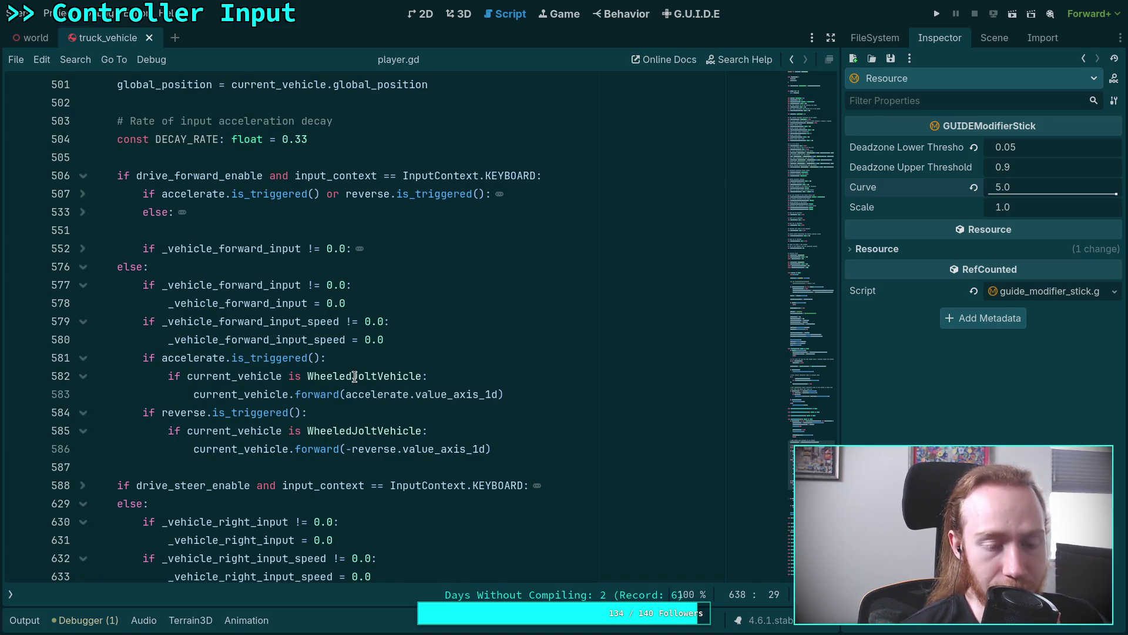
left_click(406, 345)
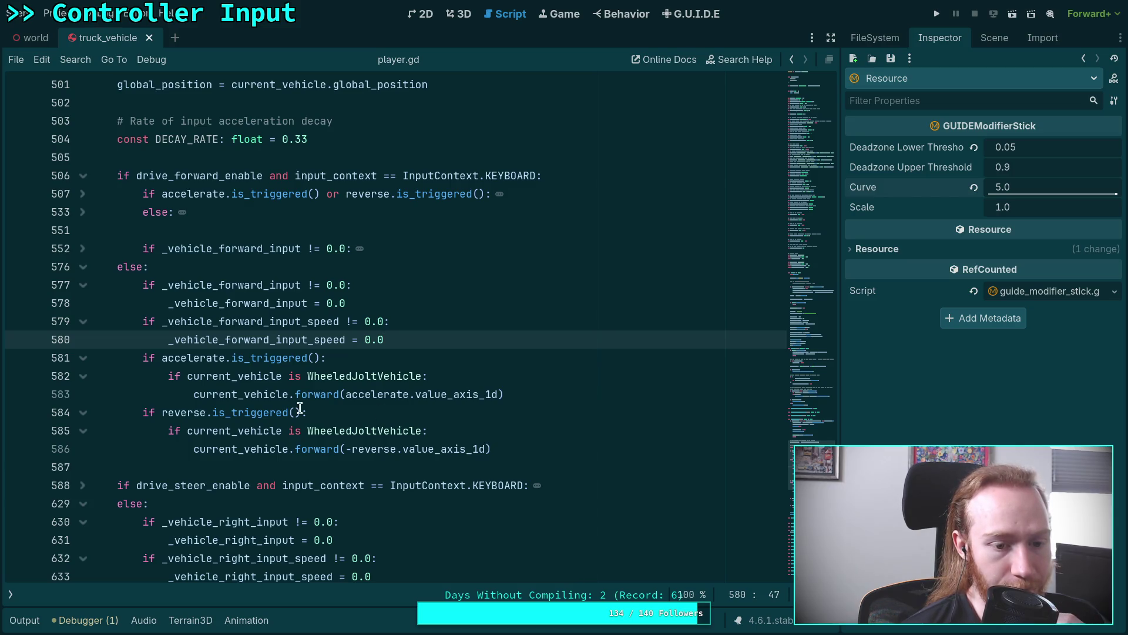
left_click(142, 414)
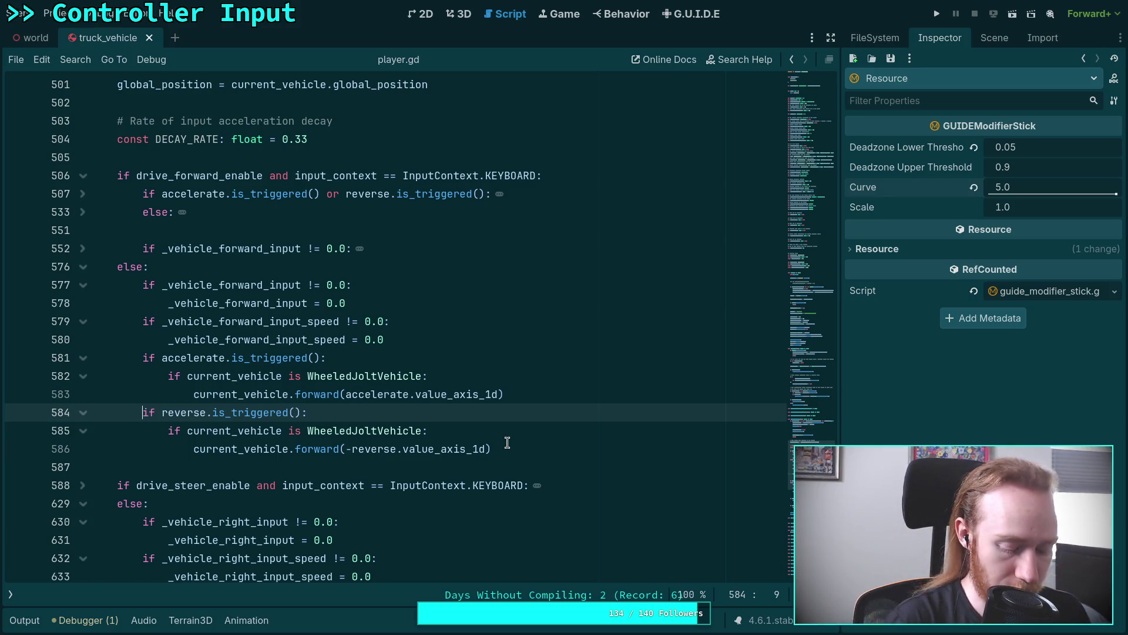
type("el")
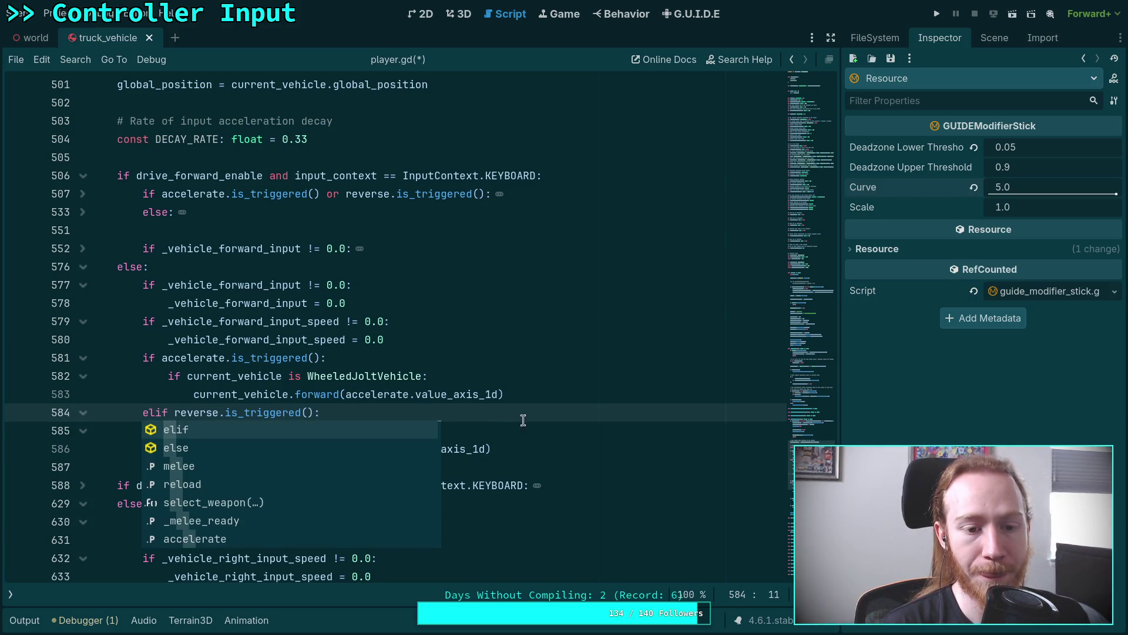
left_click(560, 397)
scroll(561, 382, "down", 2)
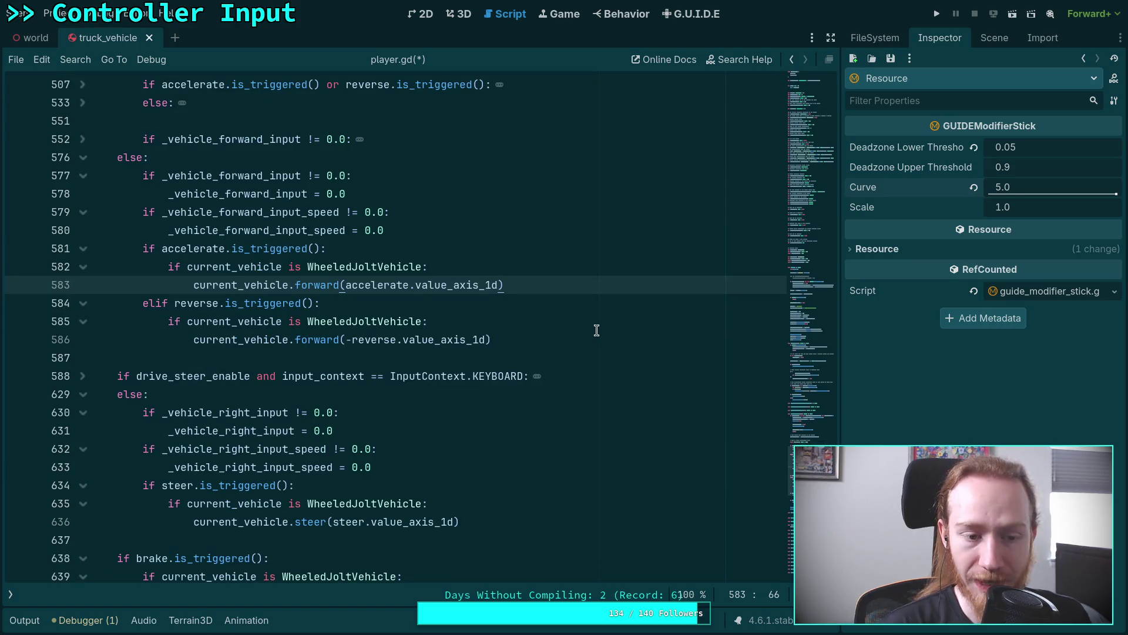
left_click(610, 332)
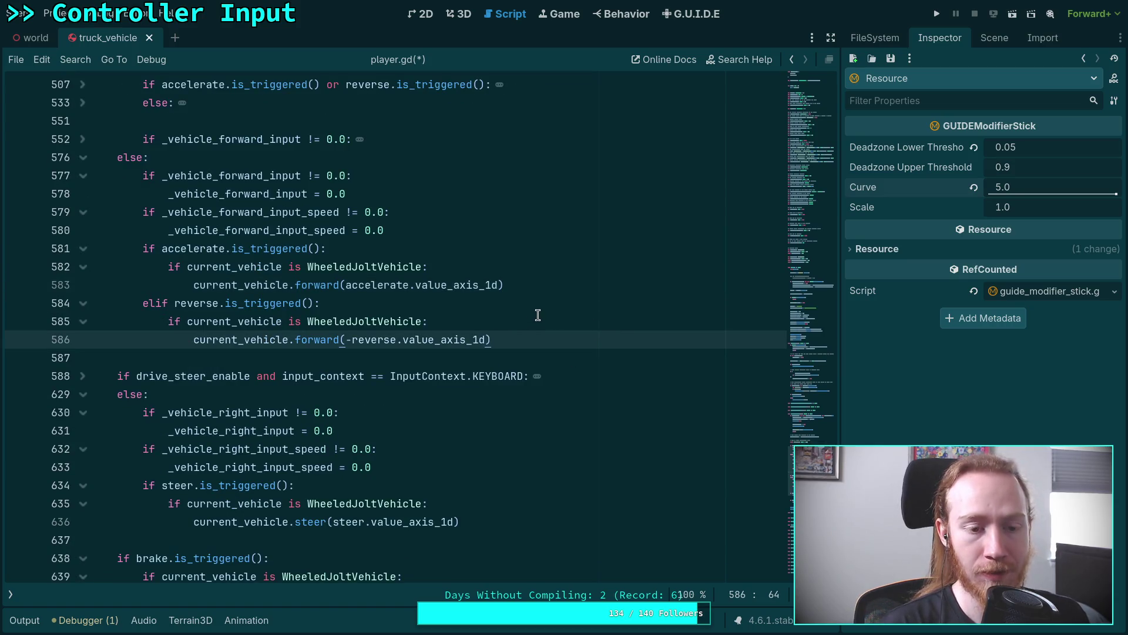
Step: Insert a new indented line after the elif reverse line, discarding a drafted 'if input_context' condition
left_click(436, 308)
key("Return")
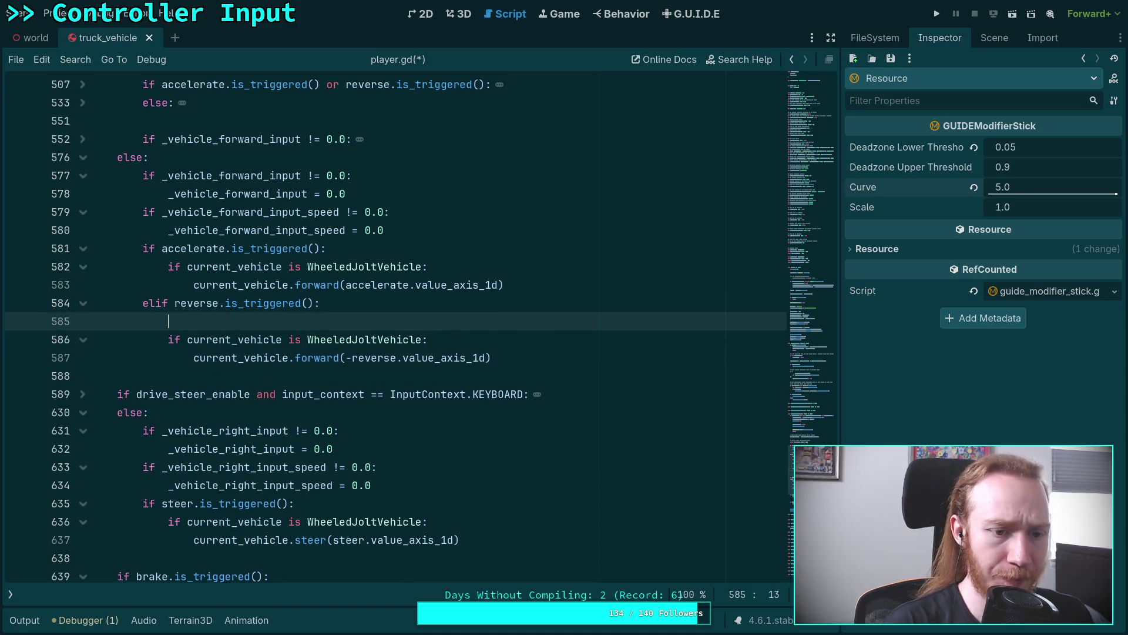
type("if ")
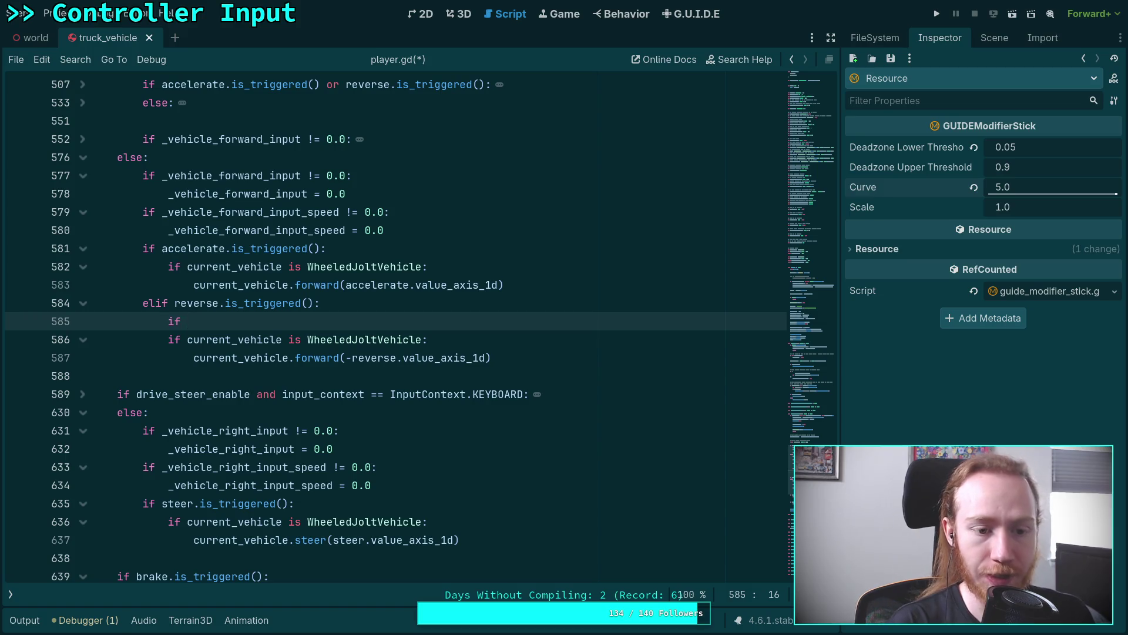
type("input_context")
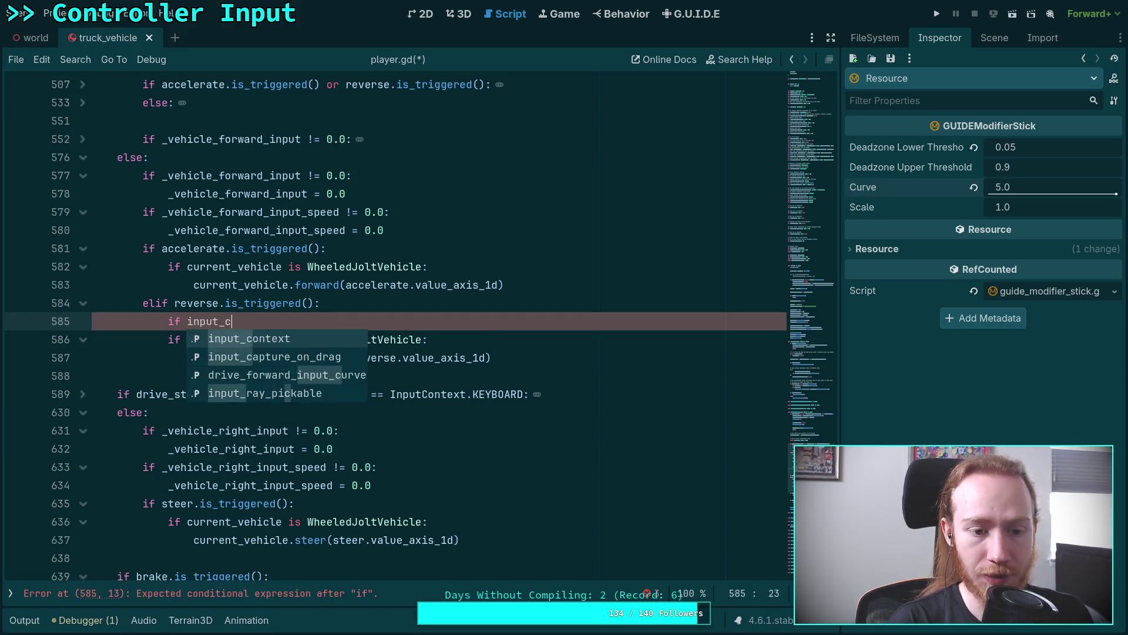
key("BackSpace")
key("BackSpace")
key("BackSpace")
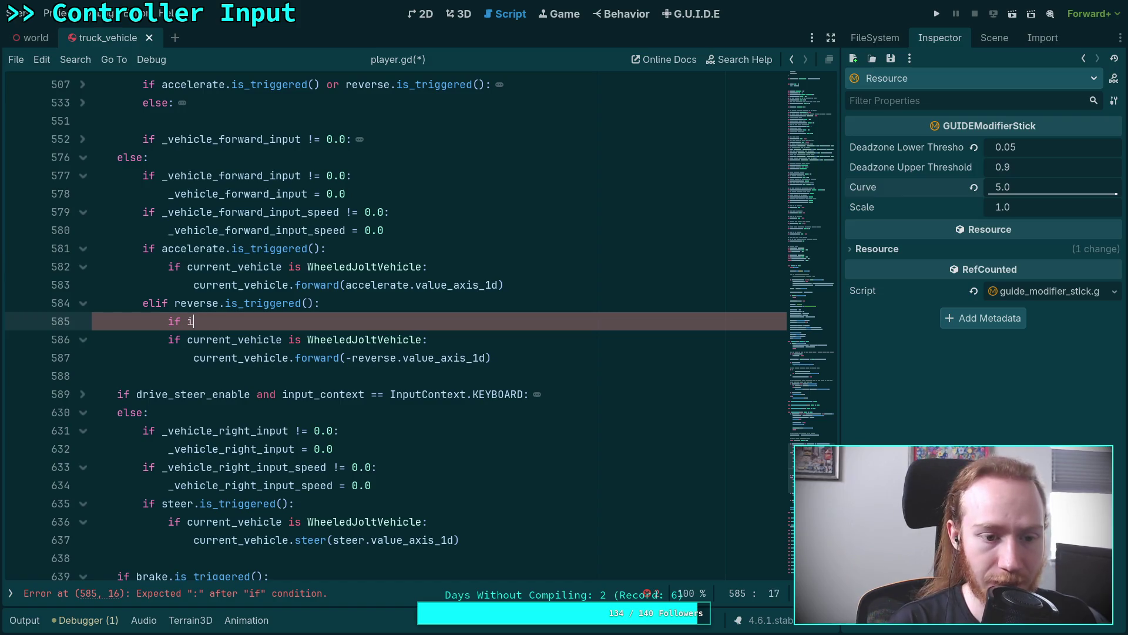
key("BackSpace")
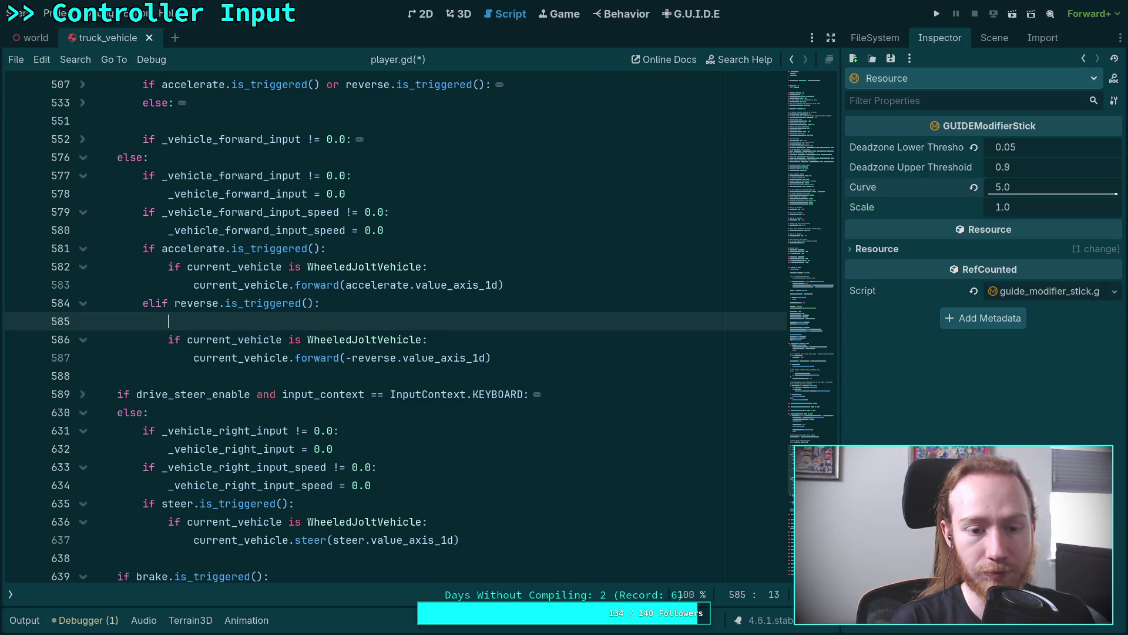
Step: Start line 585 with 'if current_vehicle', trying then deleting a linear_velocity dot-product expression
type("if curr")
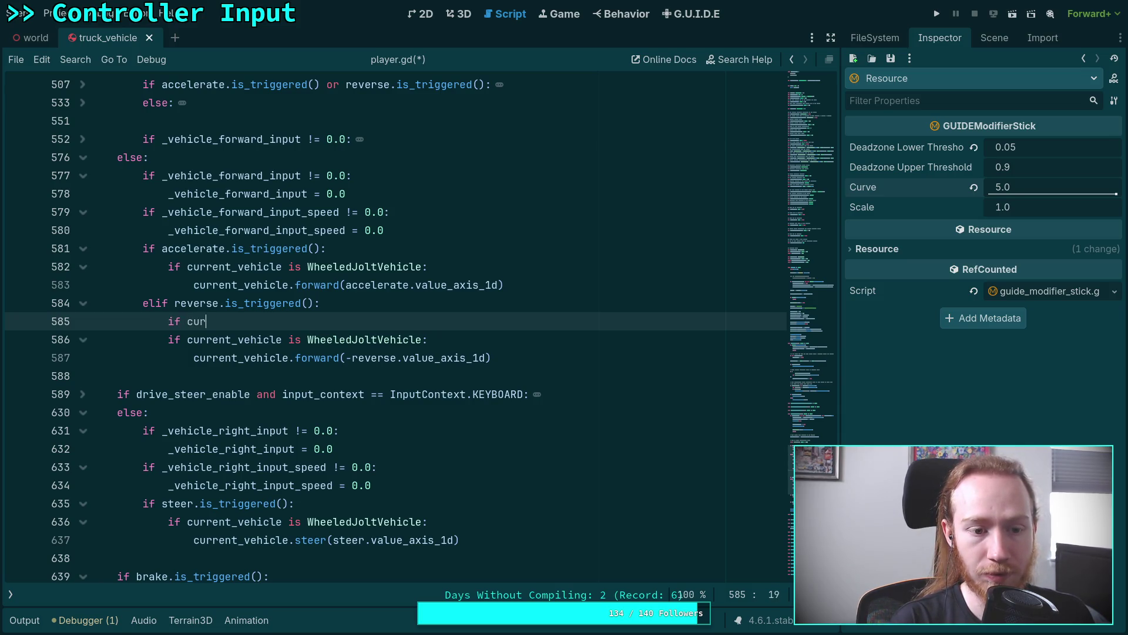
key("Return")
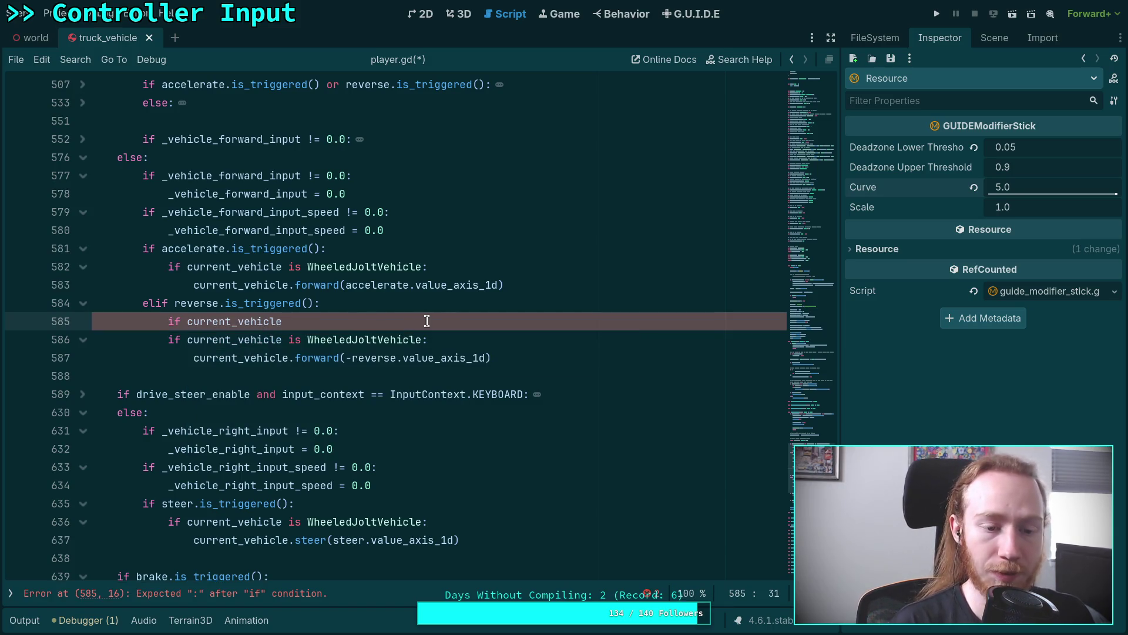
type(".")
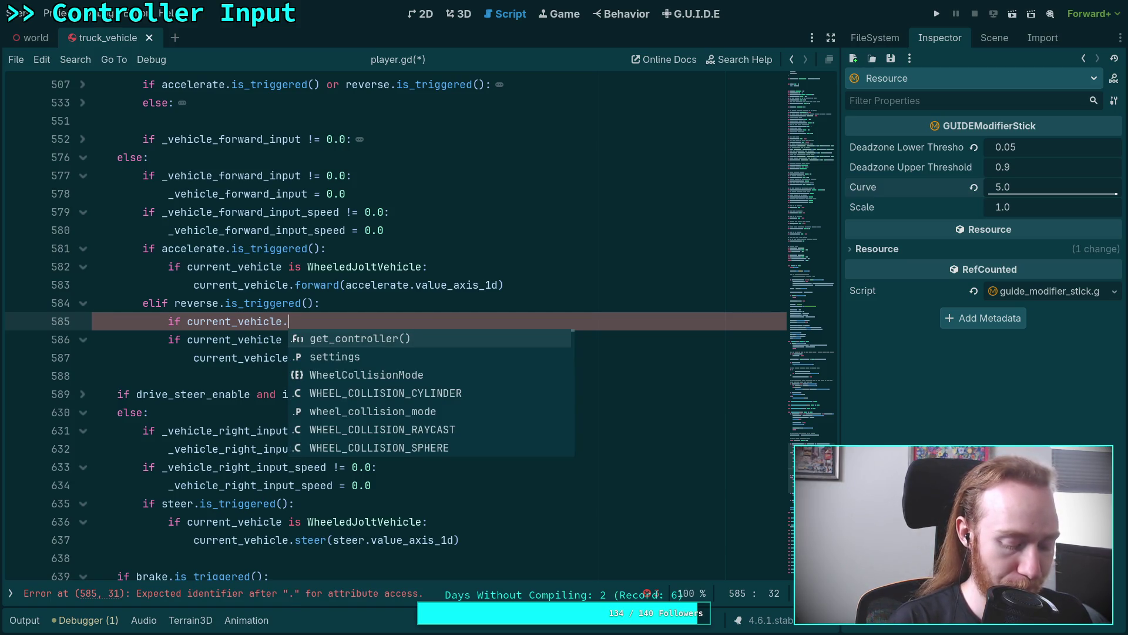
type("vel")
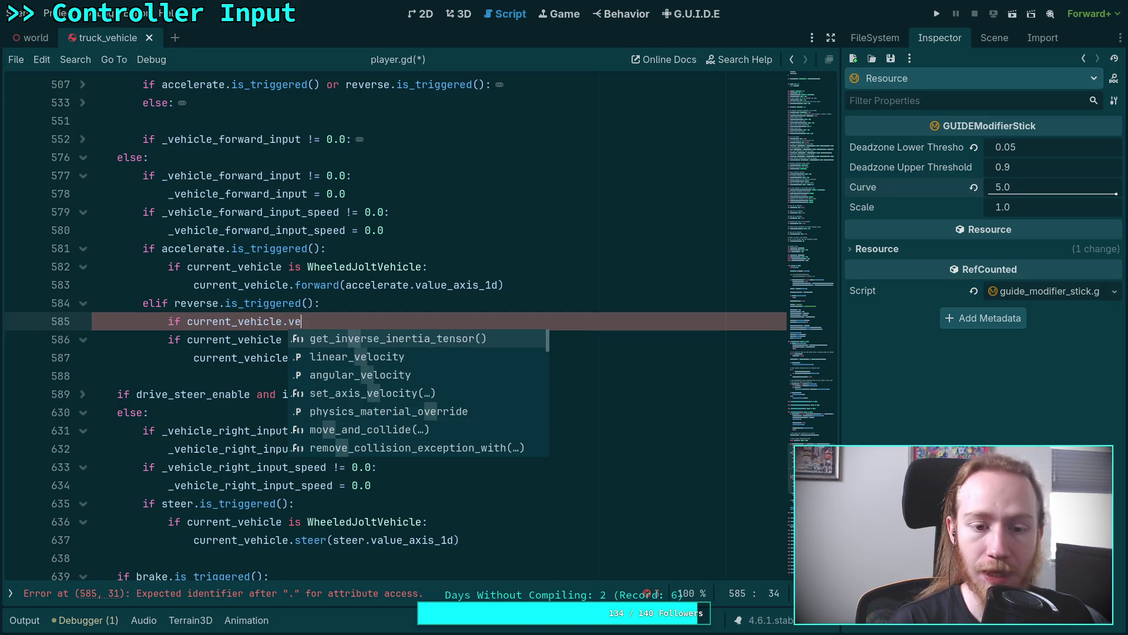
key("Return")
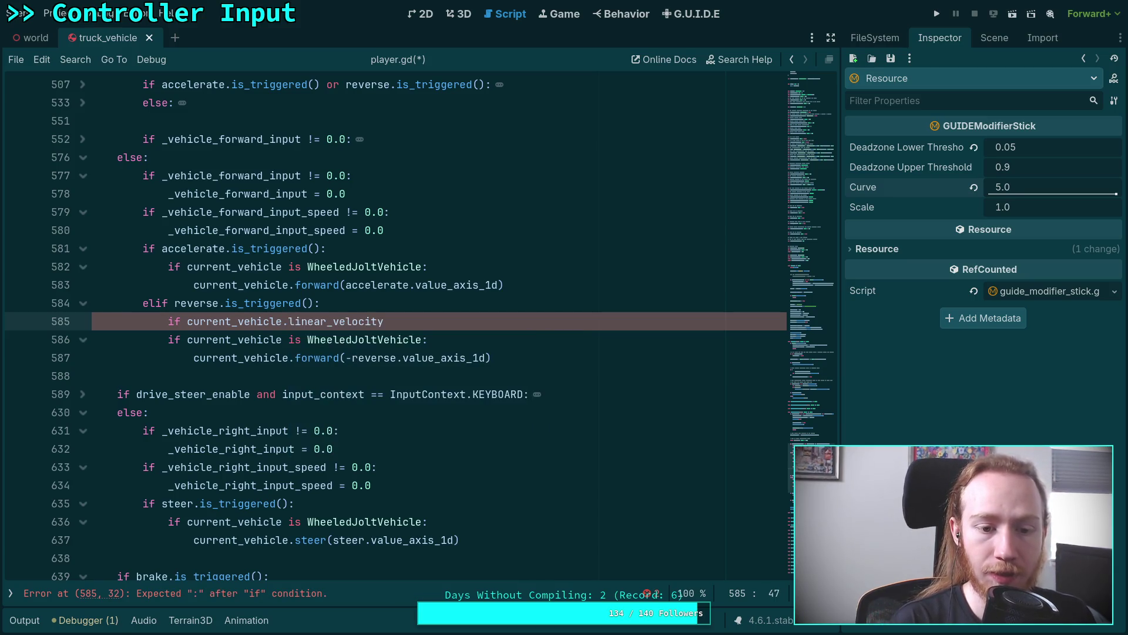
type(".")
type("dot")
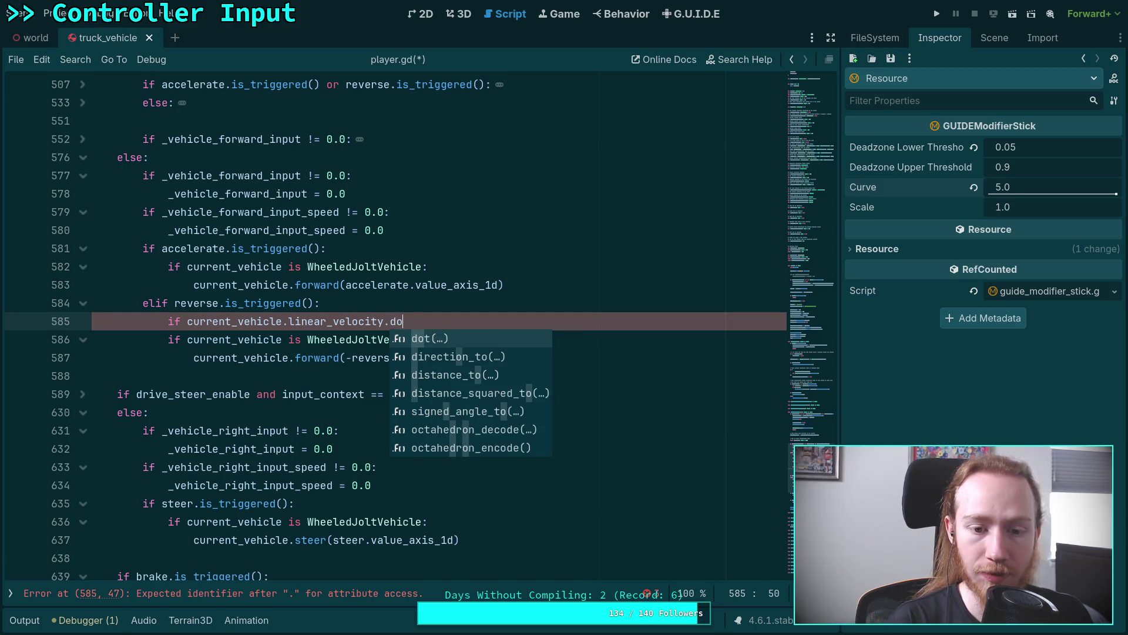
key("Return")
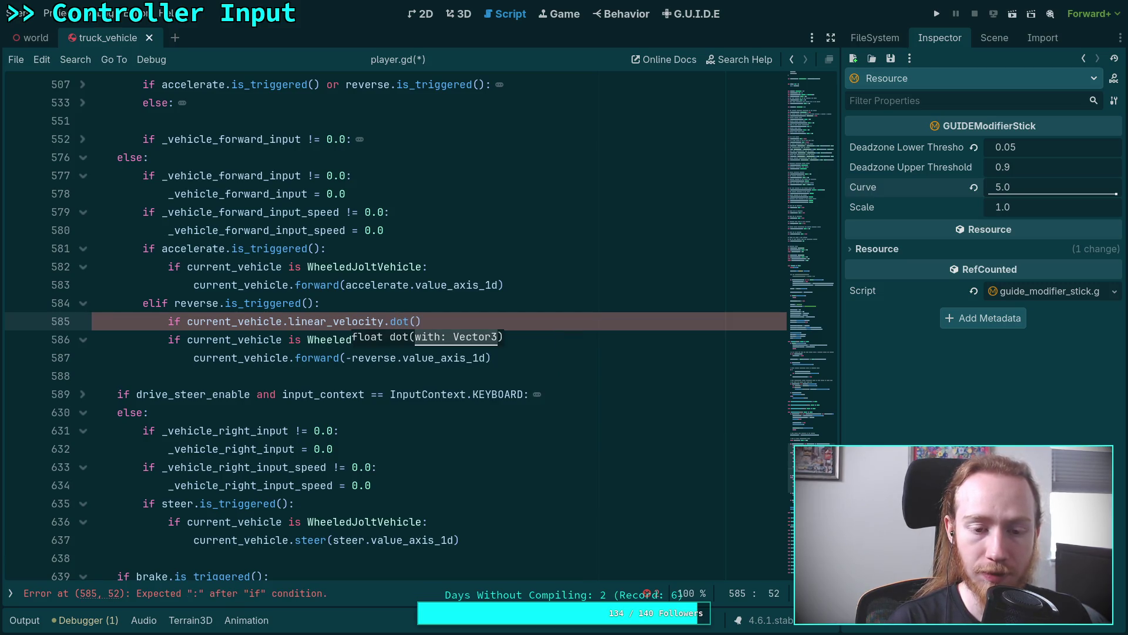
type("cur")
key("Return")
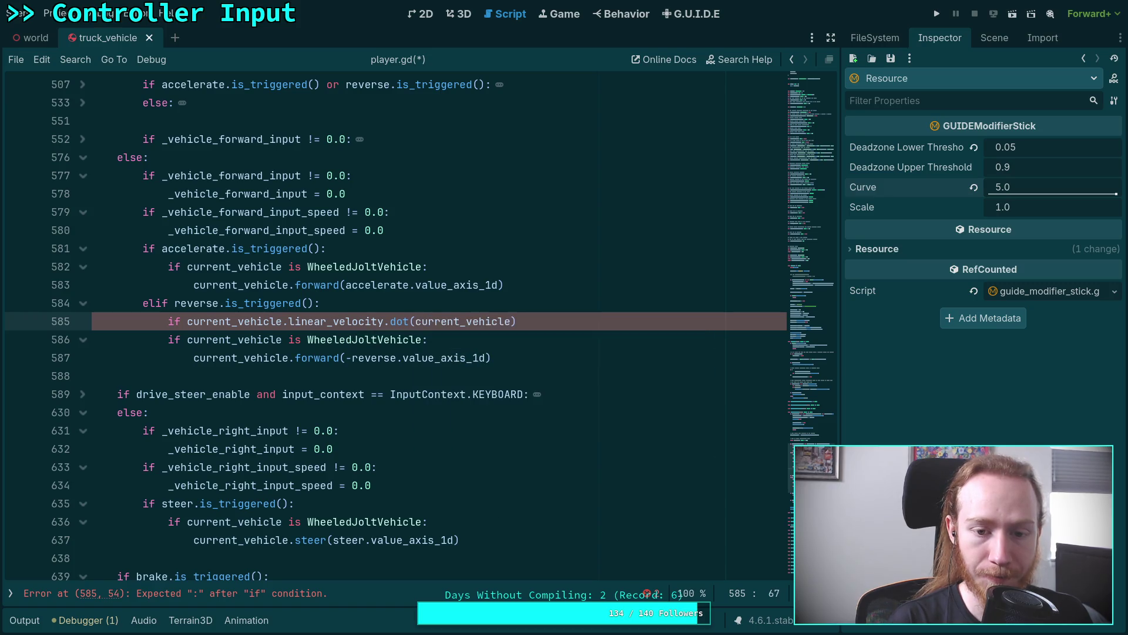
type(".")
type("glo")
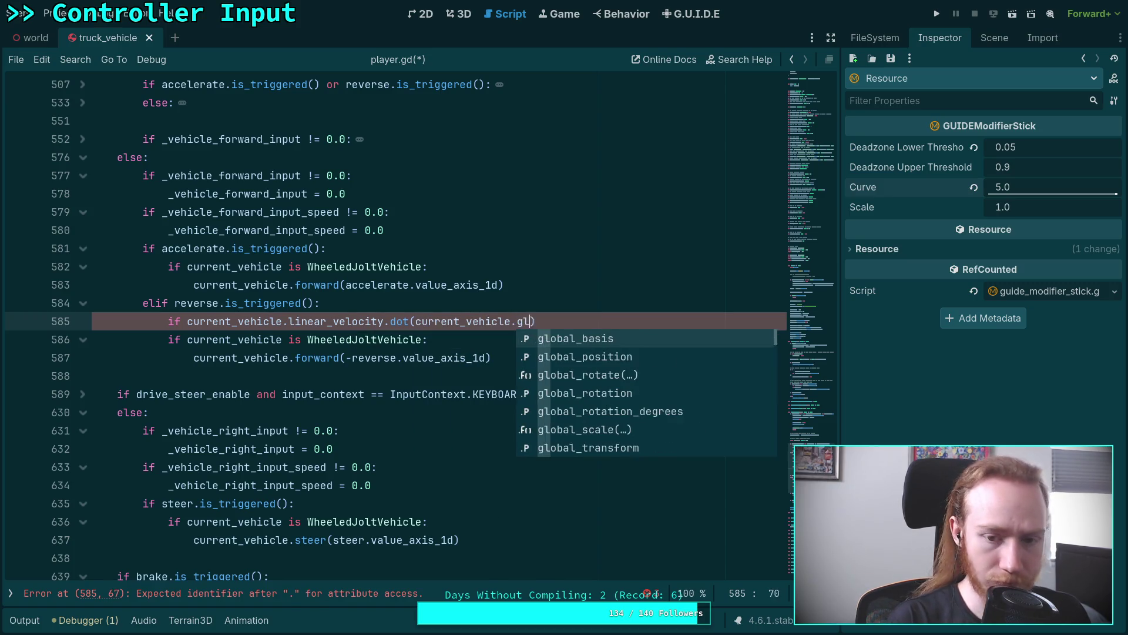
key("BackSpace")
key("BackSpace")
key("BackSpace")
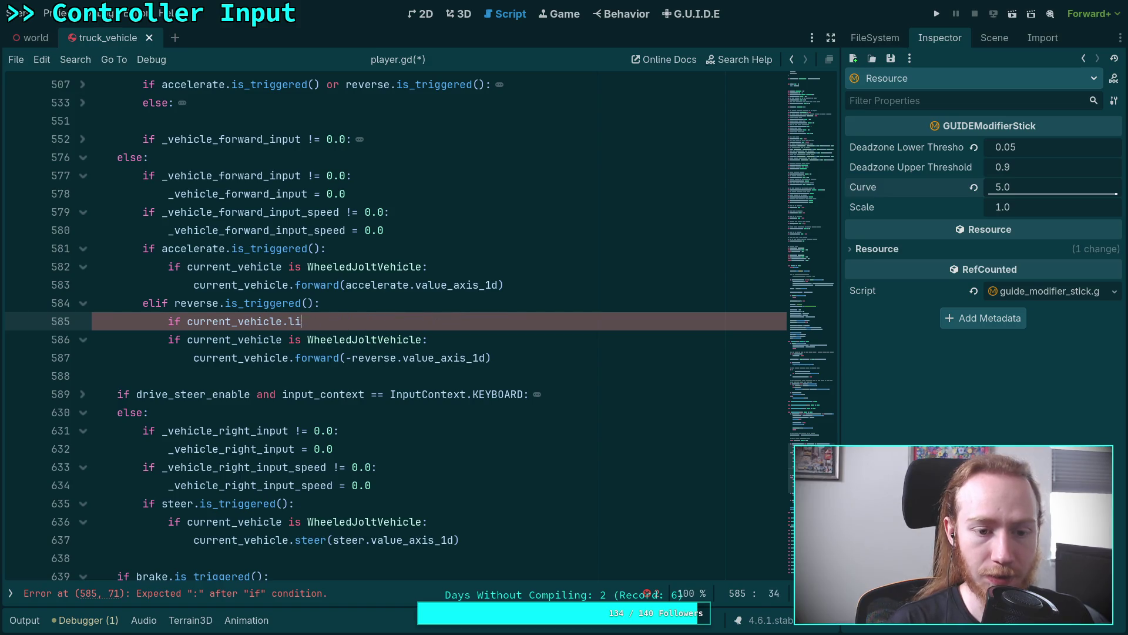
Step: Complete the condition as global_basis.tdotz(current_vehicle.linear_velocity)
type("glob")
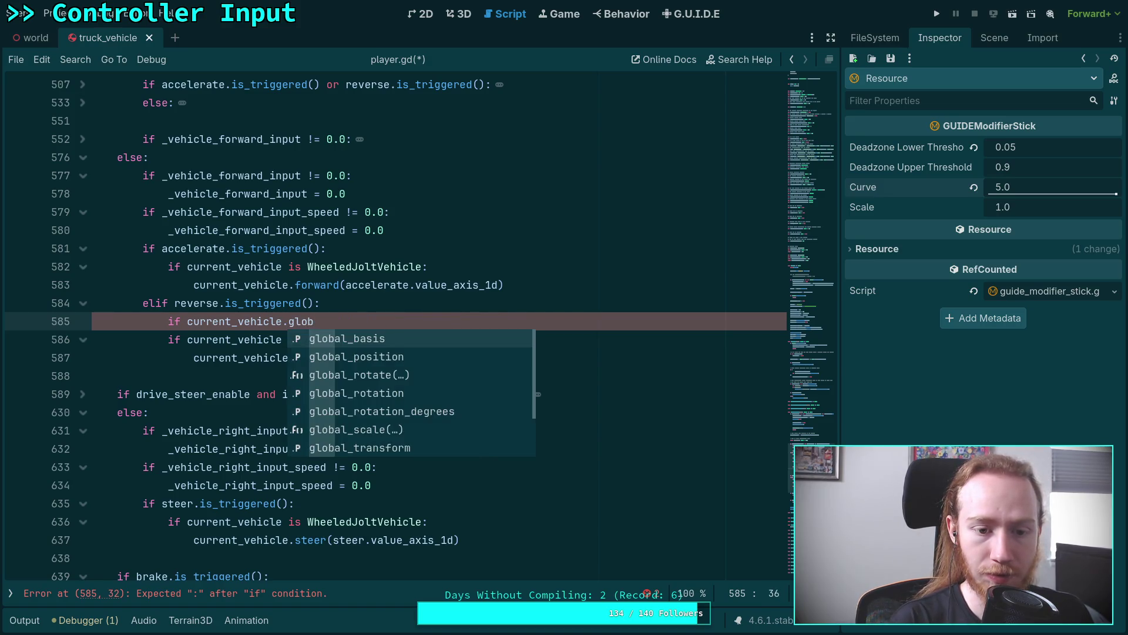
key("Return")
type(".g")
key("BackSpace")
type("y")
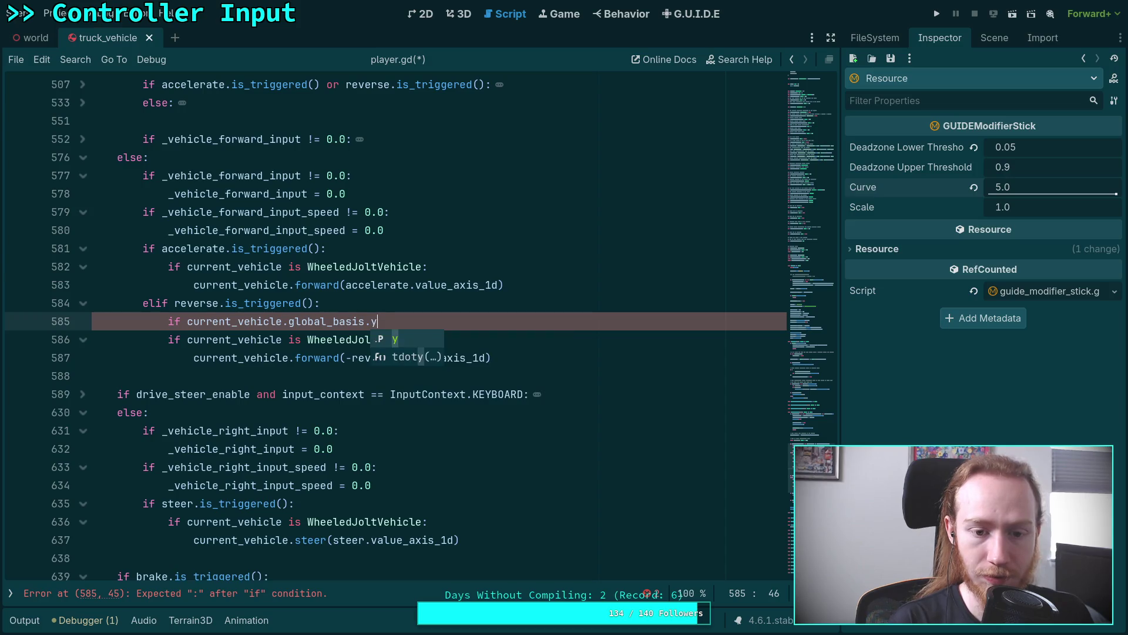
key("BackSpace")
type("tdotz")
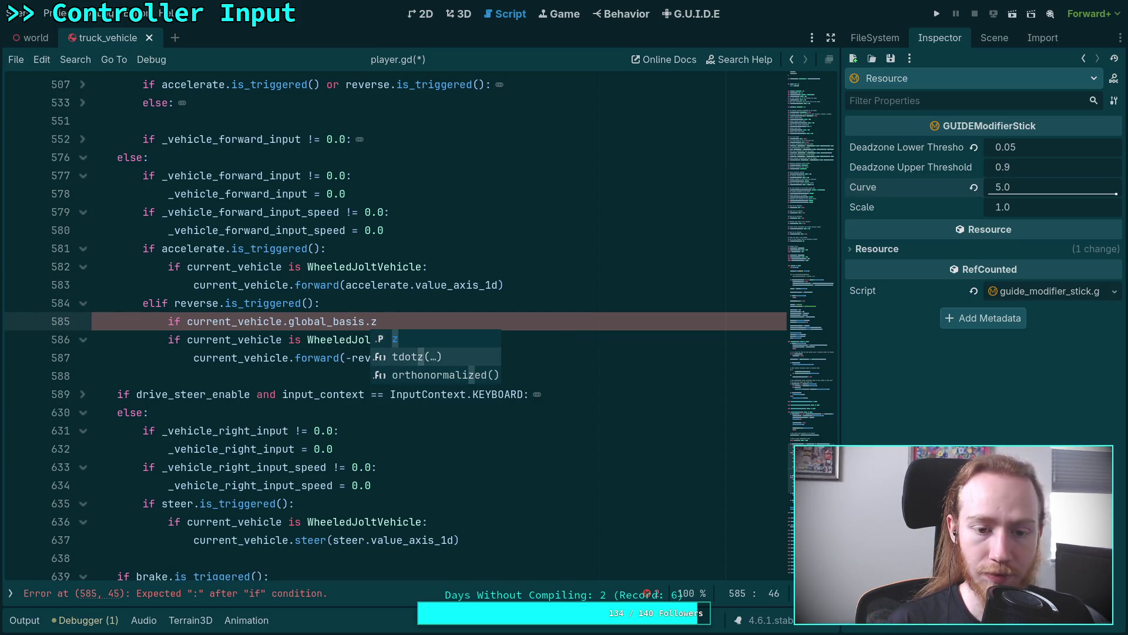
key("Return")
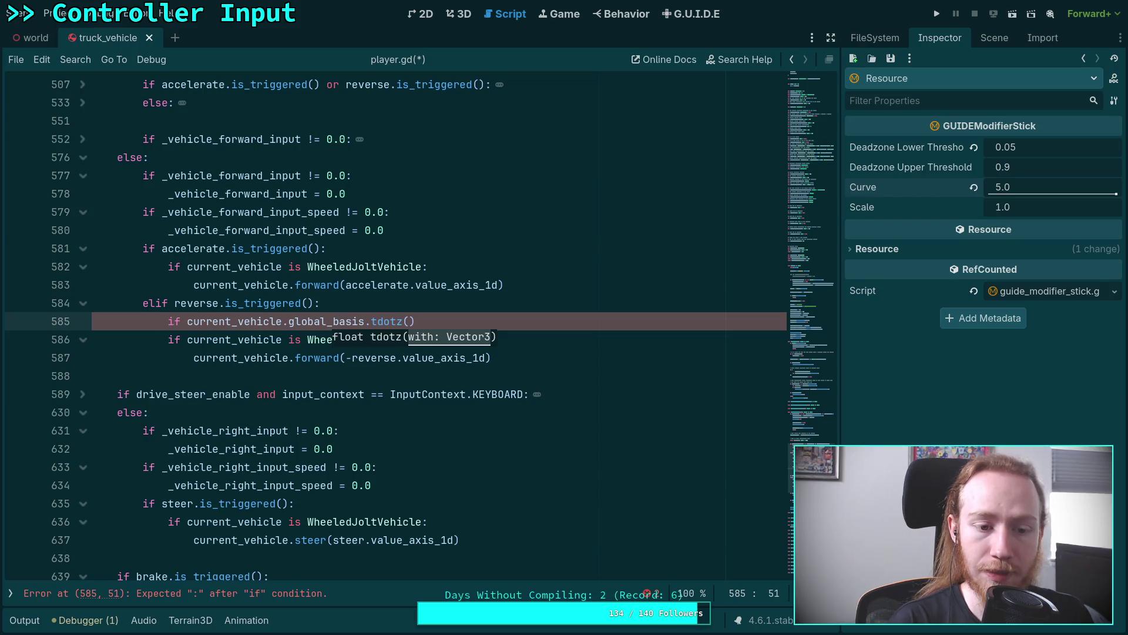
type("current_vehicle.linear_")
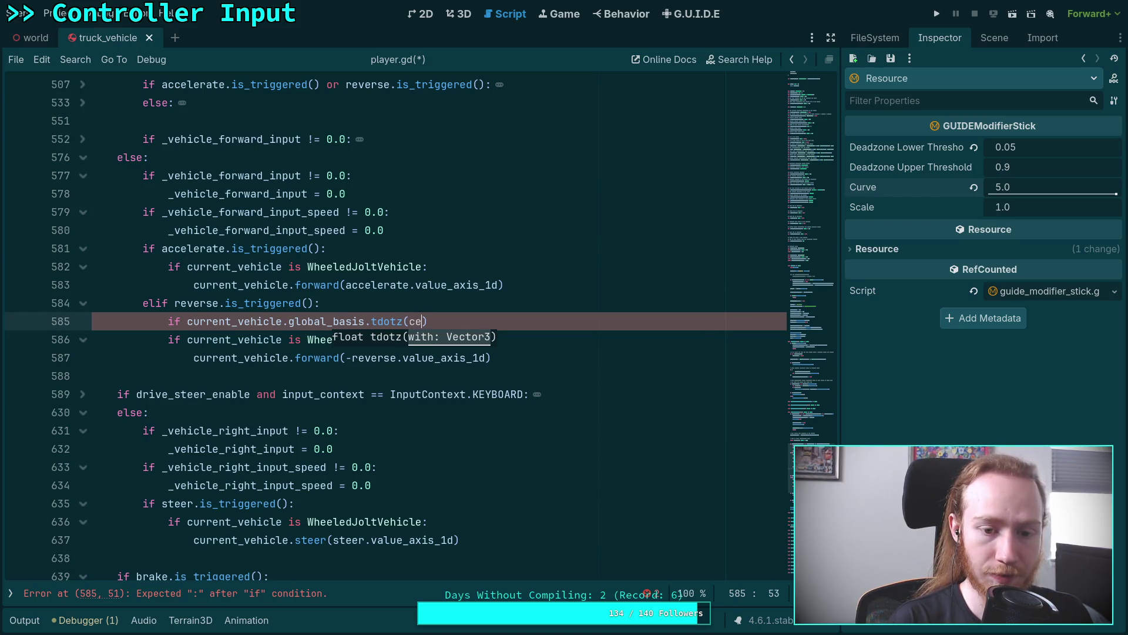
type("vel")
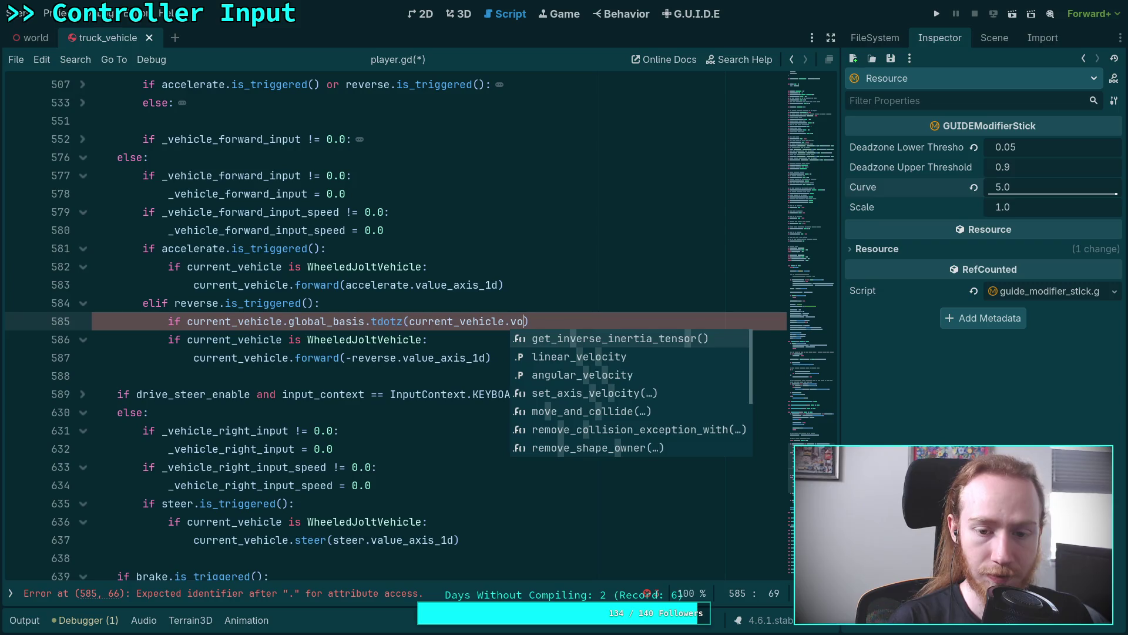
key("Return")
key("End")
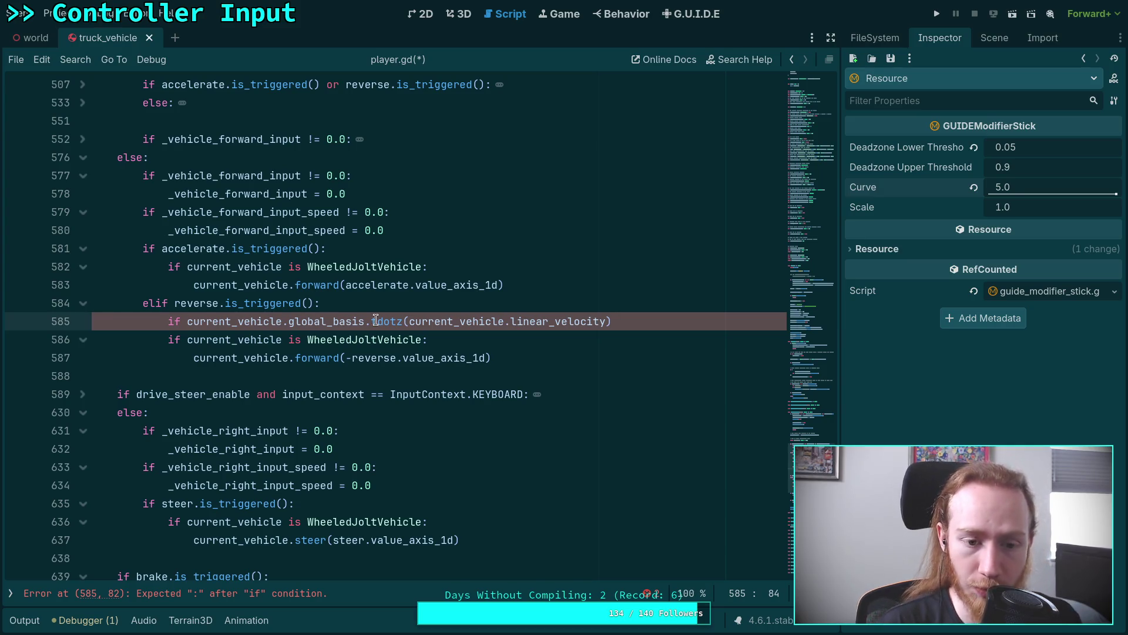
mouse_move(376, 319)
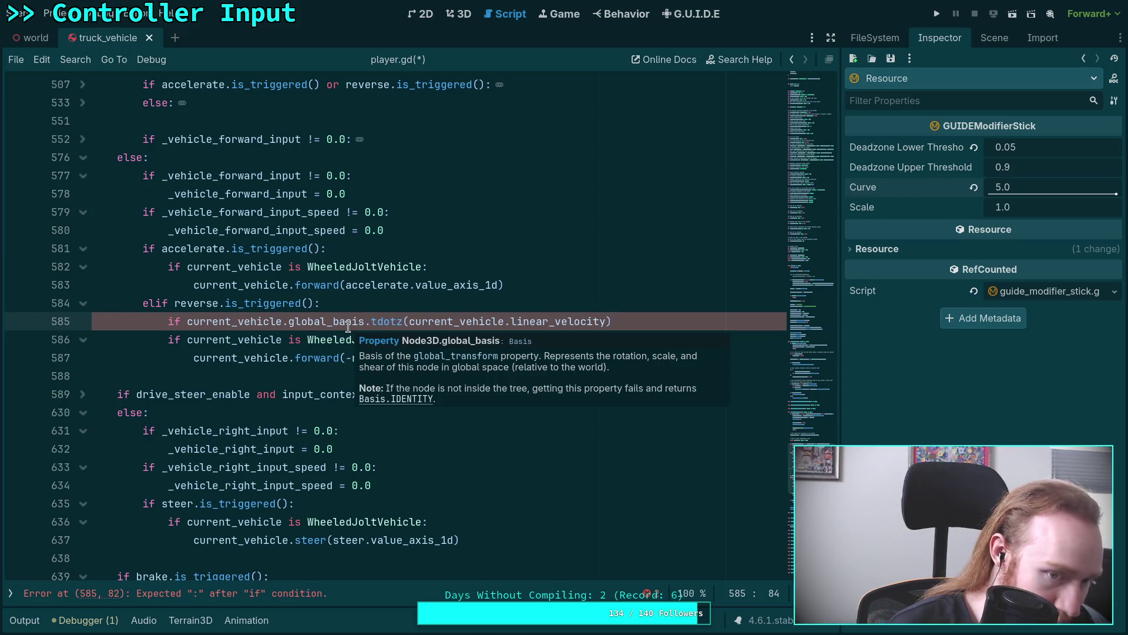
left_click(178, 323)
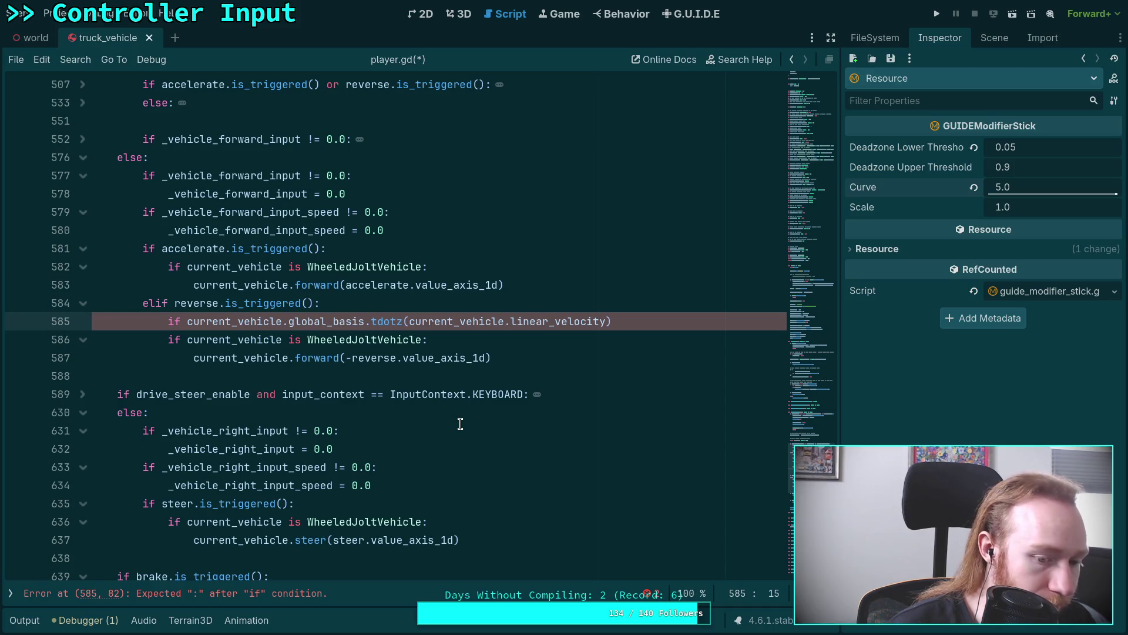
left_click_drag(617, 321, 284, 326)
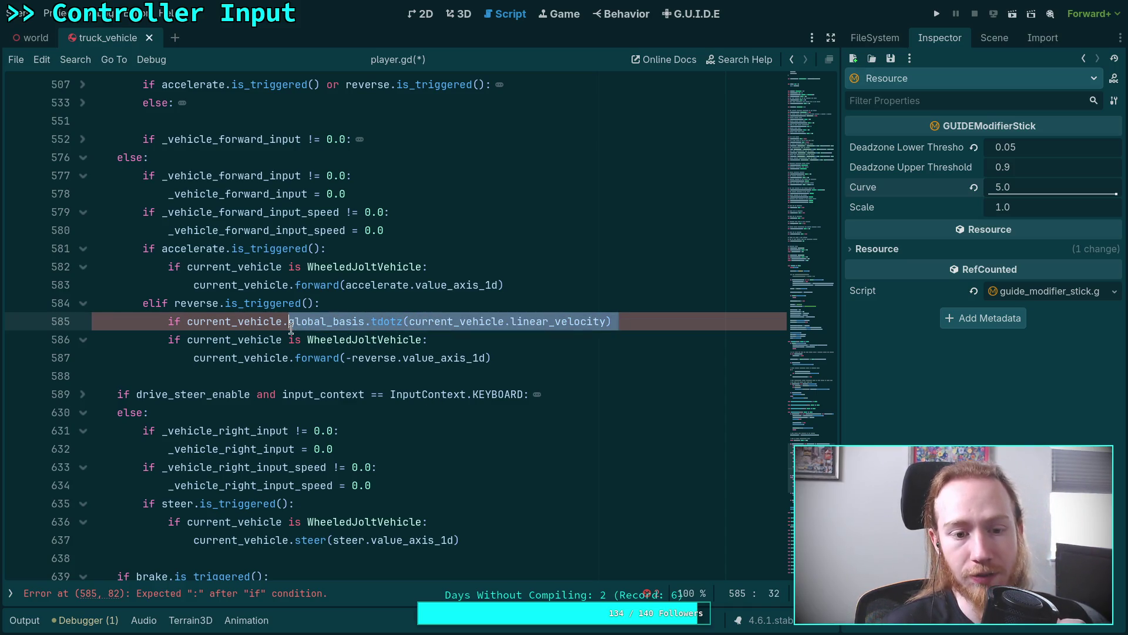
Step: Jump to the WheeledJoltVehicle script and look up the JoltVehicle class documentation
right_click(359, 347)
left_click(387, 540)
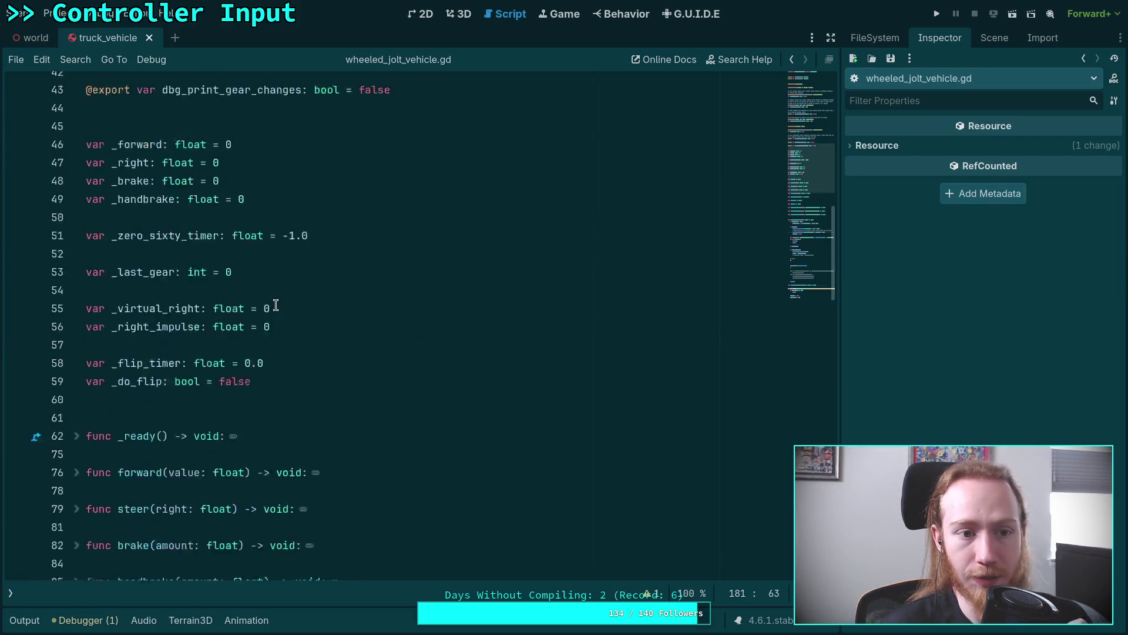
scroll(276, 305, "up", 14)
right_click(376, 93)
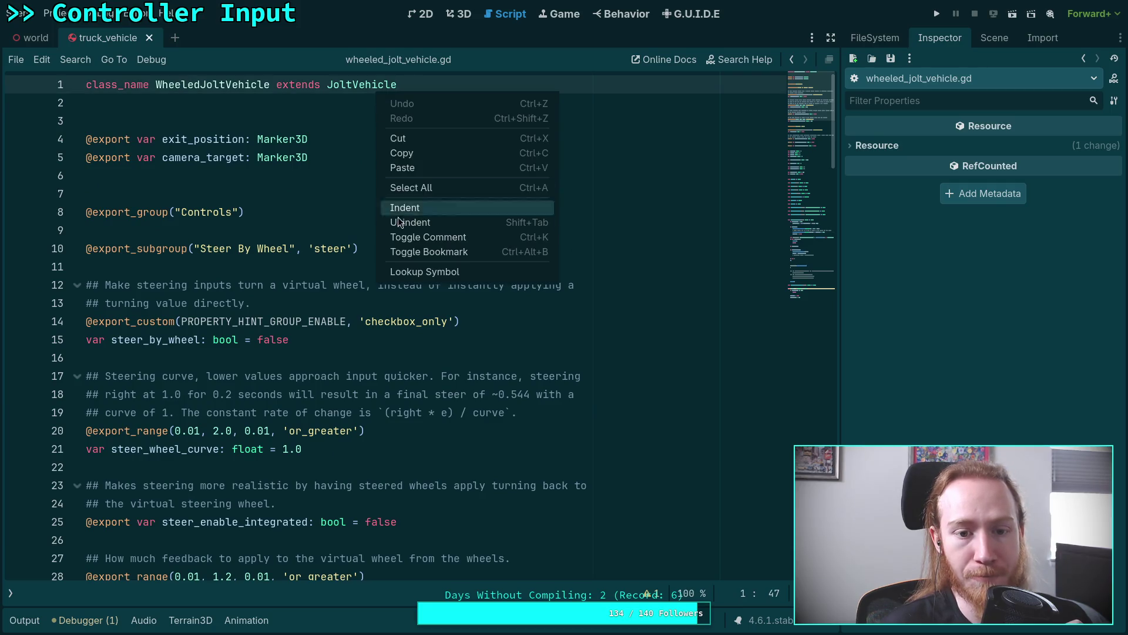
right_click(353, 87)
right_click(351, 82)
left_click(394, 264)
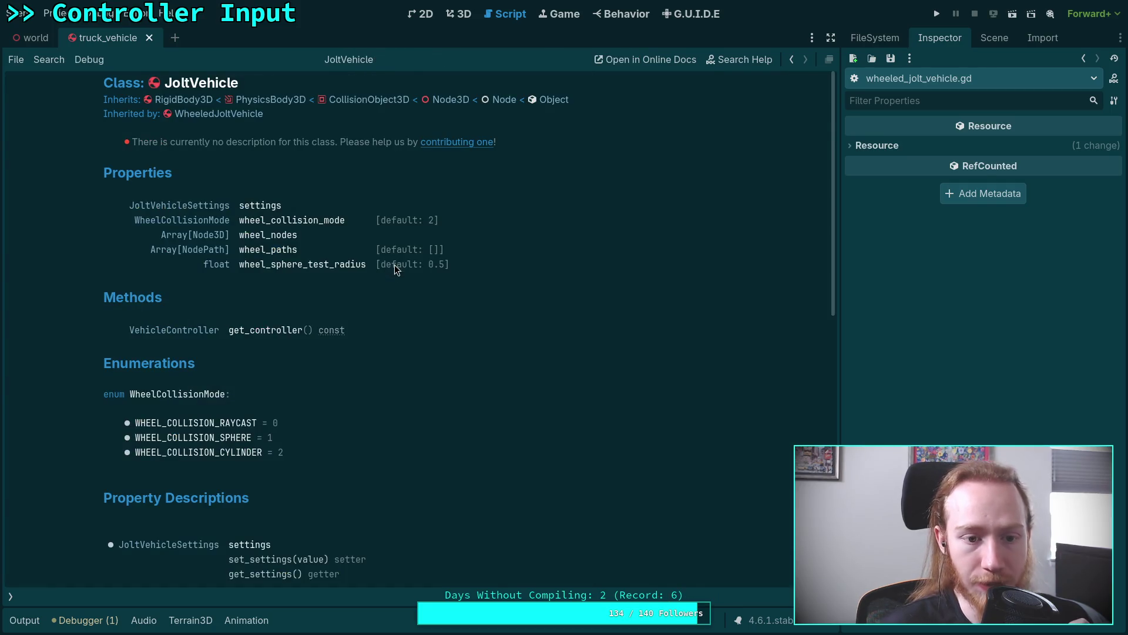
Step: Browse the JoltVehicle property descriptions and open the VehicleController class reference
scroll(315, 287, "down", 5)
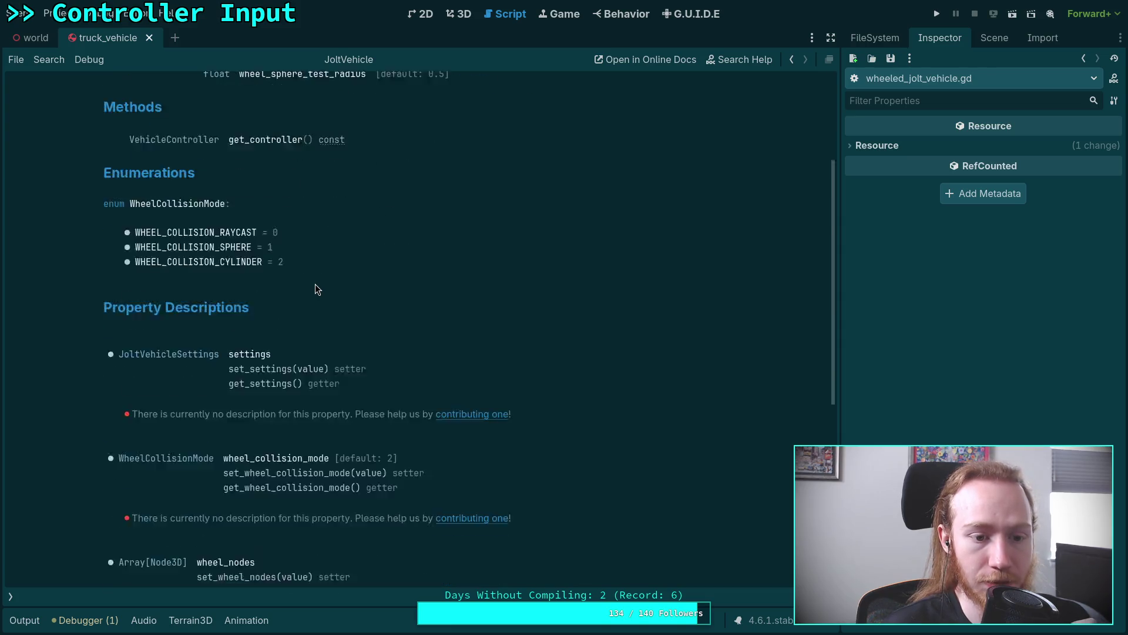
scroll(315, 287, "down", 2)
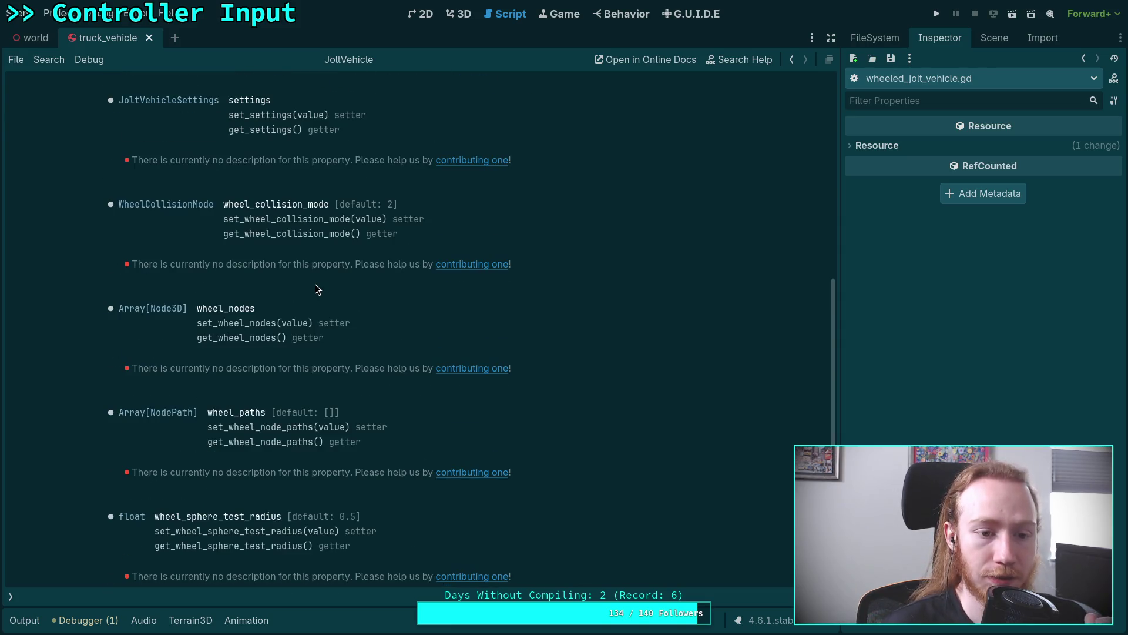
scroll(315, 287, "down", 2)
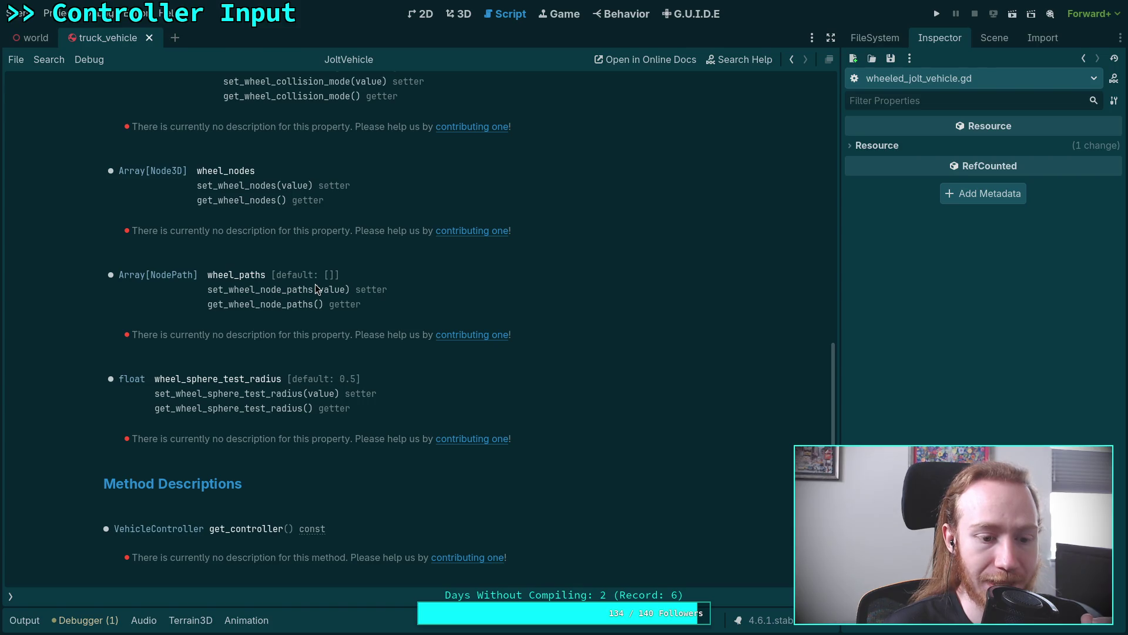
scroll(316, 288, "up", 2)
scroll(316, 288, "up", 2)
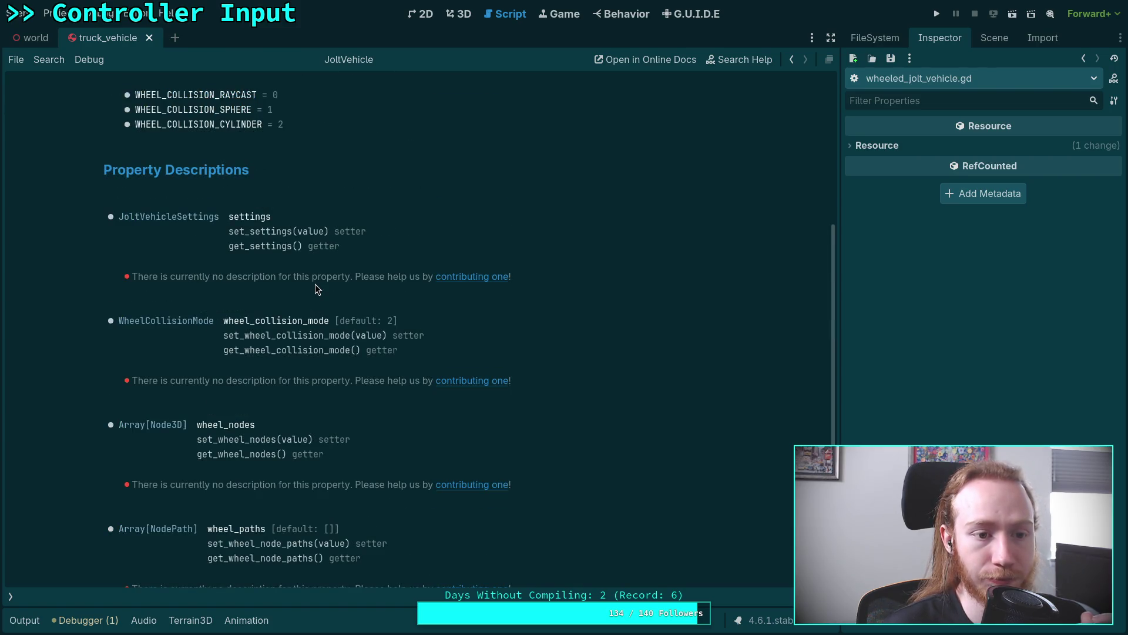
scroll(315, 284, "down", 4)
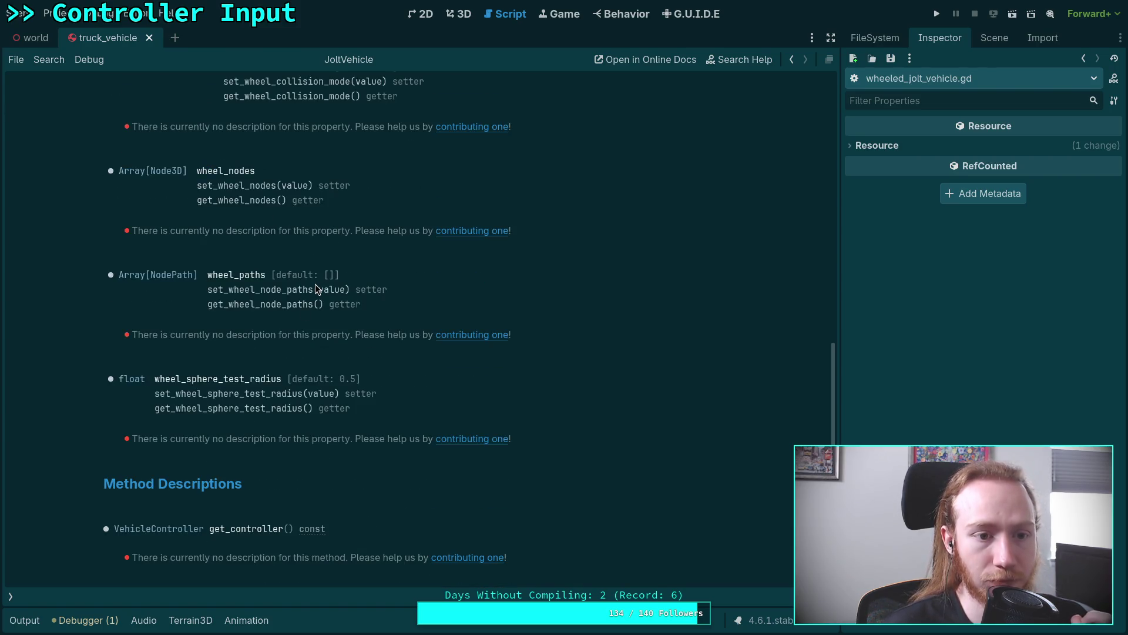
left_click(157, 529)
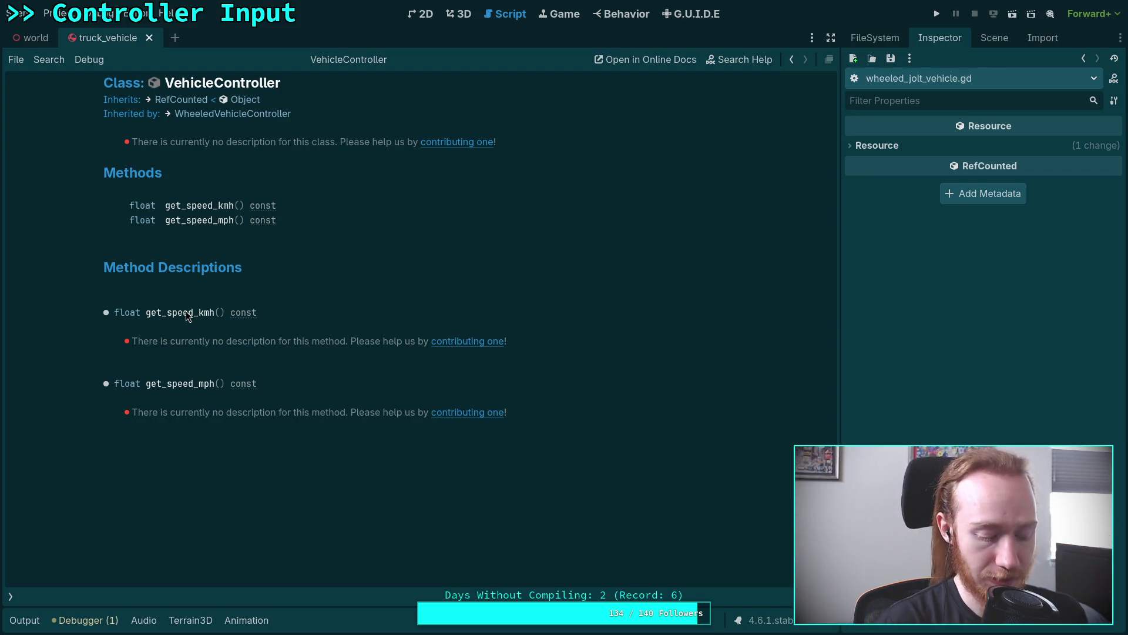
Step: Bring Neovim with Godot's C++ source to the front, showing Transform3D::interpolate_with
key("super+4")
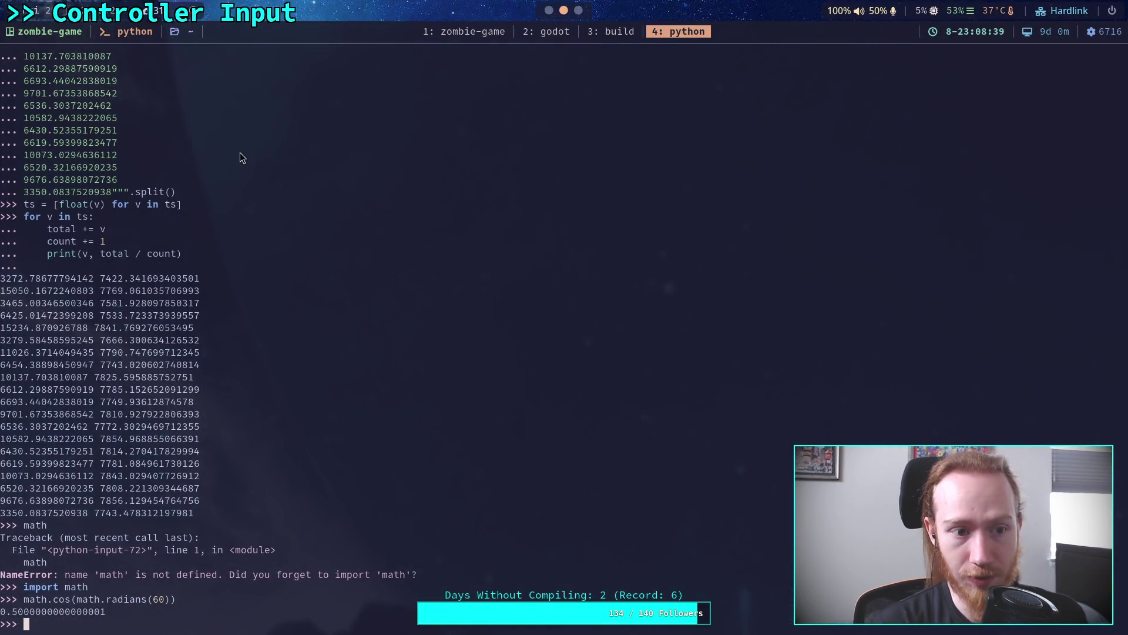
left_click(544, 34)
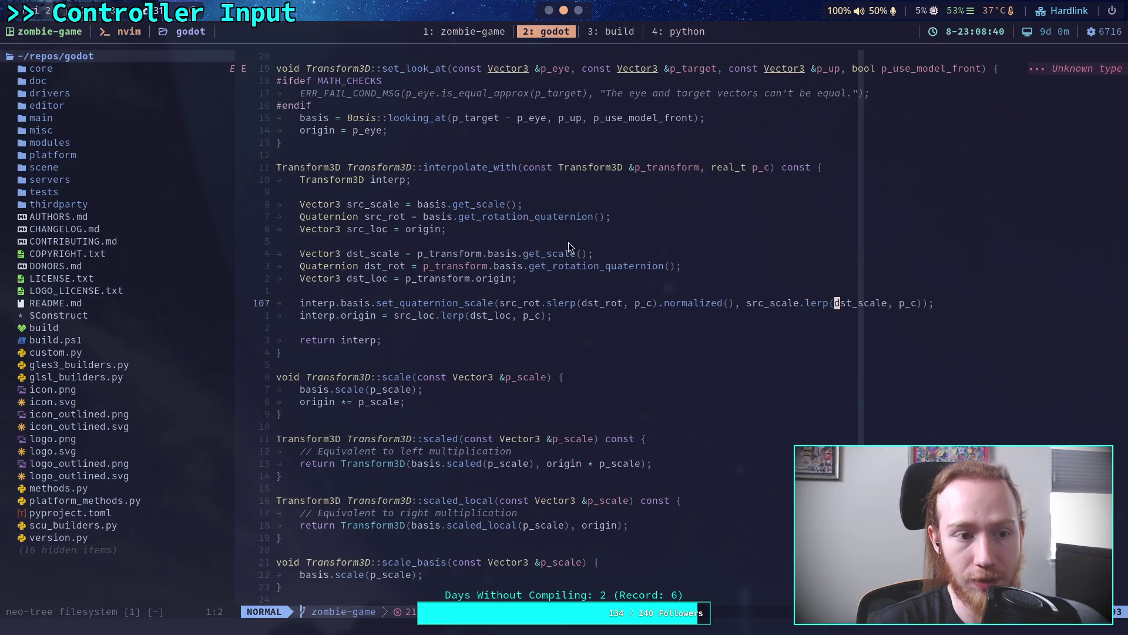
left_click(443, 209)
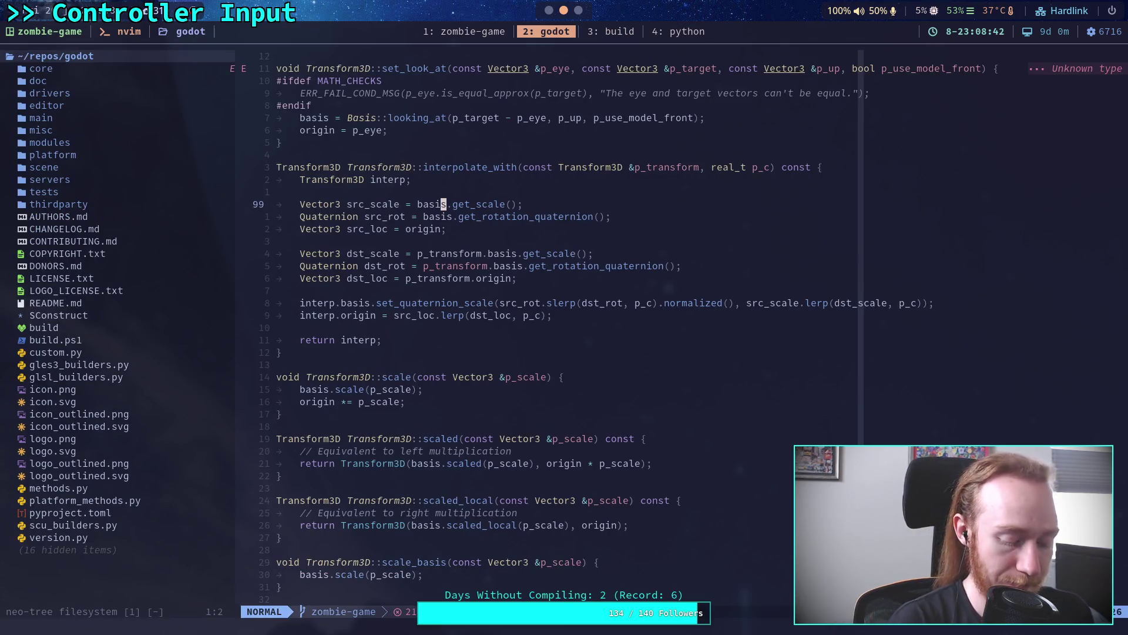
key("super+1")
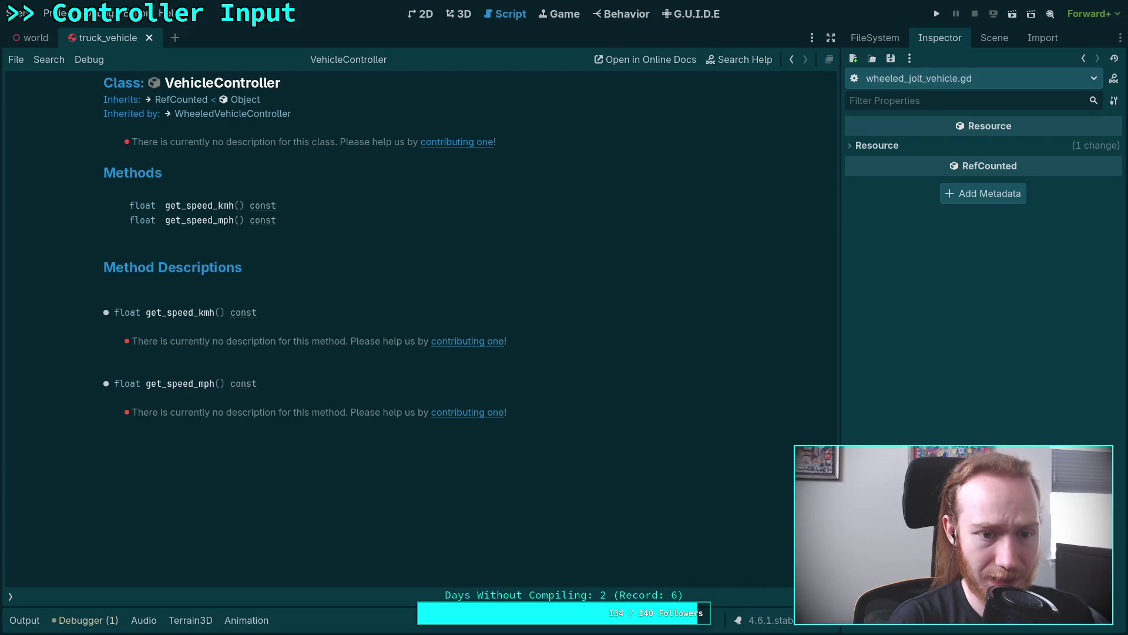
key("super+2")
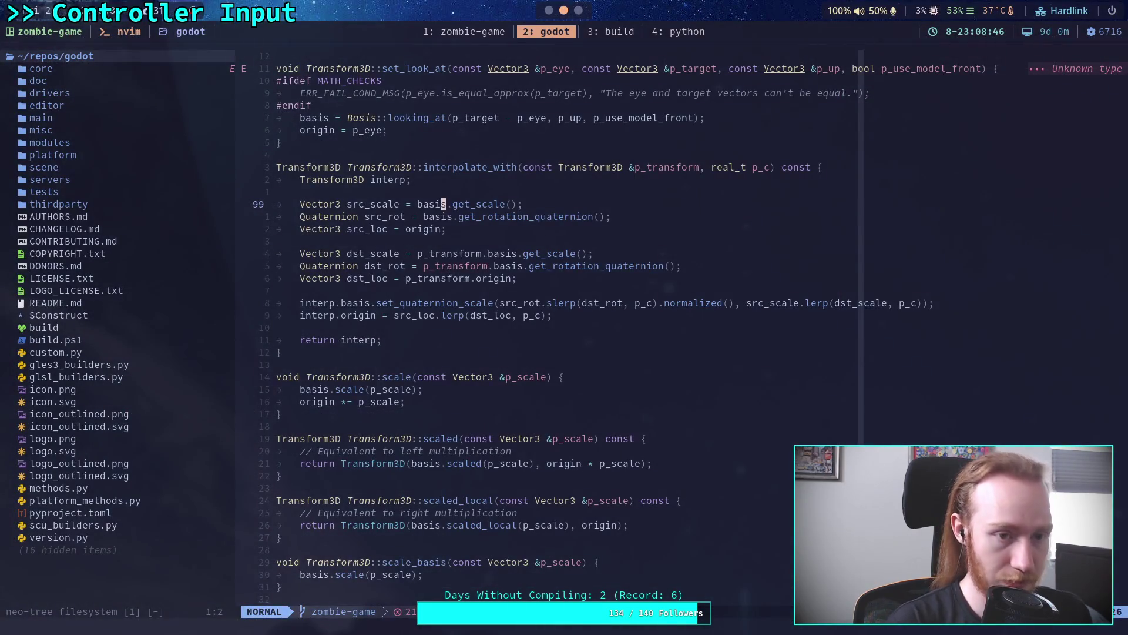
Step: Live-grep Godot's source for get_speed_kmh, fixing a typo, then dismiss the results
key("space")
type("fgget_spp")
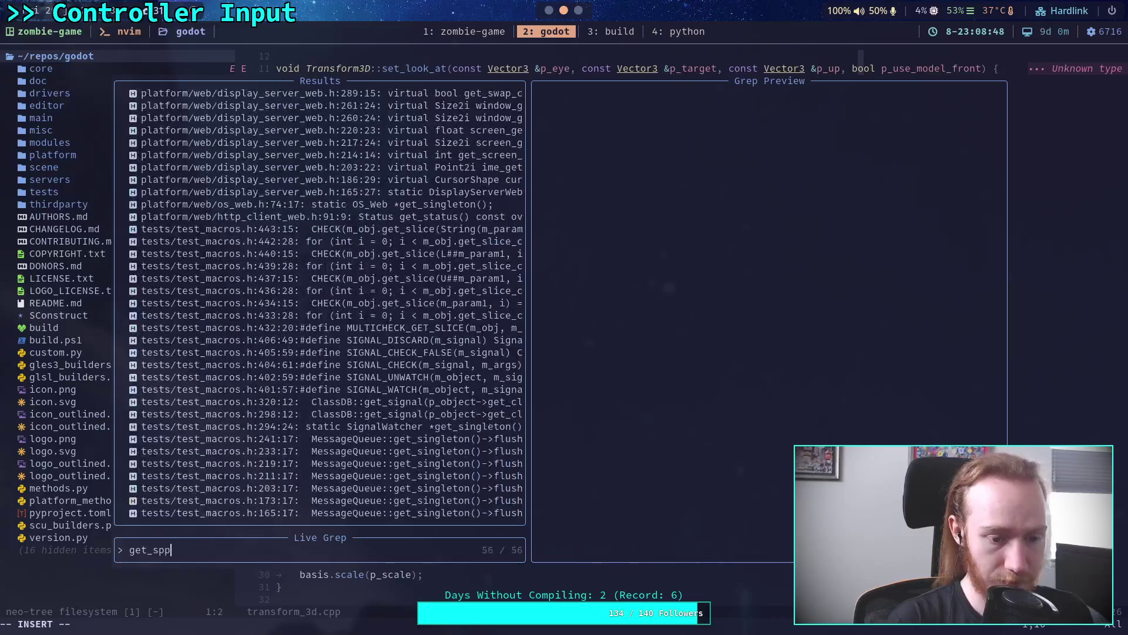
key("BackSpace")
type("eed_k")
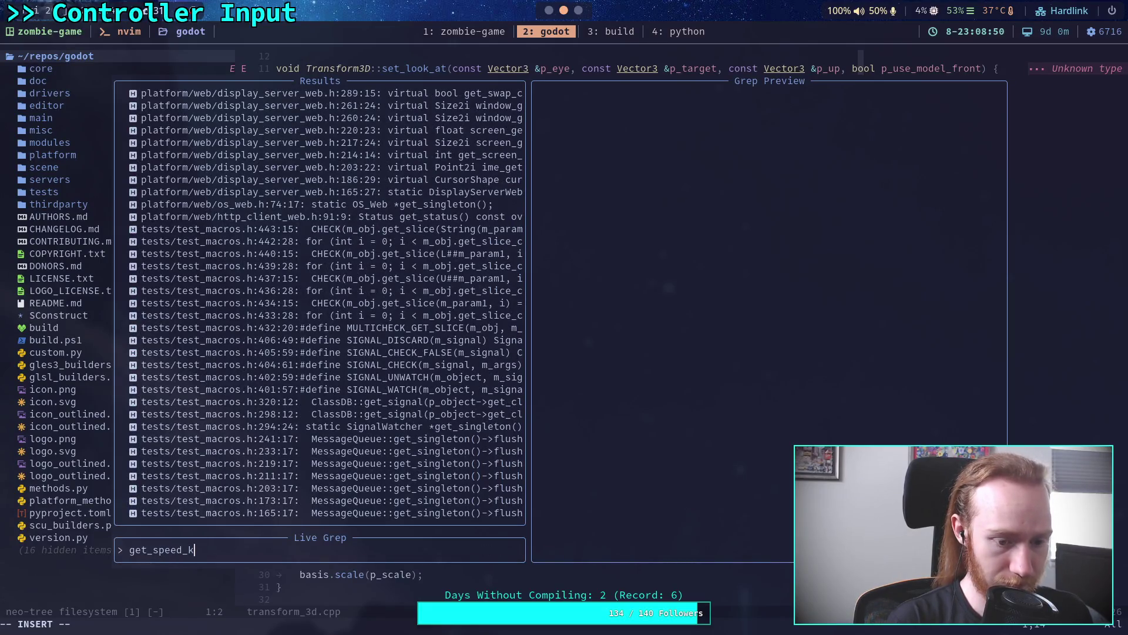
type("mh")
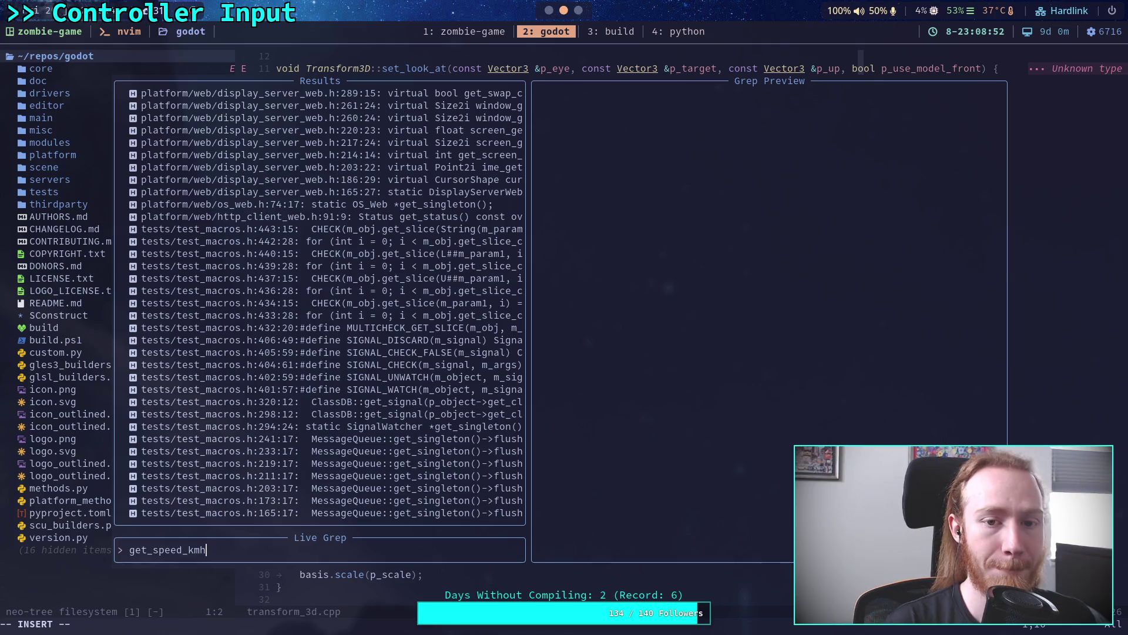
key("Escape")
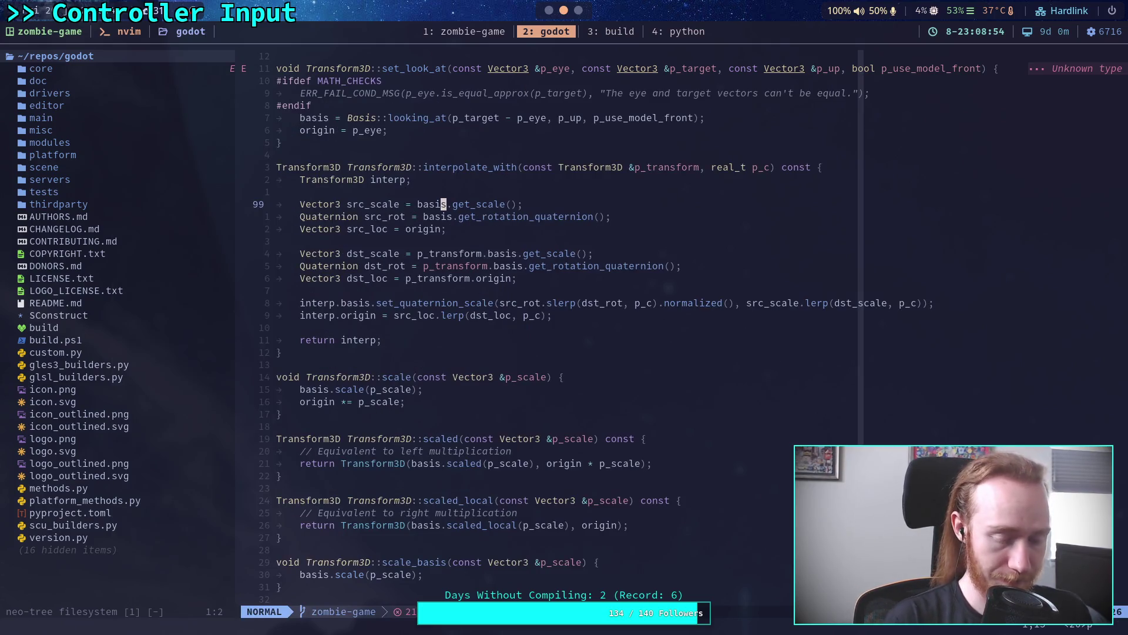
Step: Rerun the get_speed_kmh grep, browse the matches, and open the vehicle_controller.h override
key("space")
type("fgget_speed_km")
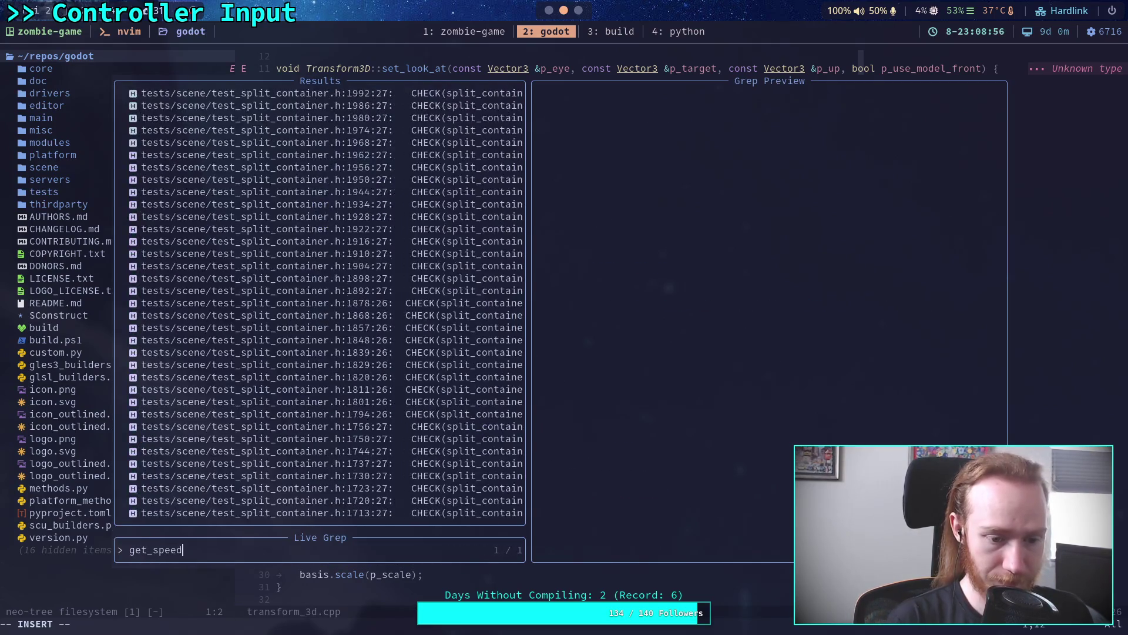
type("h")
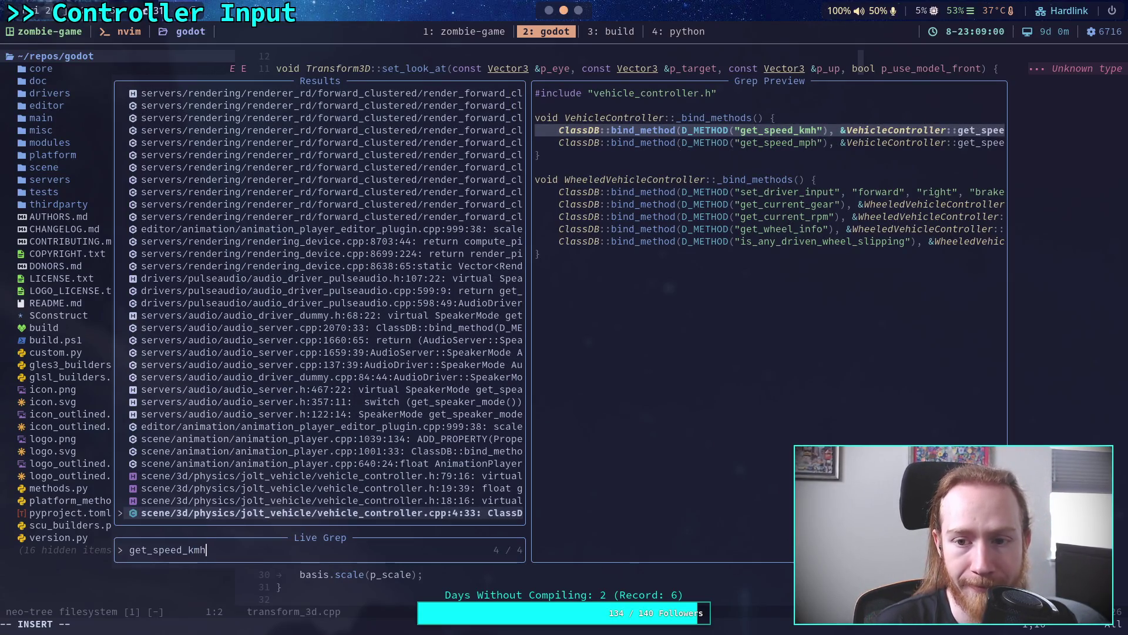
key("Up")
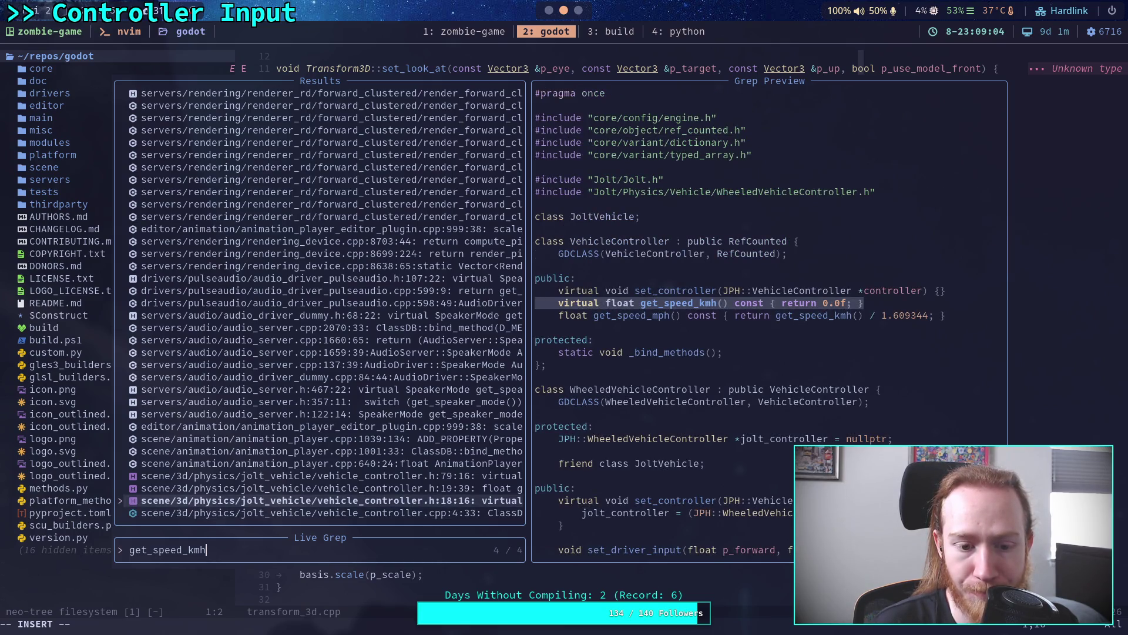
key("Down")
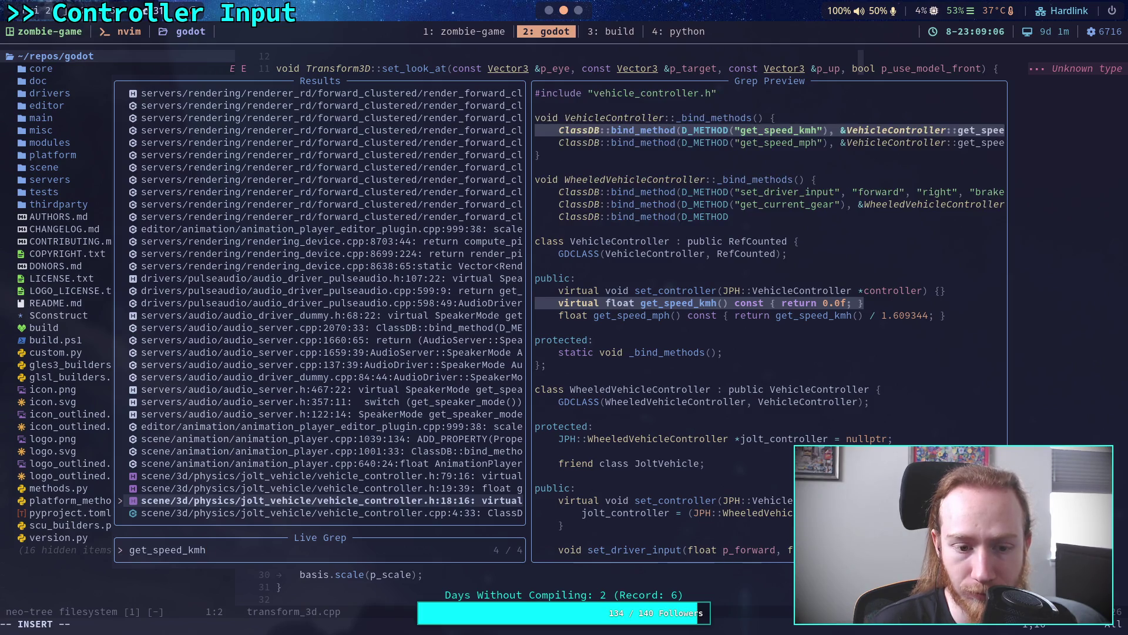
key("Up")
key("Up")
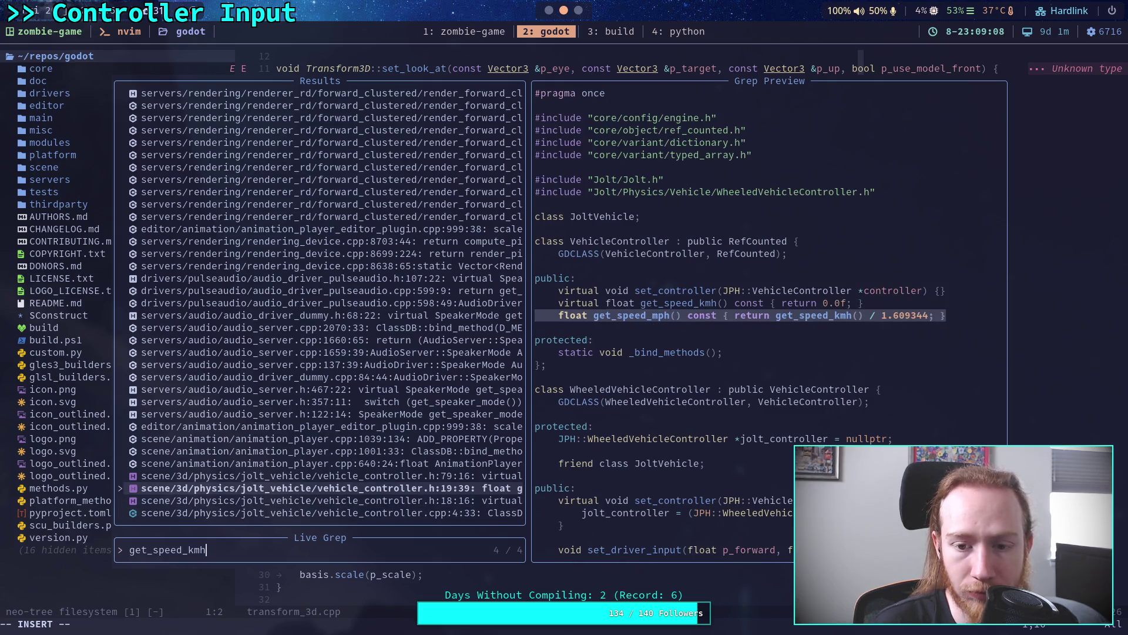
key("Up")
key("Down")
key("Down")
key("Down")
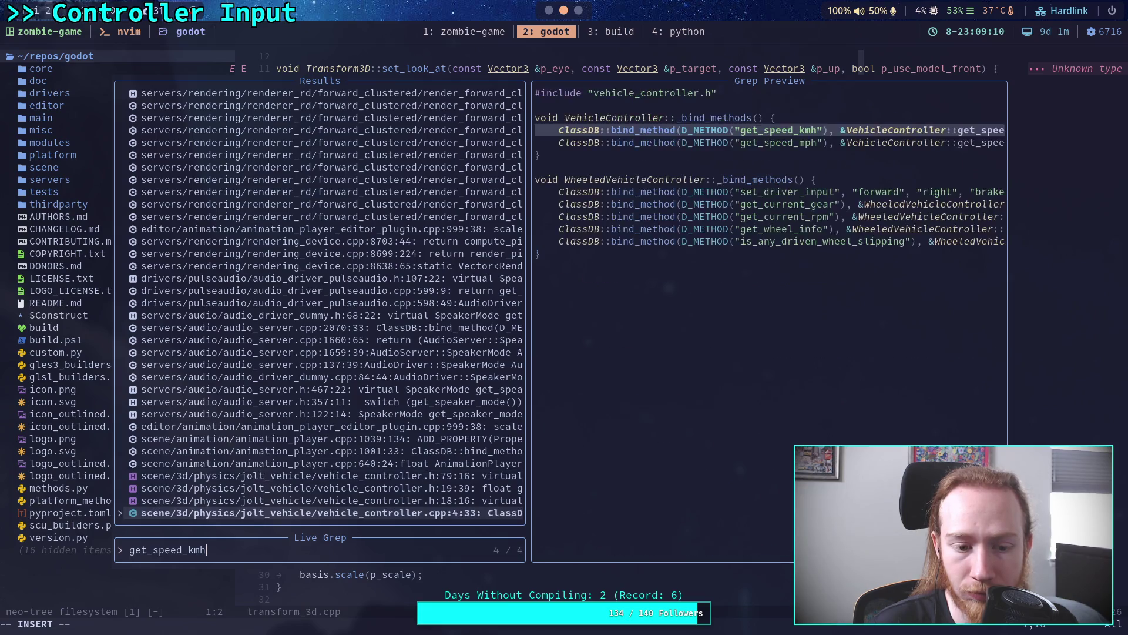
key("Up")
key("Up")
key("Up")
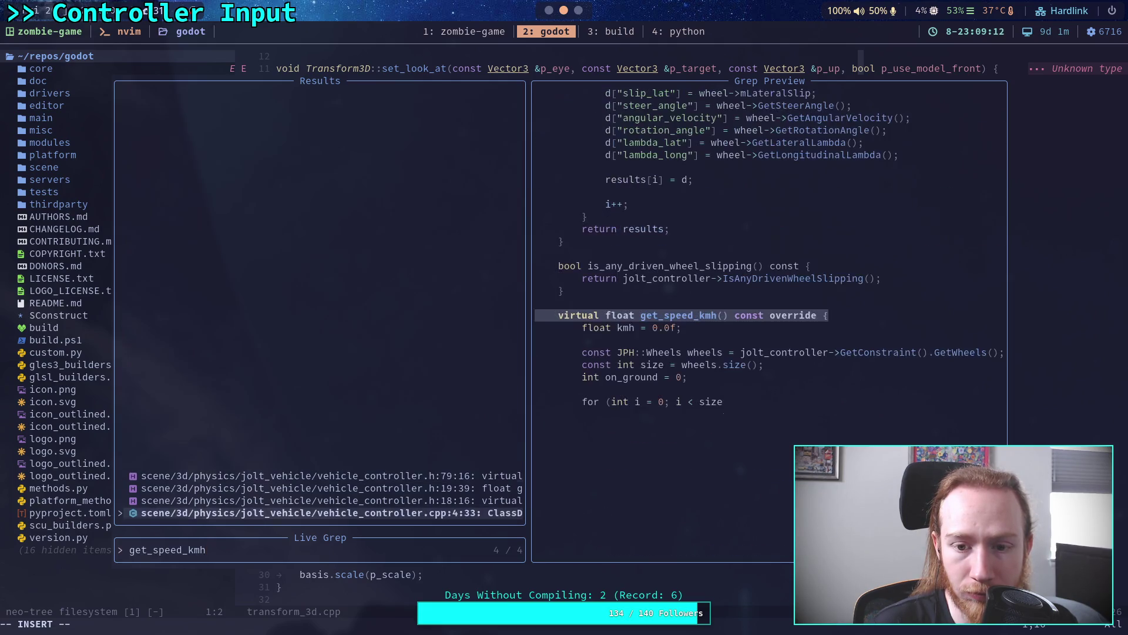
key("Down")
key("Down")
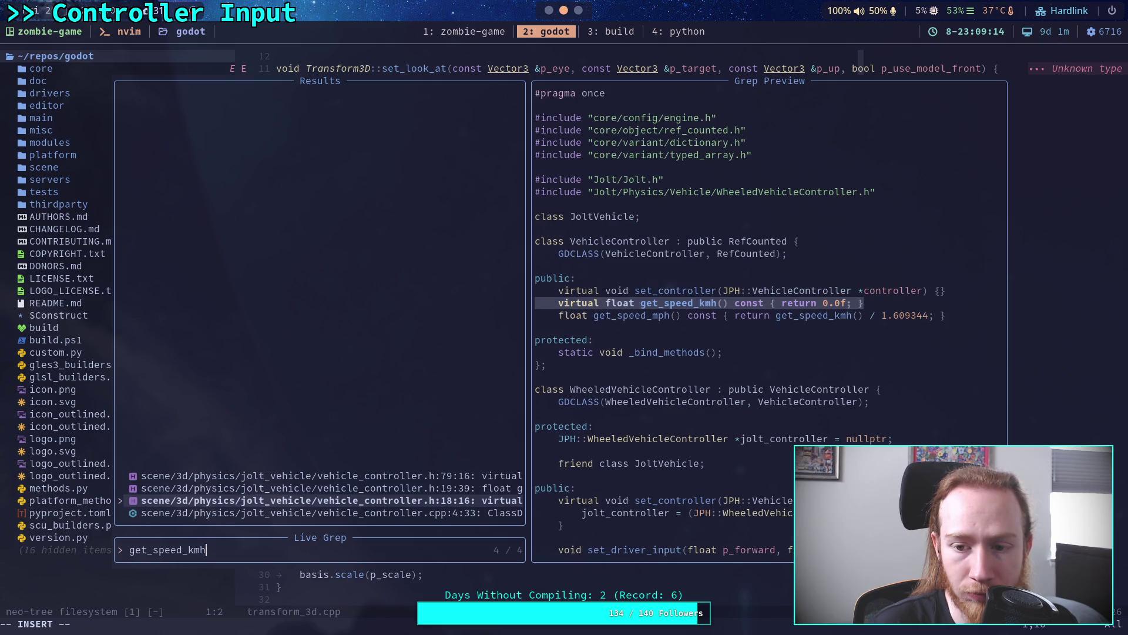
key("Down")
key("Up")
key("Up")
key("Up")
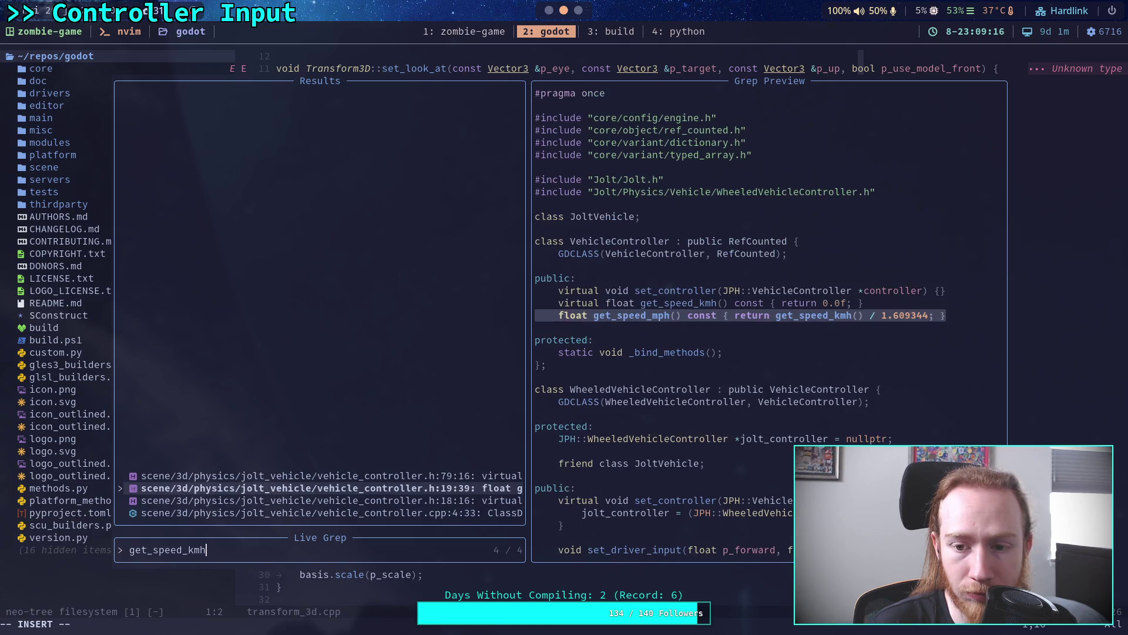
key("Return")
Step: Read through the grounded-wheel speed calculation in get_speed_kmh, then return to the Godot editor
key("j")
key("j")
key("j")
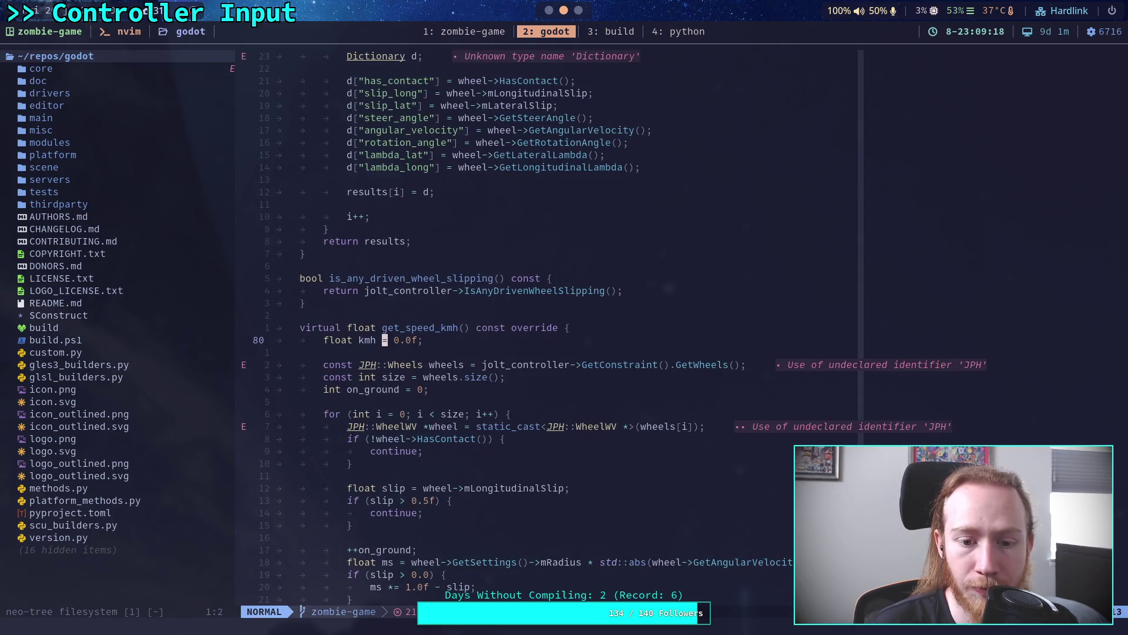
key("j")
key("j")
key("j")
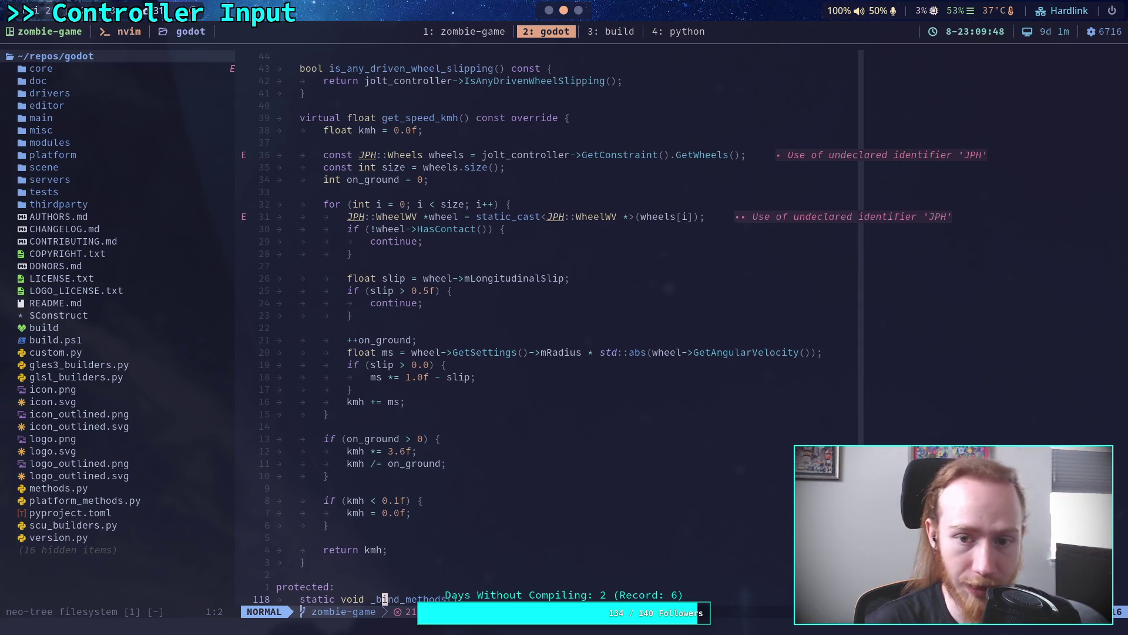
key("alt+Tab")
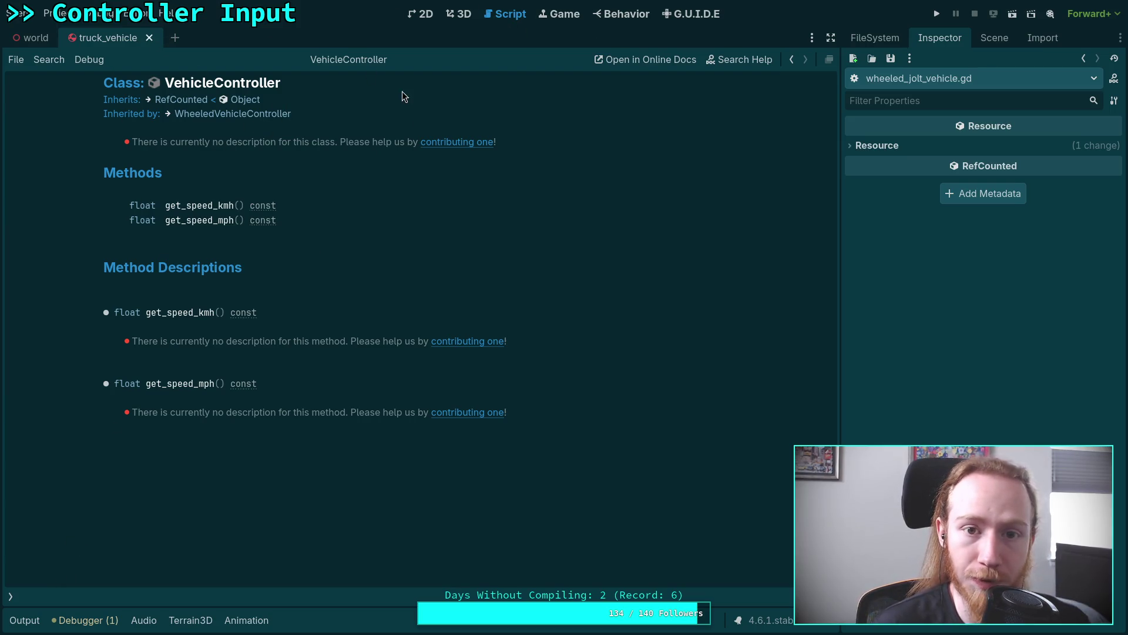
Step: Open player.gd and replace line 585's velocity expression with get_controller().get_speed_kmh()
left_click(10, 595)
left_click(68, 103)
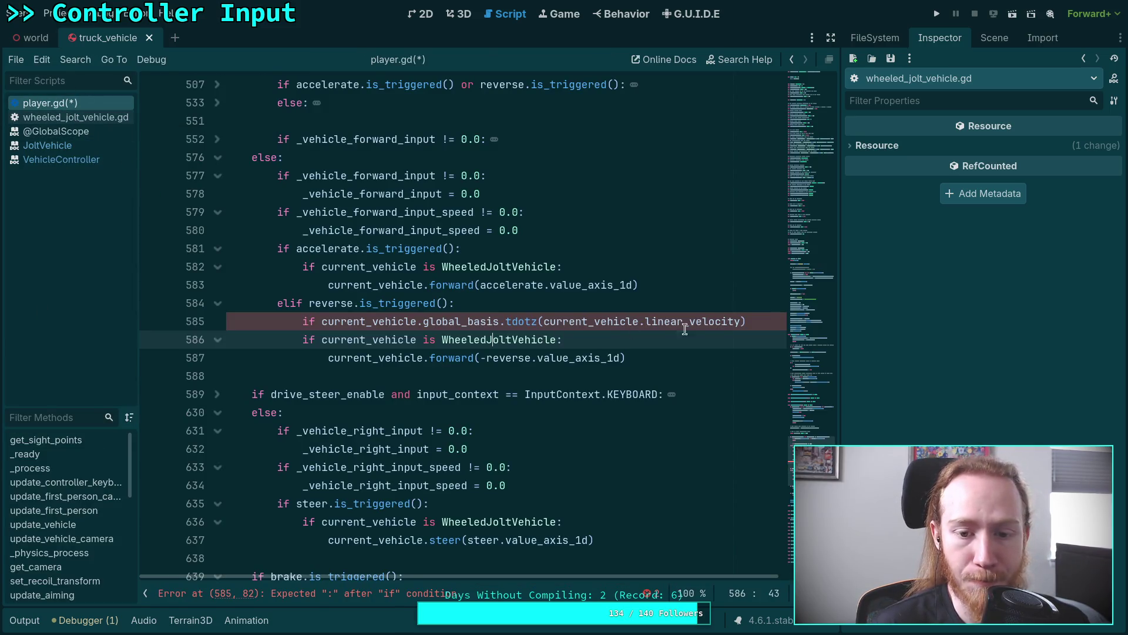
left_click(764, 320)
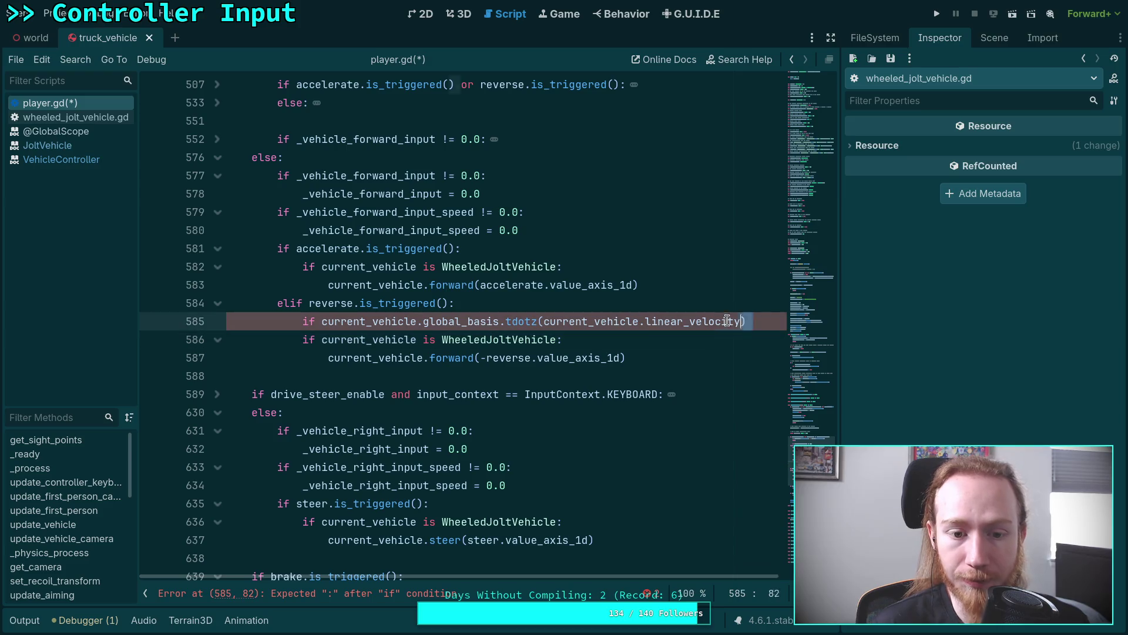
left_click(417, 321, "shift")
key("BackSpace")
type(".")
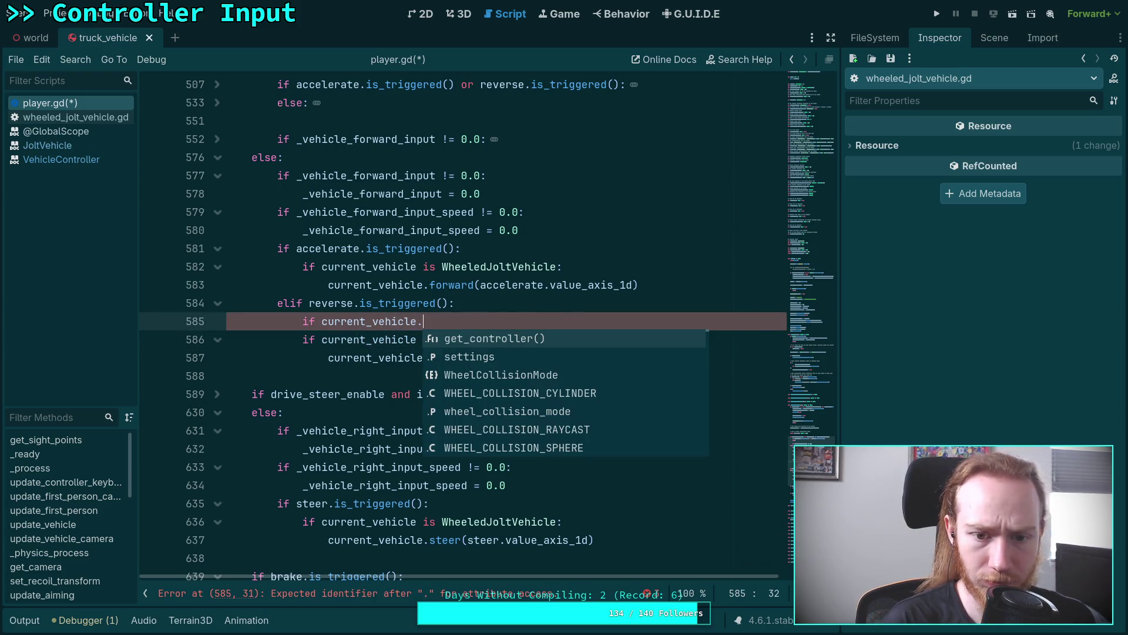
key("Return")
type(".")
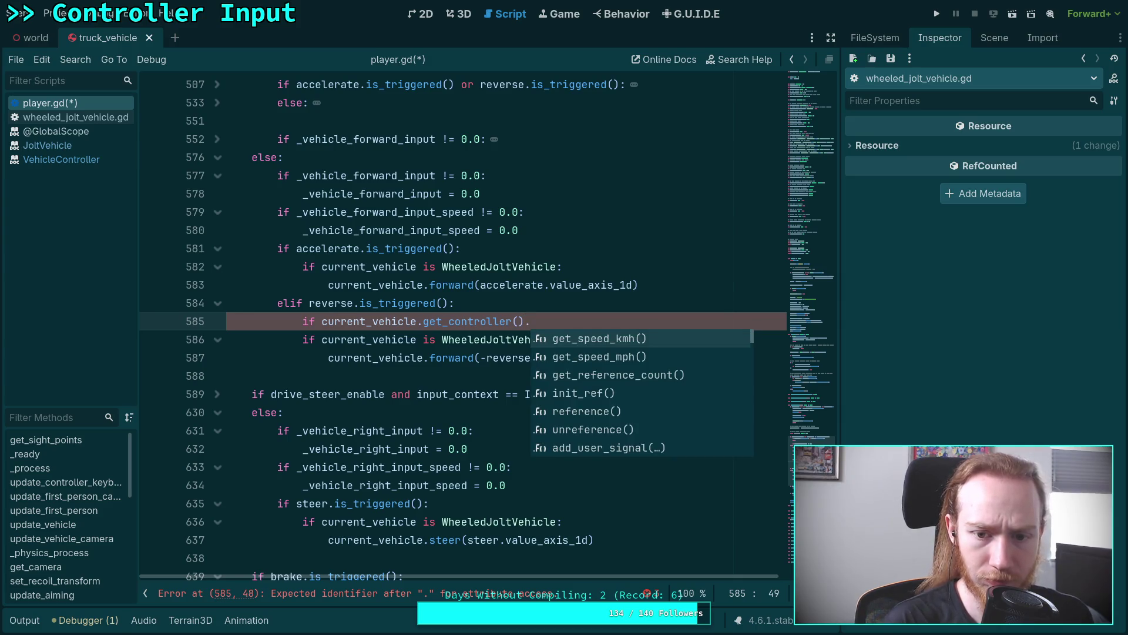
key("Return")
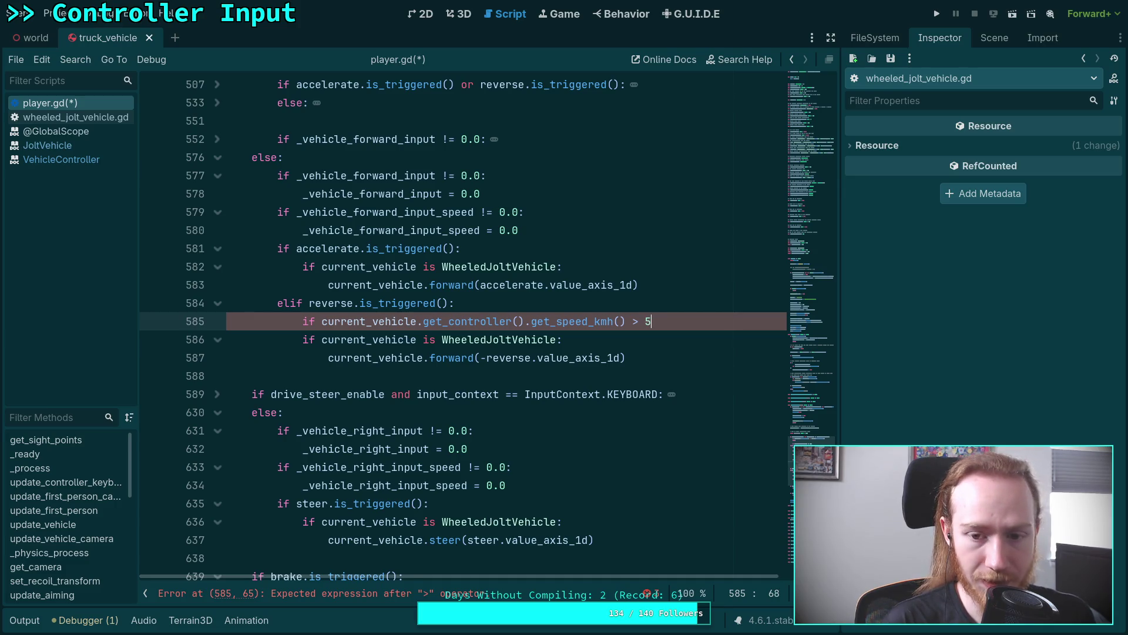
Step: Change the threshold to 2.0, begin a brake line beneath, and move the check below the type check
key("BackSpace")
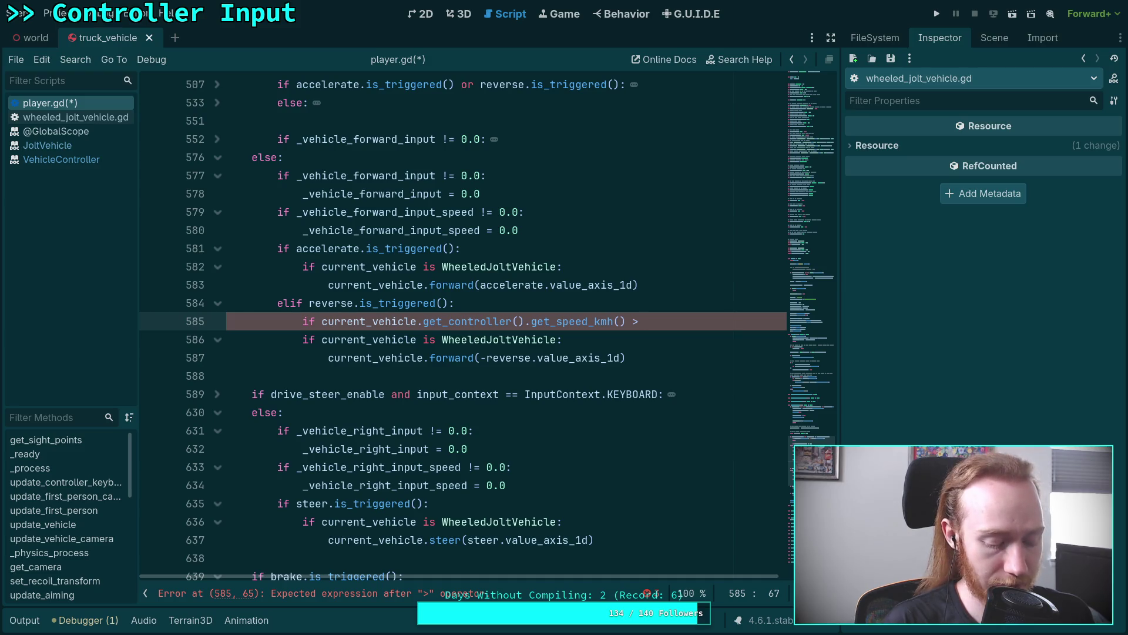
type("2.0:")
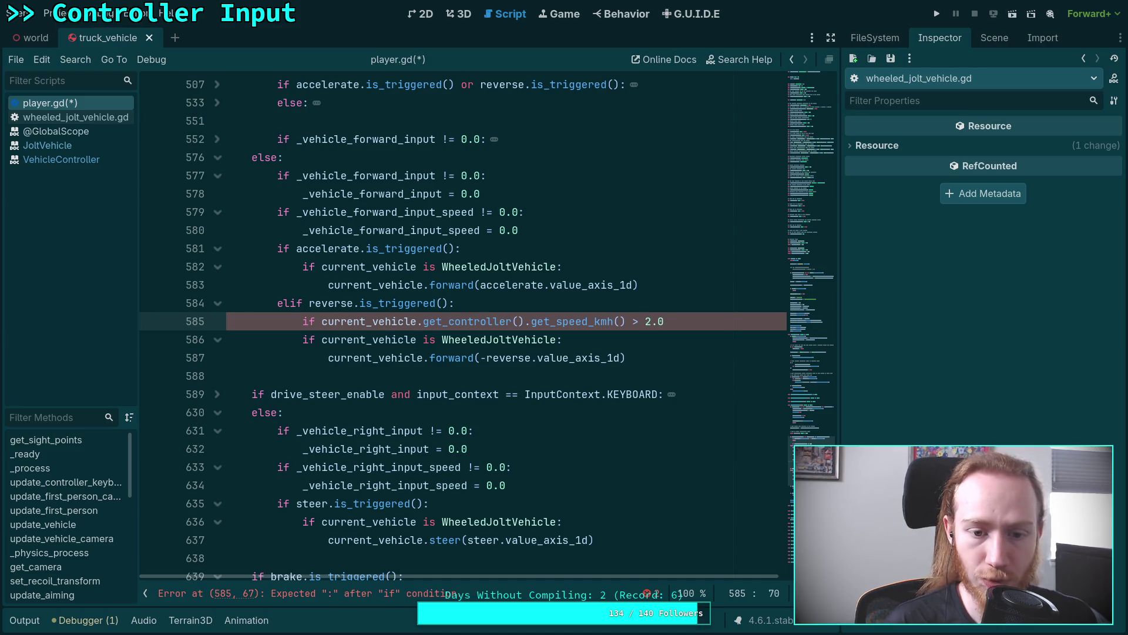
key("Return")
type("curr")
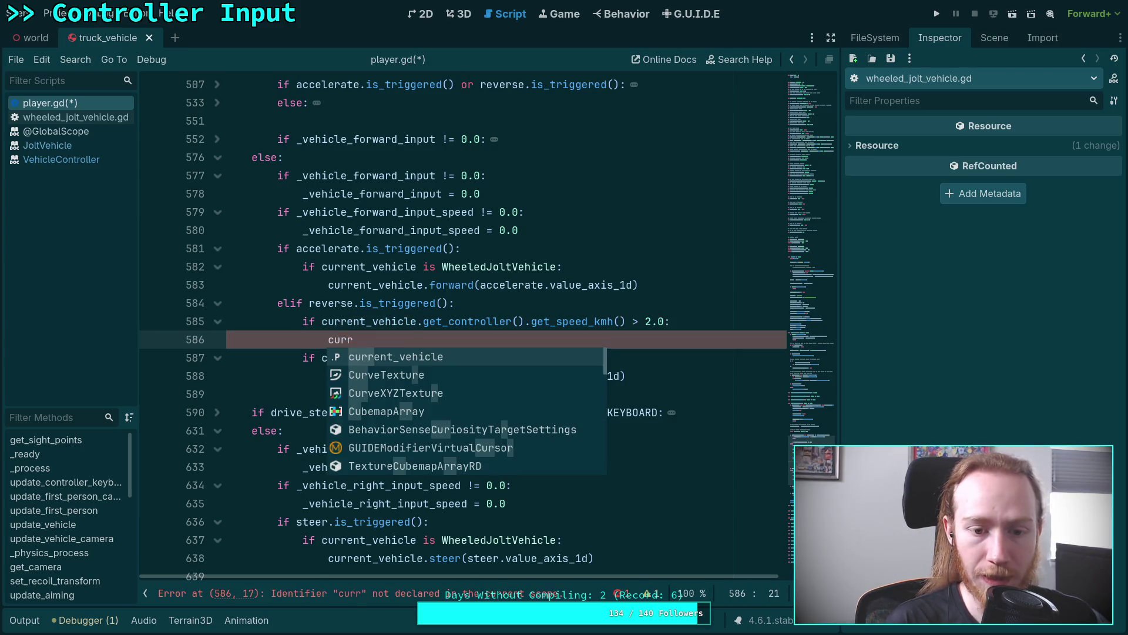
key("Return")
type(".")
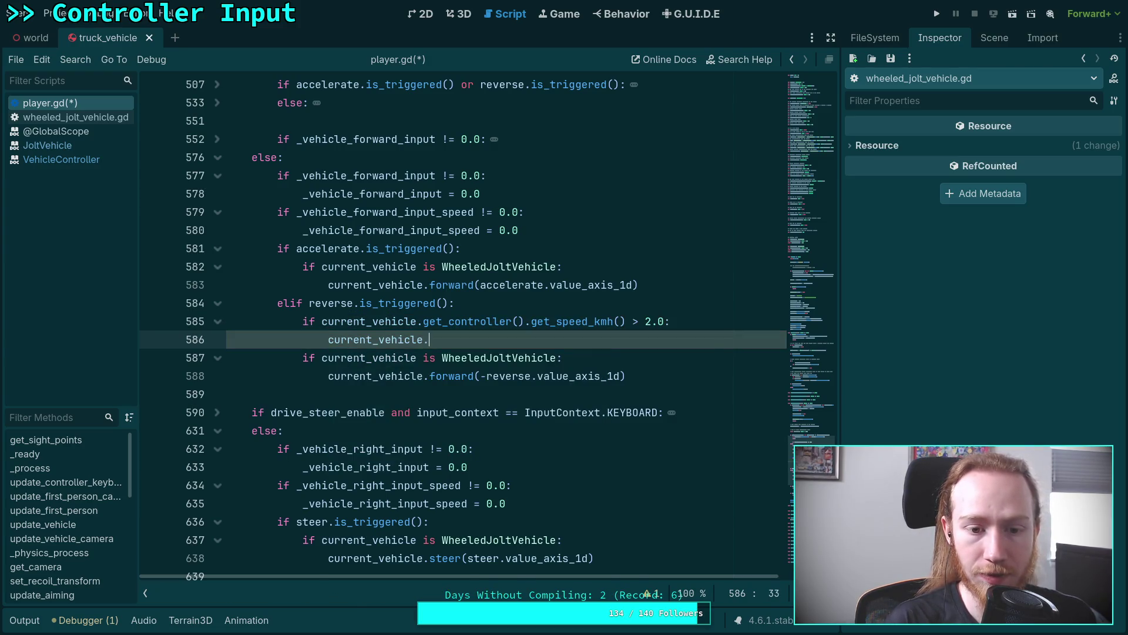
type("brak")
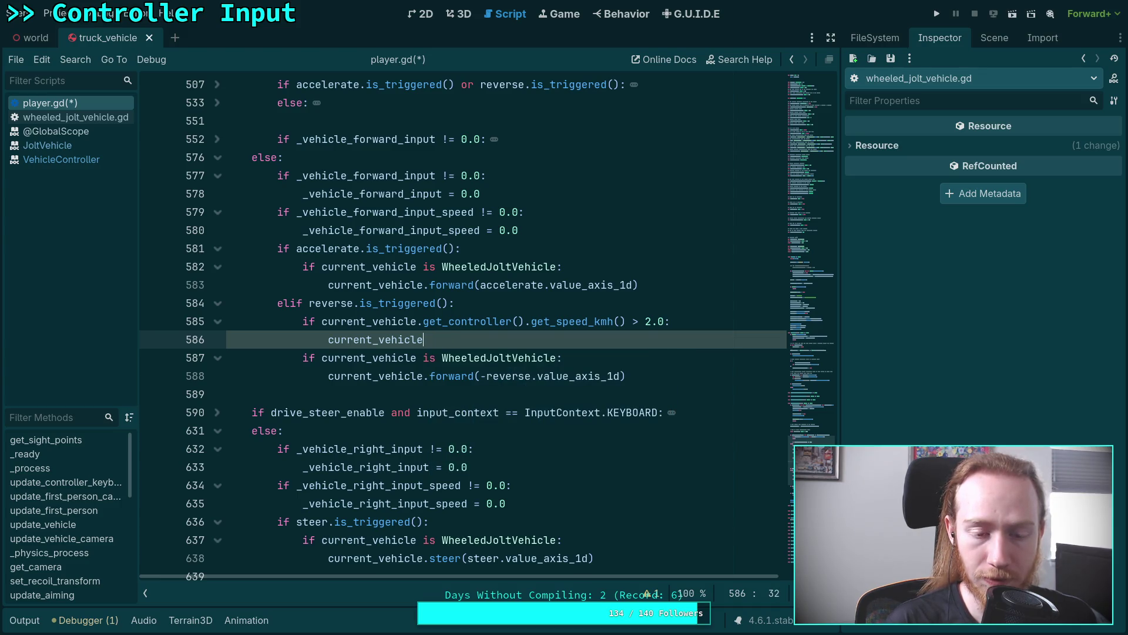
left_click(543, 321)
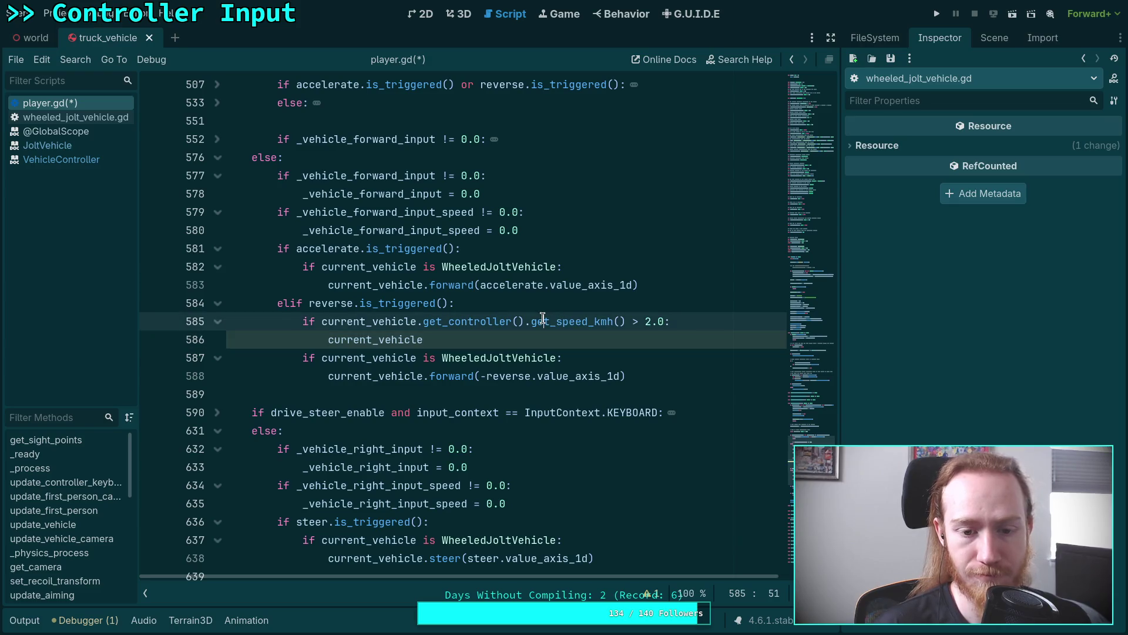
key("alt+Down")
key("alt+Down")
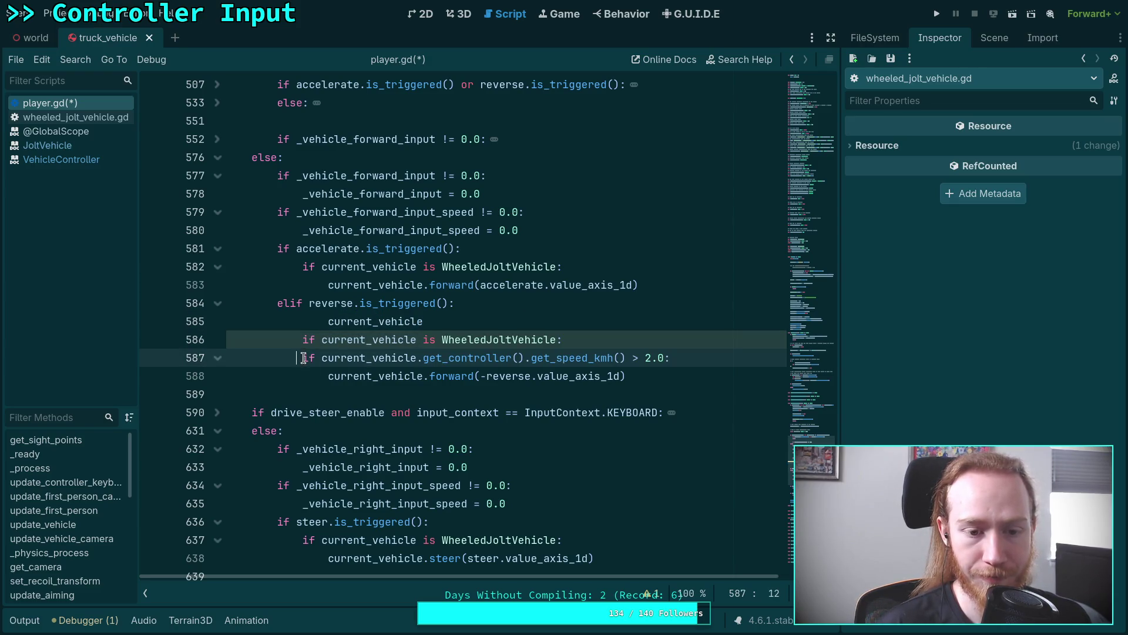
Step: Indent the speed check, remove the leftover line, and add current_vehicle.brake(reverse.value_axis_1d) beneath it
key("Tab")
left_click_drag(456, 321, 459, 303)
key("BackSpace")
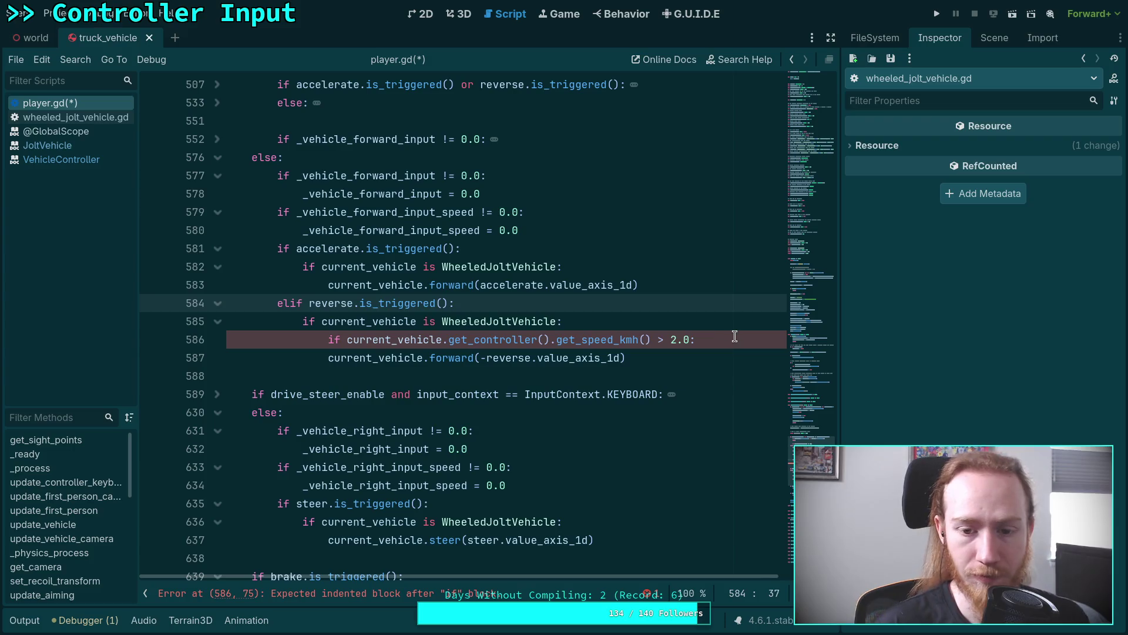
left_click(735, 339)
key("Return")
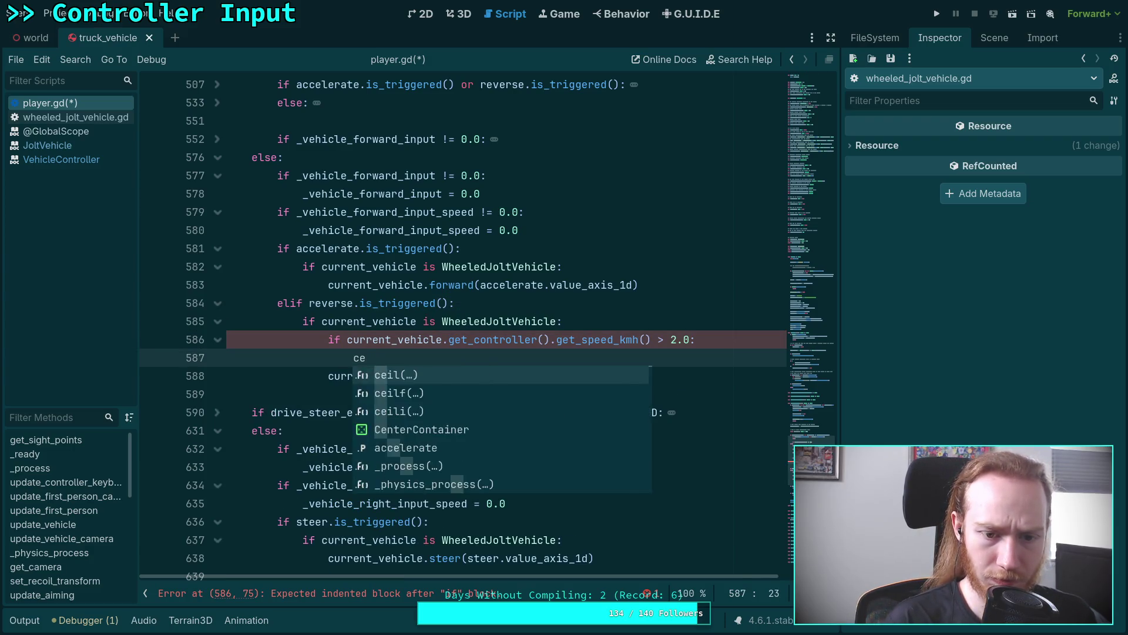
key("Return")
type(".br")
key("Return")
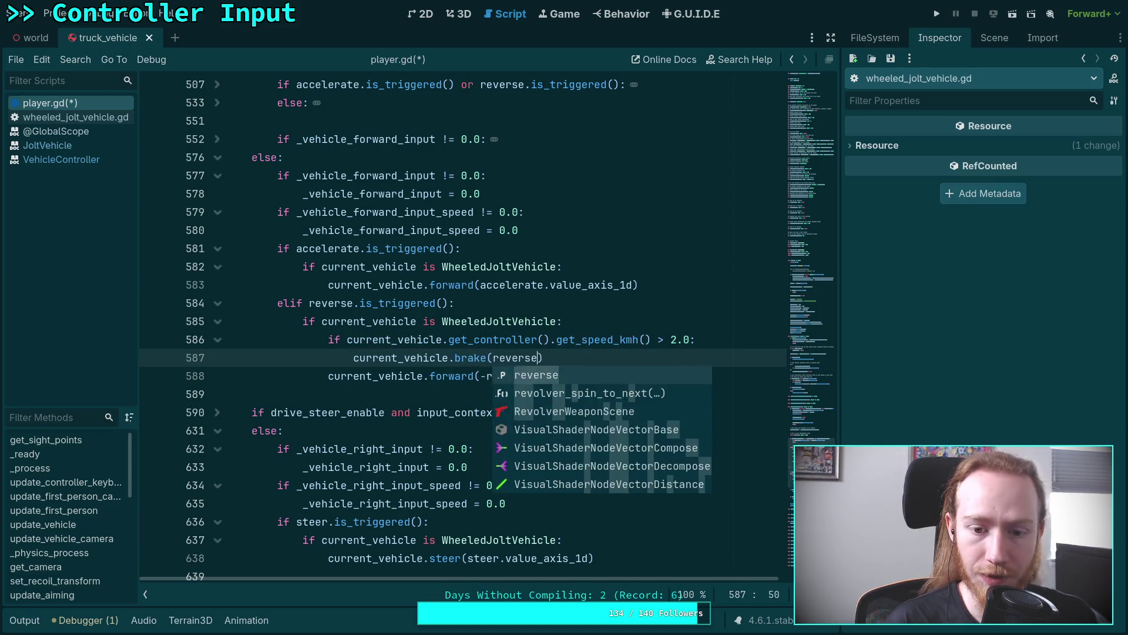
type(".va")
key("Return")
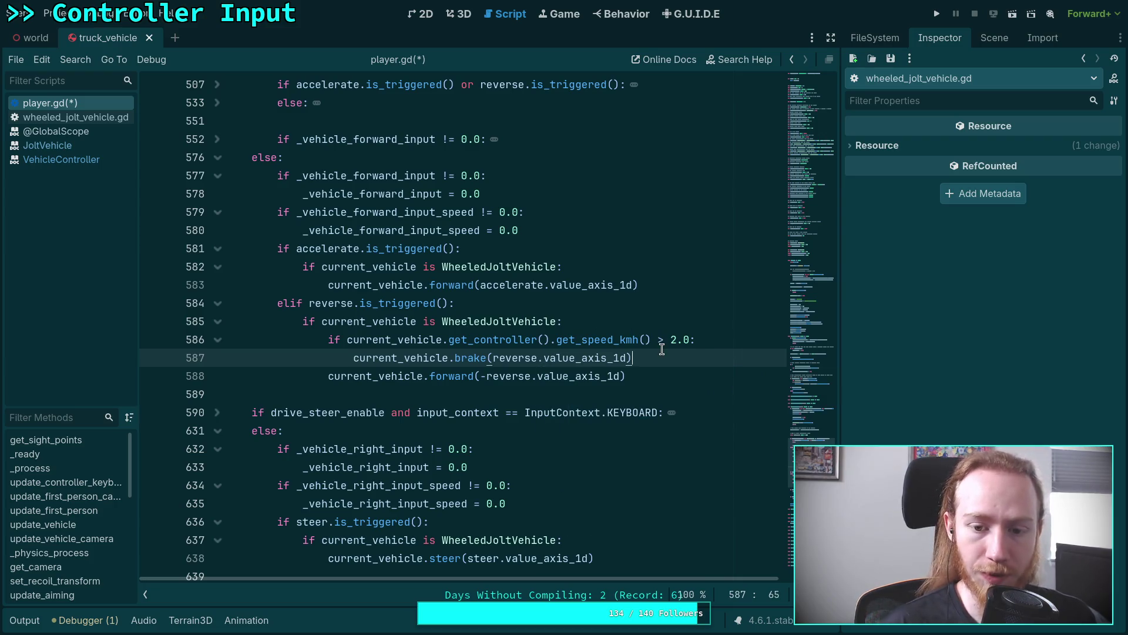
Step: Add an else: branch and indent the forward(reverse.value_axis_1d) call under it
key("Return")
type("else:")
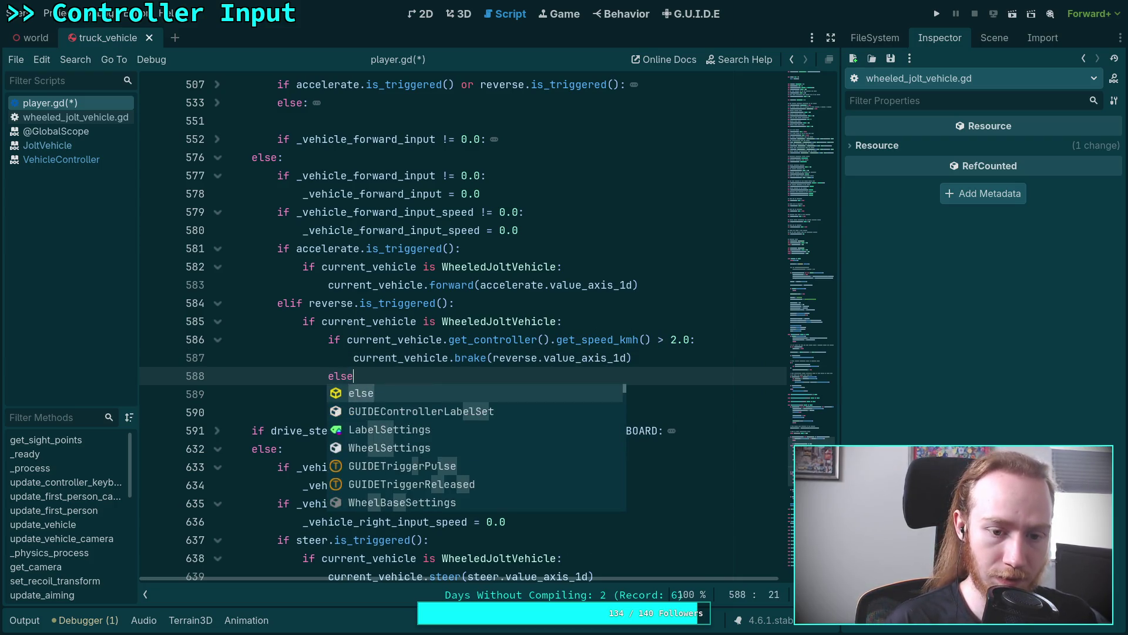
left_click(329, 394)
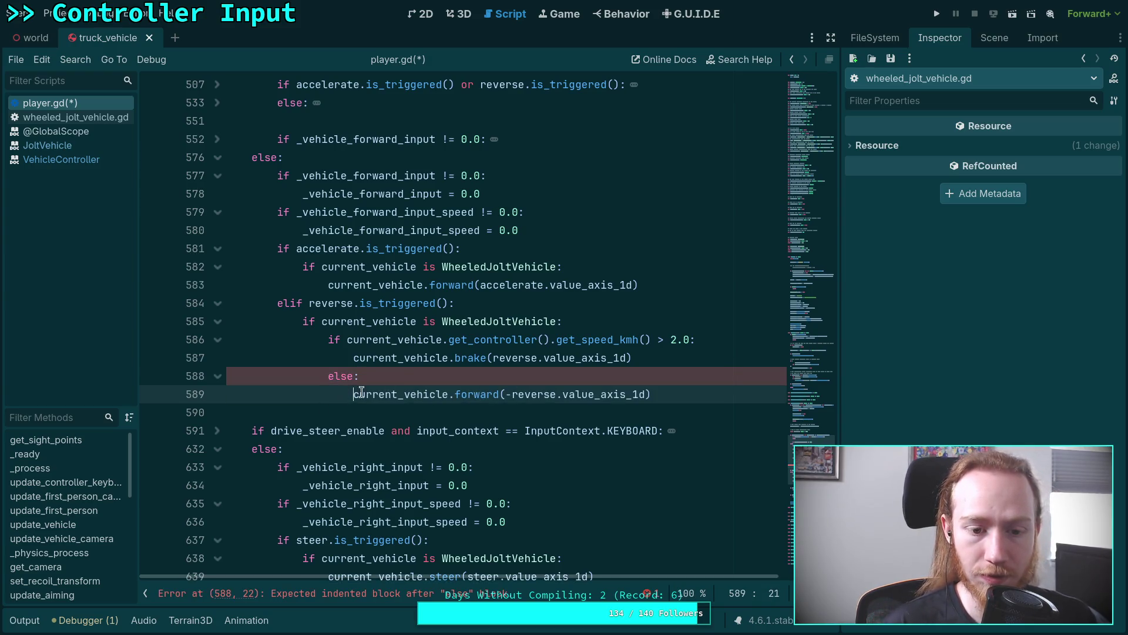
key("Tab")
scroll(416, 385, "down", 2)
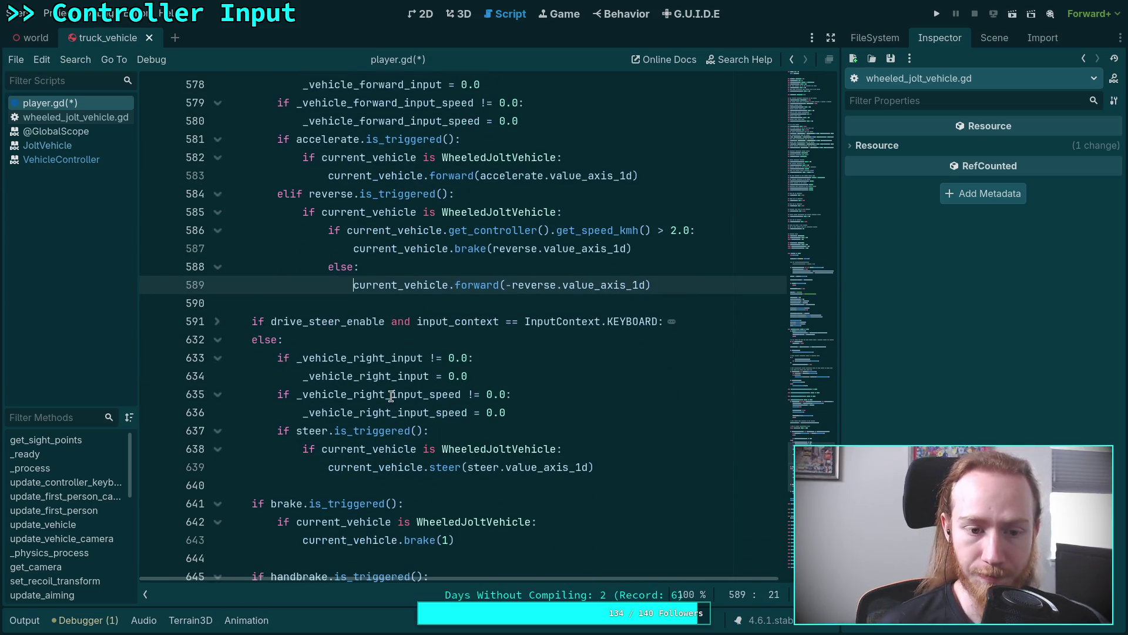
scroll(404, 431, "down", 2)
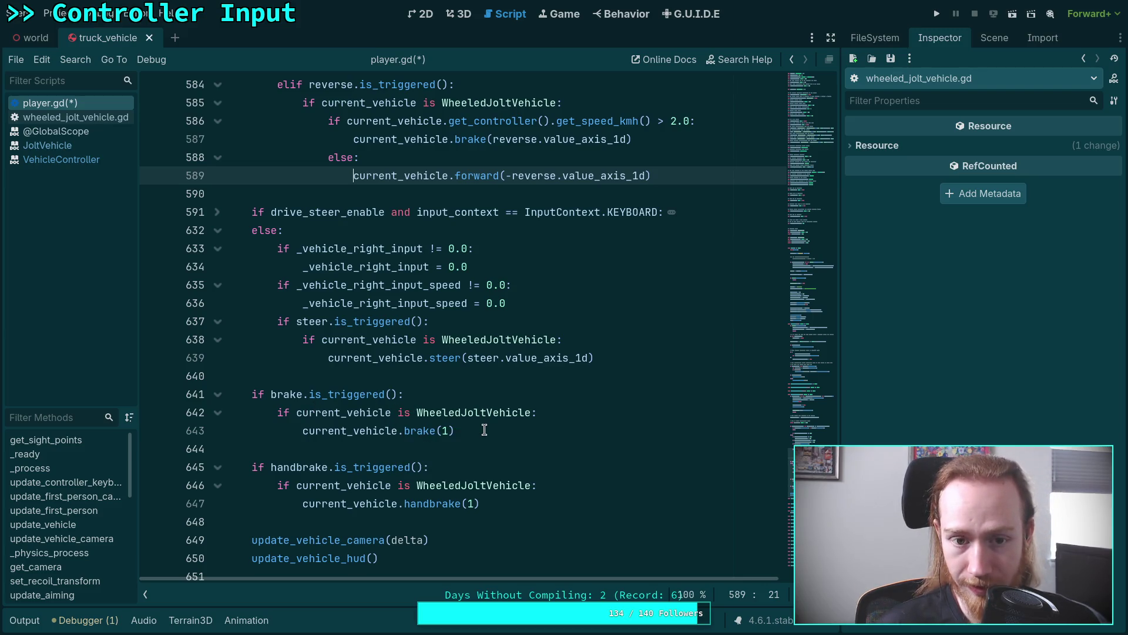
scroll(484, 428, "up", 3)
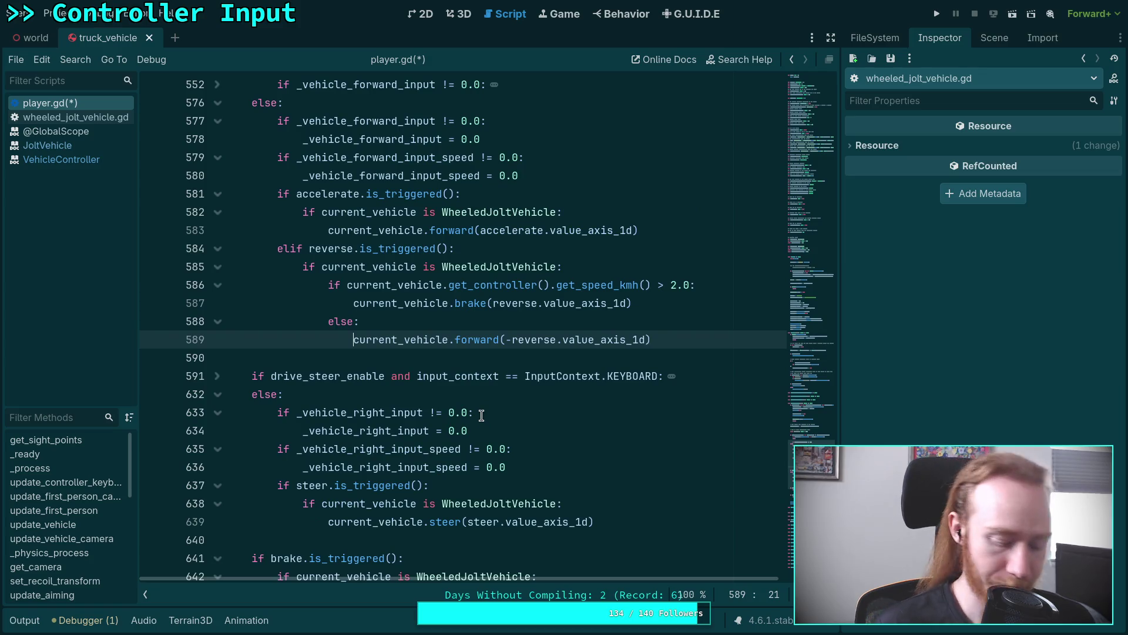
Step: Save player.gd and launch the project to test-drive the truck
key("ctrl+s")
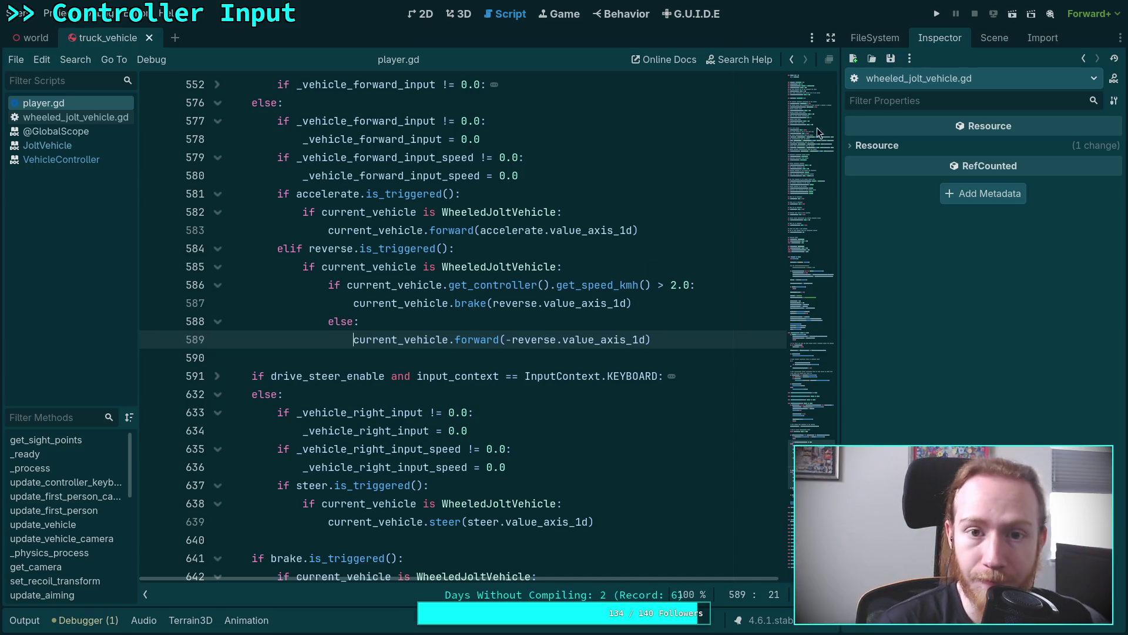
left_click(938, 15)
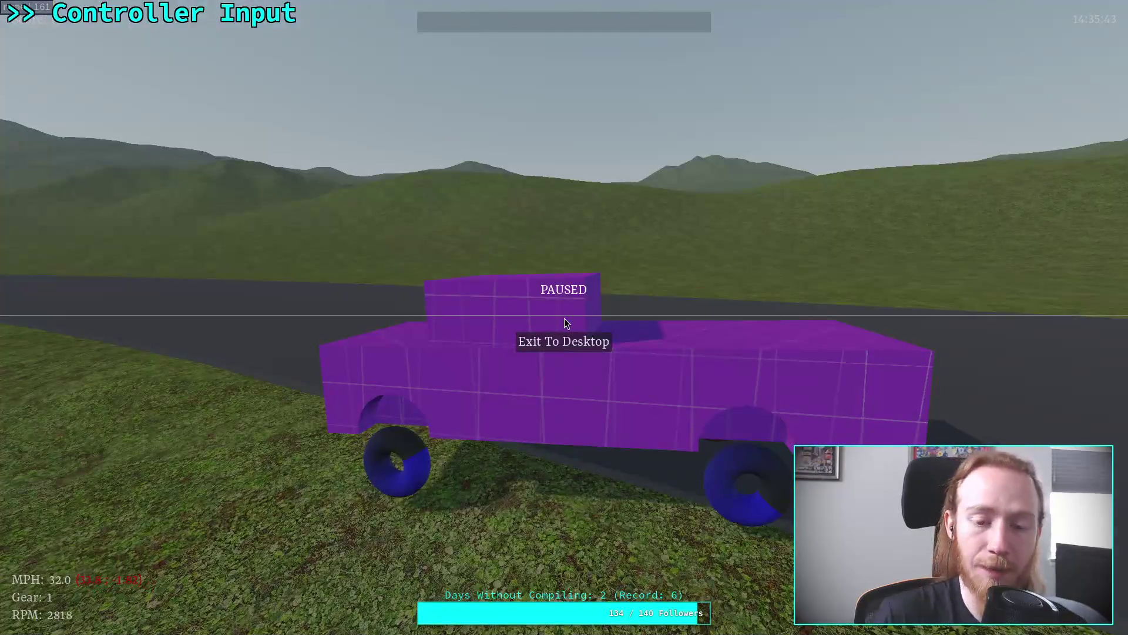
Step: Exit the paused test game to desktop, returning to player.gd
left_click(570, 344)
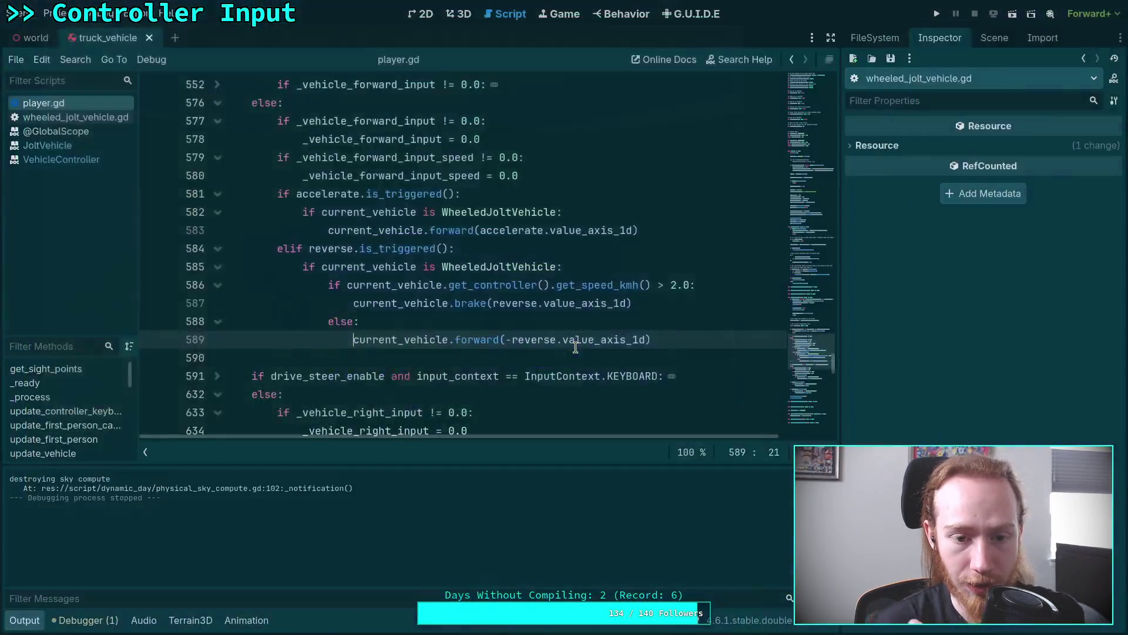
Step: Negate reverse in line 589's forward call, then inspect brake's set_driver_input call in wheeled_jolt_vehicle.gd
left_click(509, 339)
type("-")
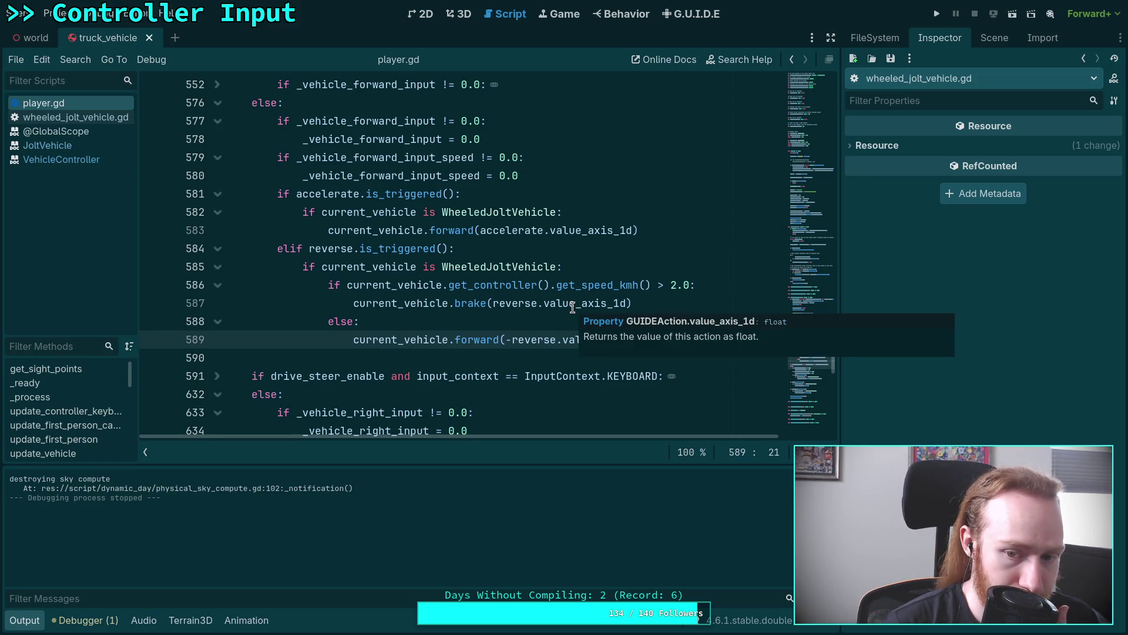
right_click(469, 303)
left_click(513, 482)
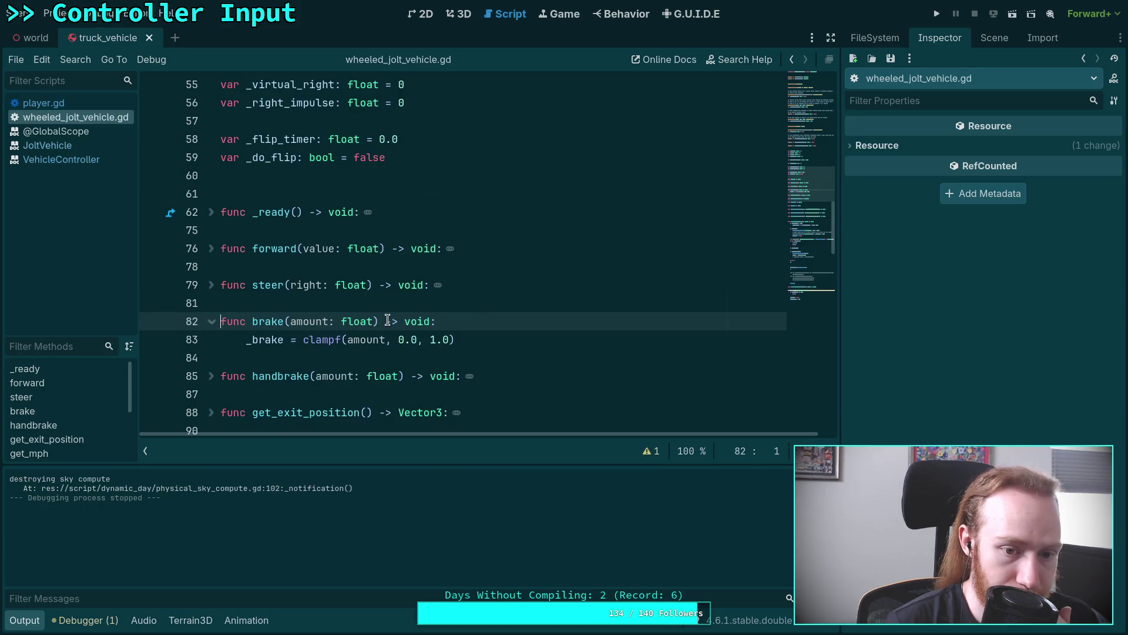
scroll(325, 344, "down", 8)
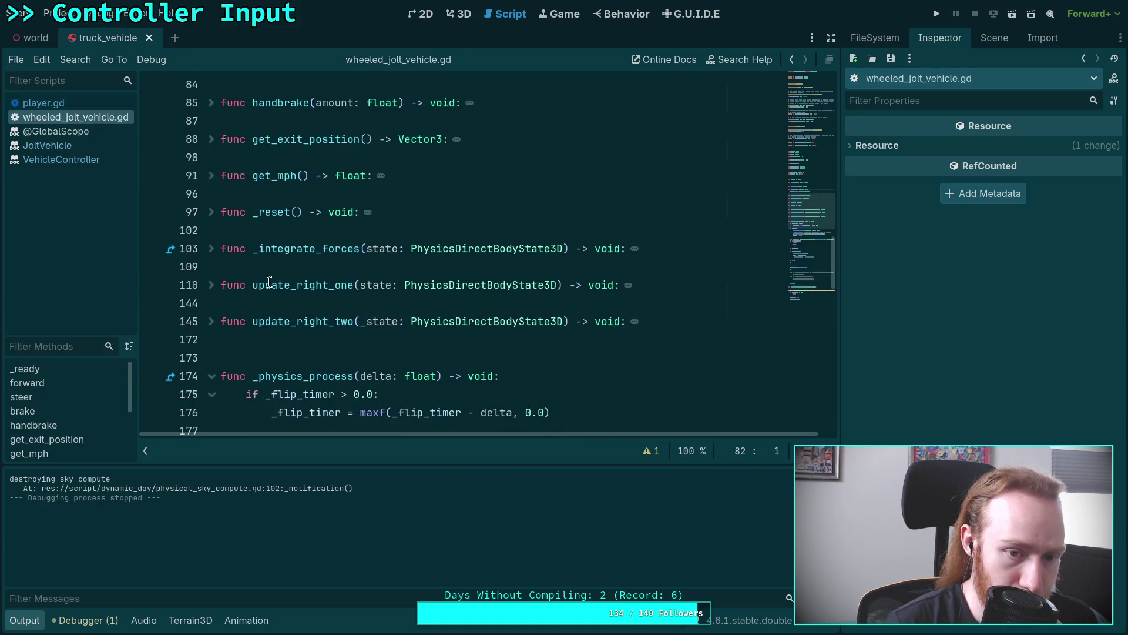
scroll(247, 300, "down", 7)
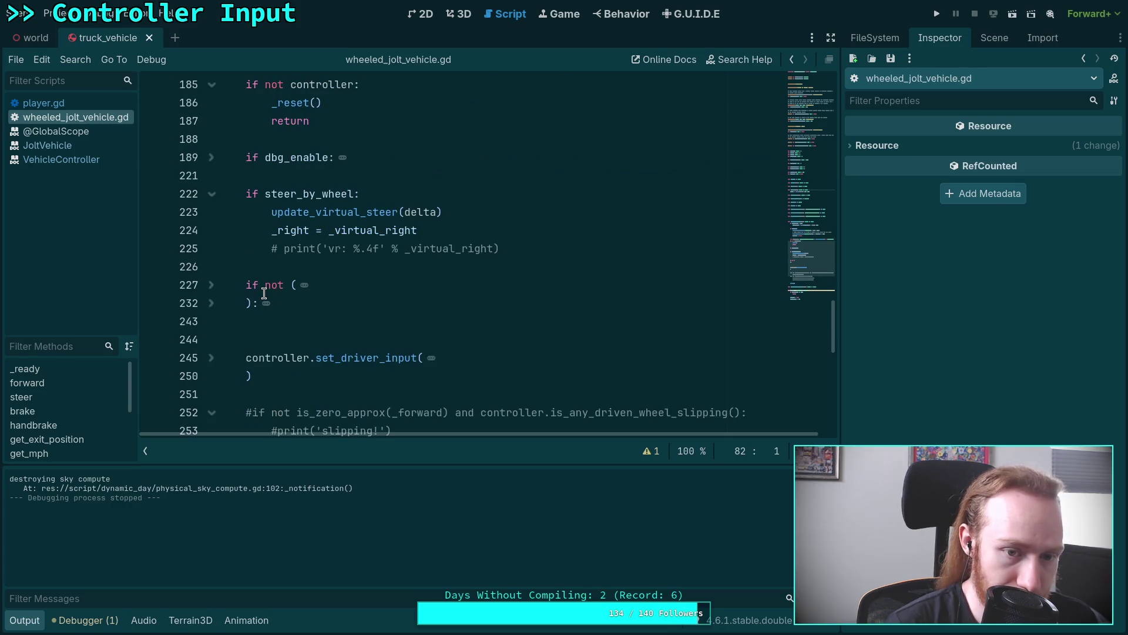
left_click(210, 360)
scroll(321, 264, "down", 3)
mouse_move(320, 253)
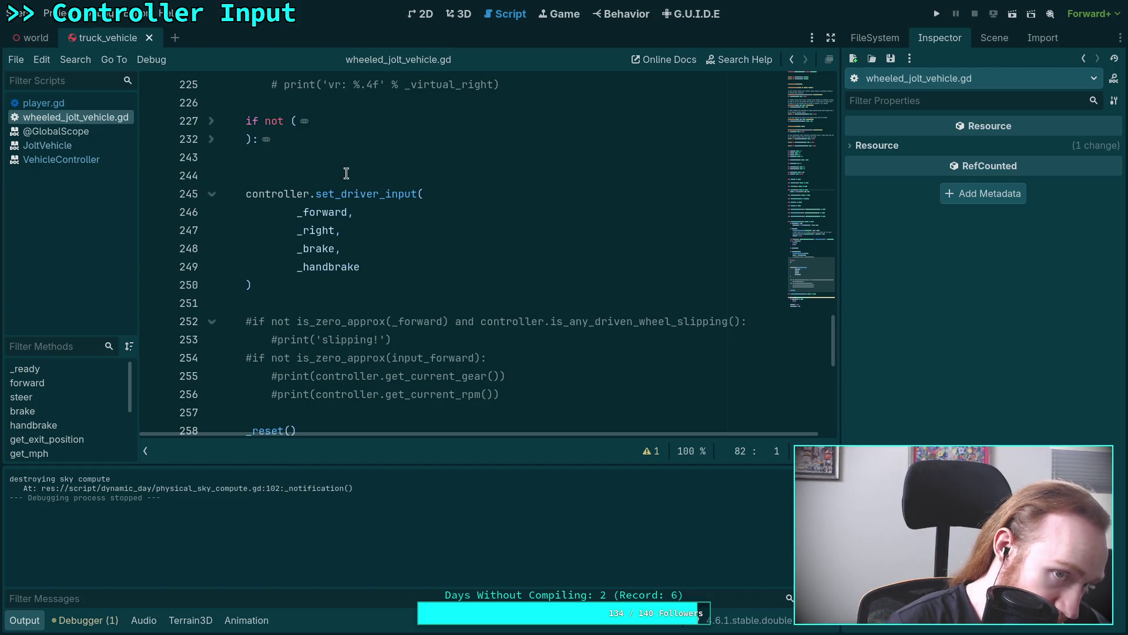
Step: Inspect the Stick modifier on the Reverse trigger in the G.U.I.D.E mapping editor
left_click(696, 13)
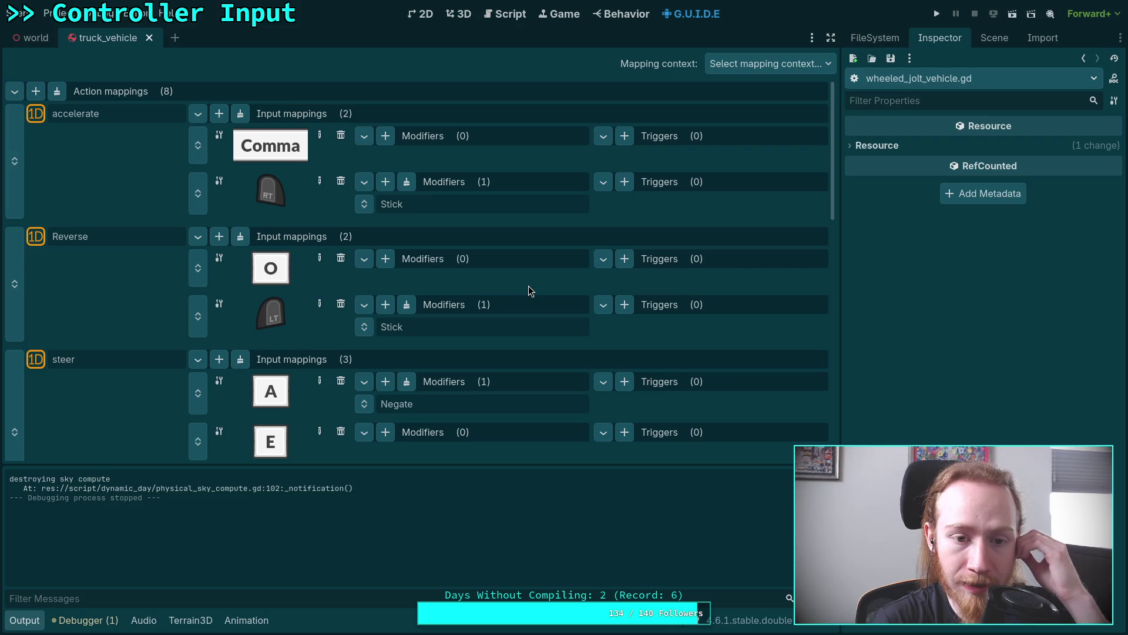
left_click(441, 330)
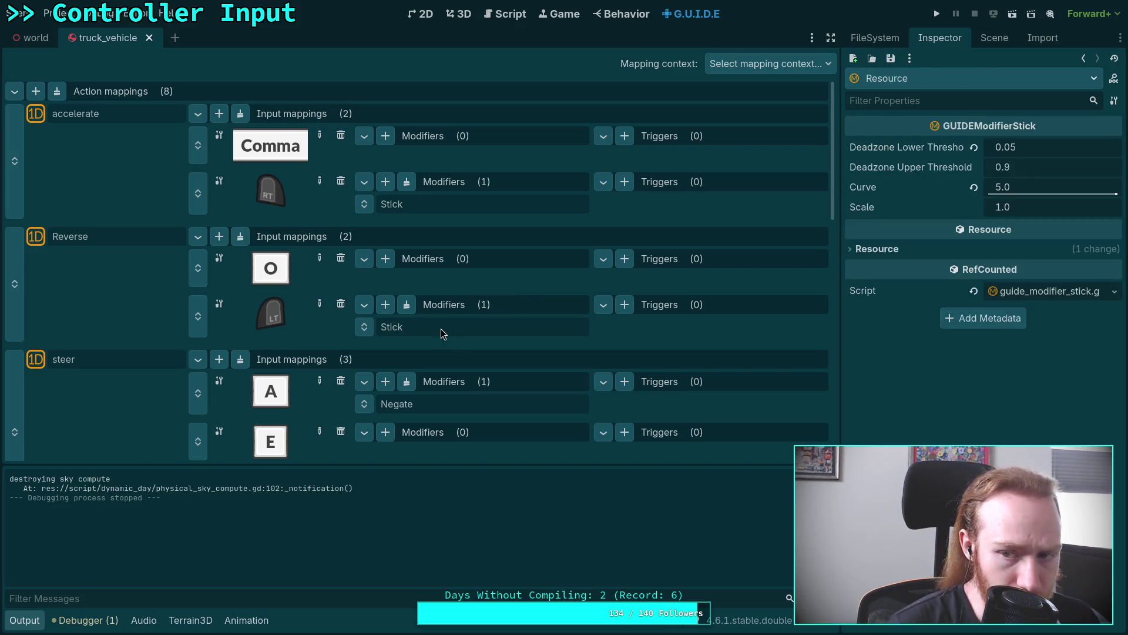
scroll(323, 325, "down", 5)
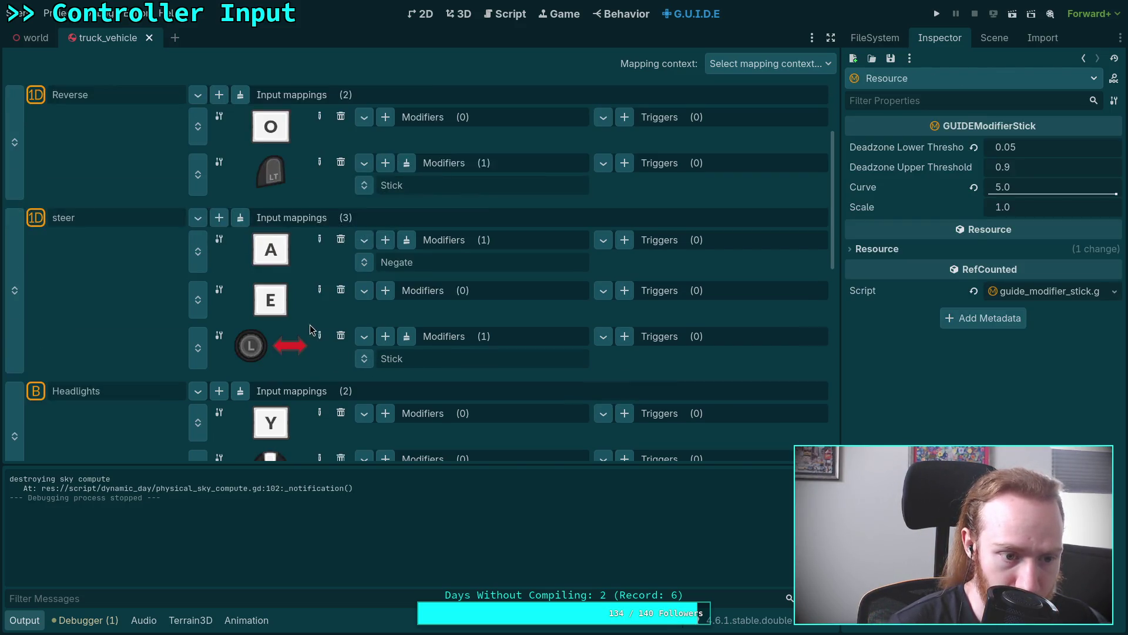
scroll(309, 324, "down", 2)
scroll(311, 323, "down", 3)
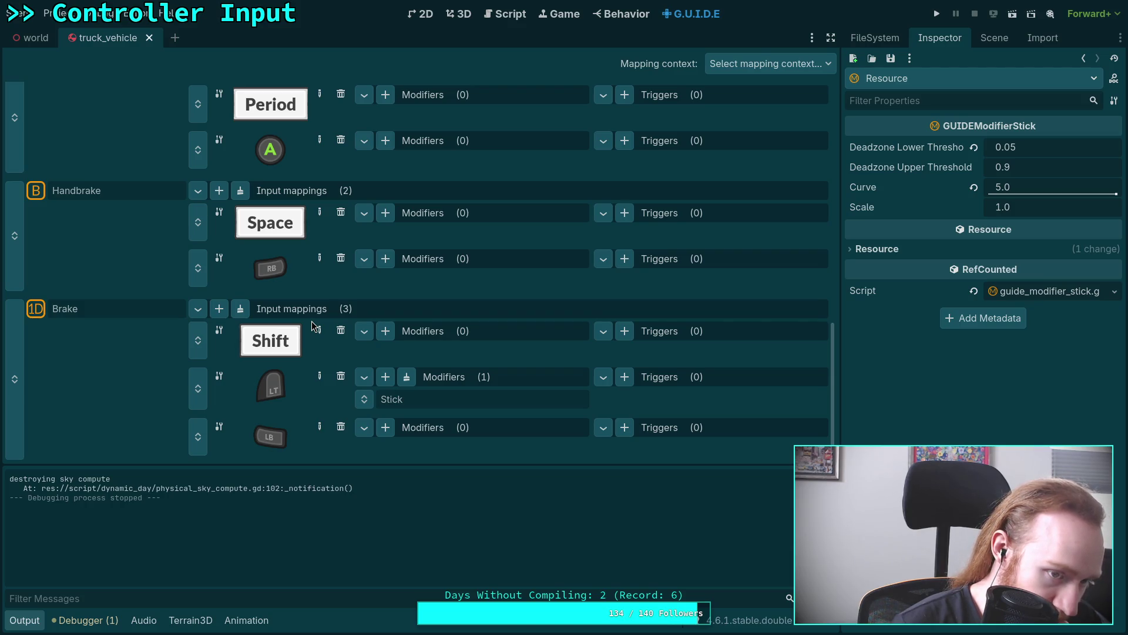
Step: Remove Brake's LT trigger mapping, save the input resource, and run the game again
left_click(341, 377)
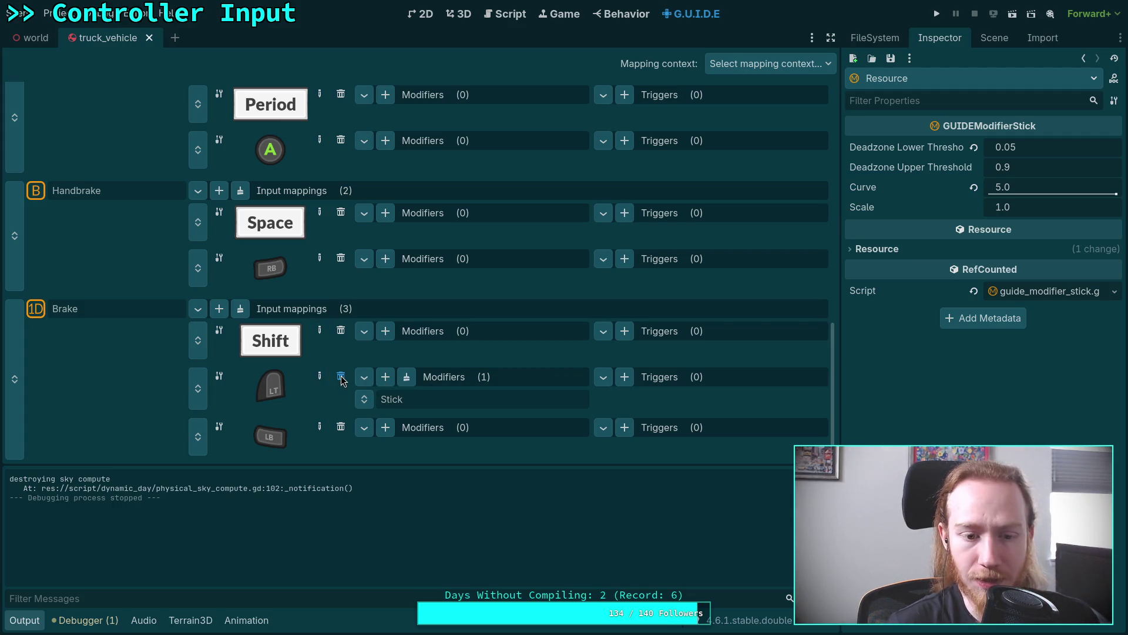
left_click(218, 381)
left_click(226, 404)
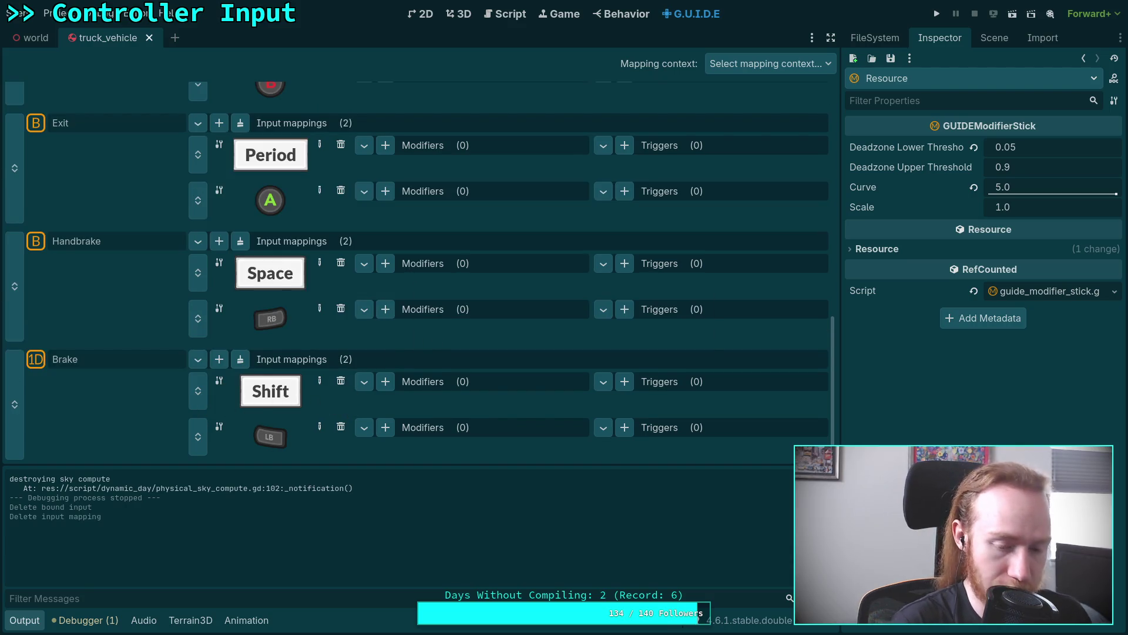
left_click(86, 364)
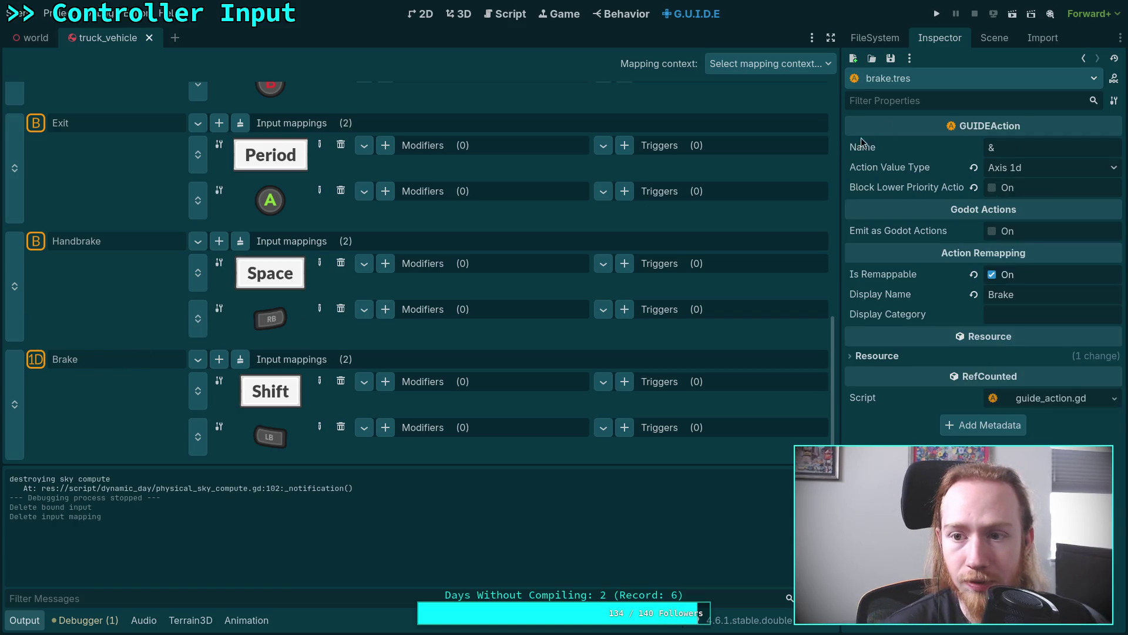
left_click(894, 59)
left_click(902, 79)
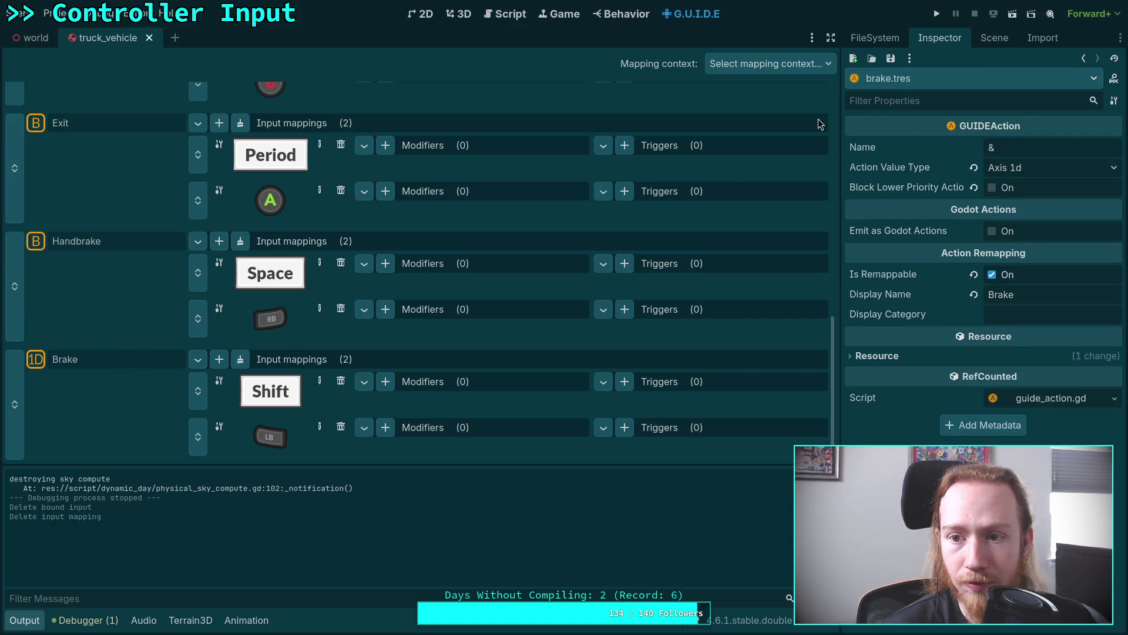
scroll(198, 366, "up", 3)
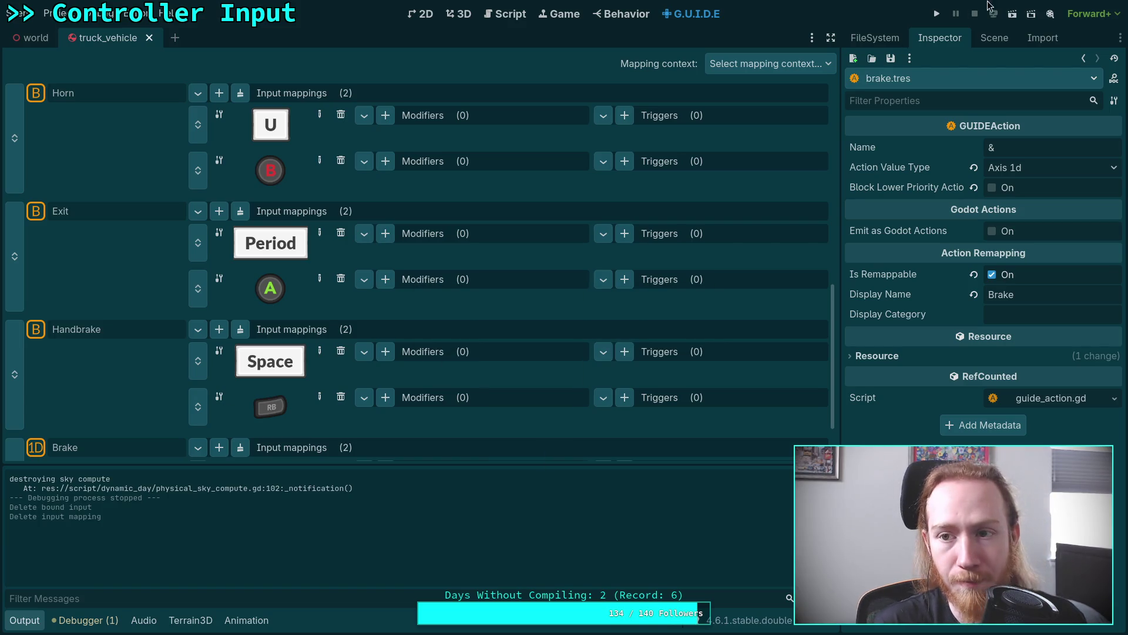
left_click(937, 14)
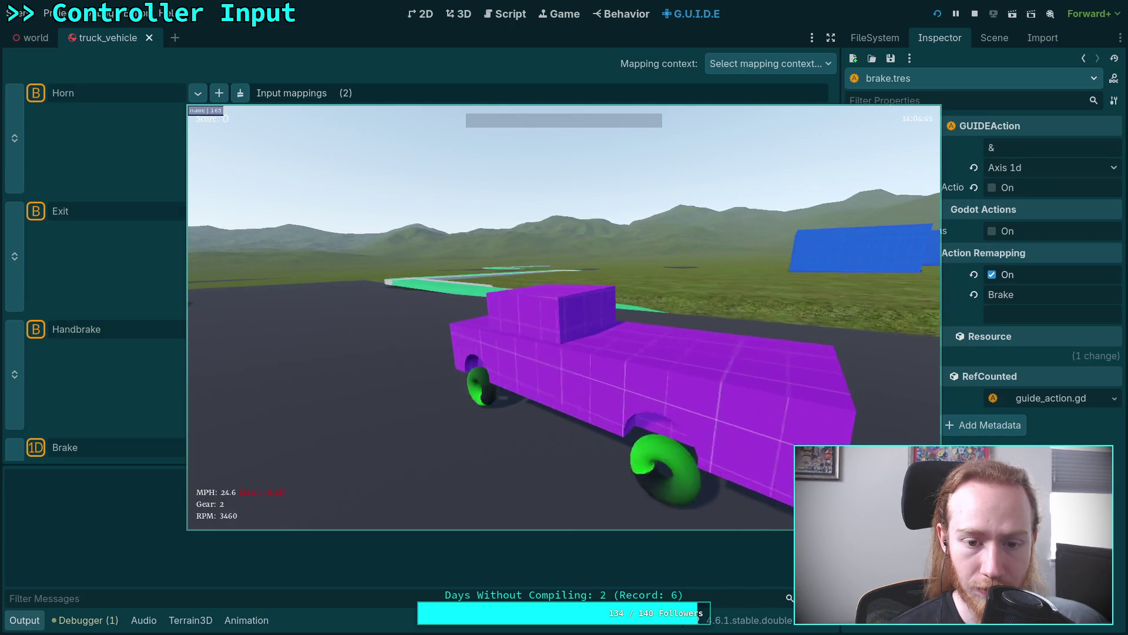
key("Escape")
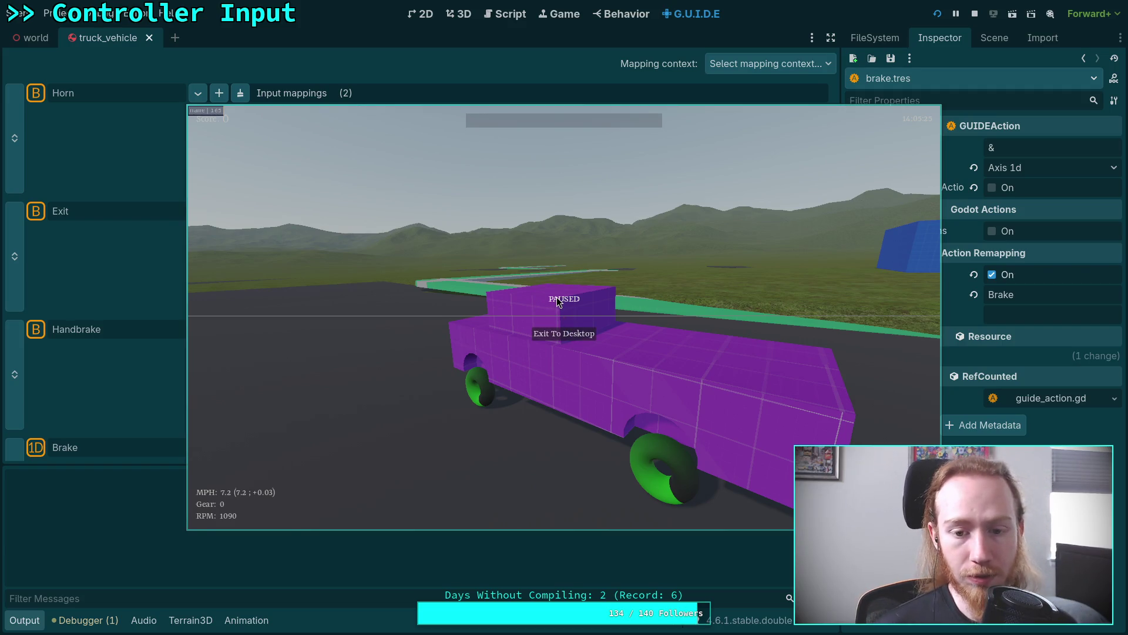
key("Escape")
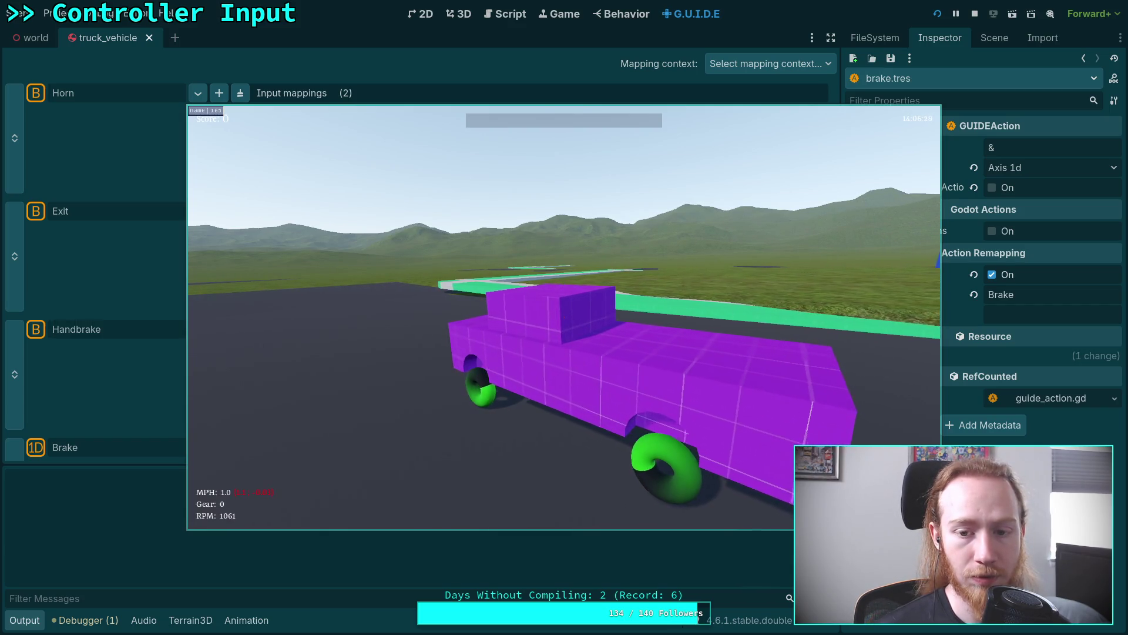
key("Escape")
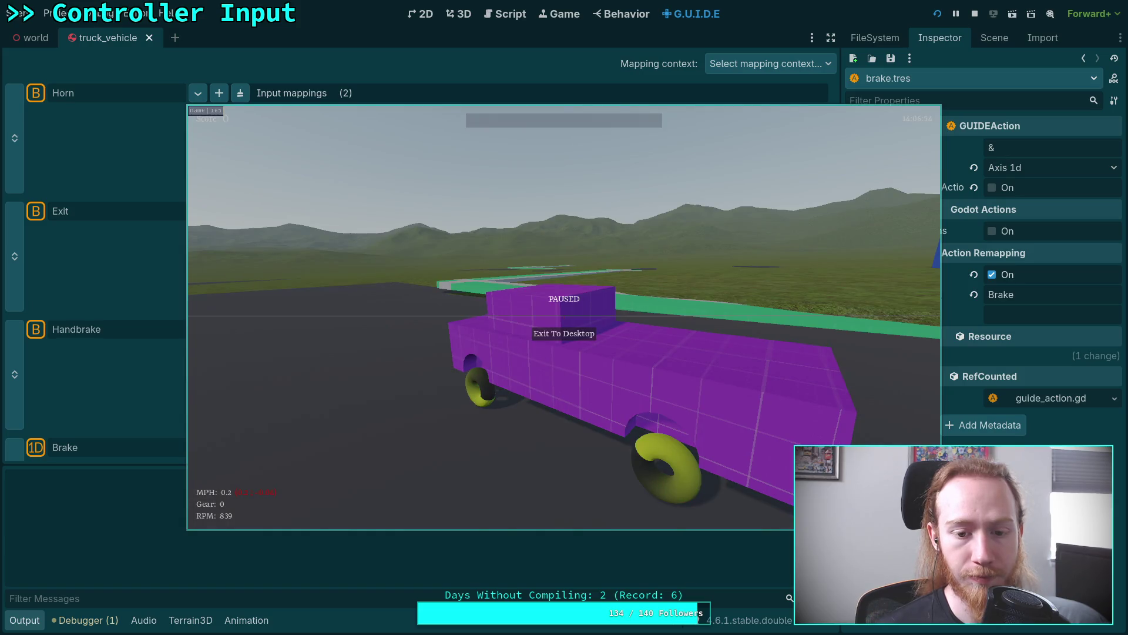
key("Escape")
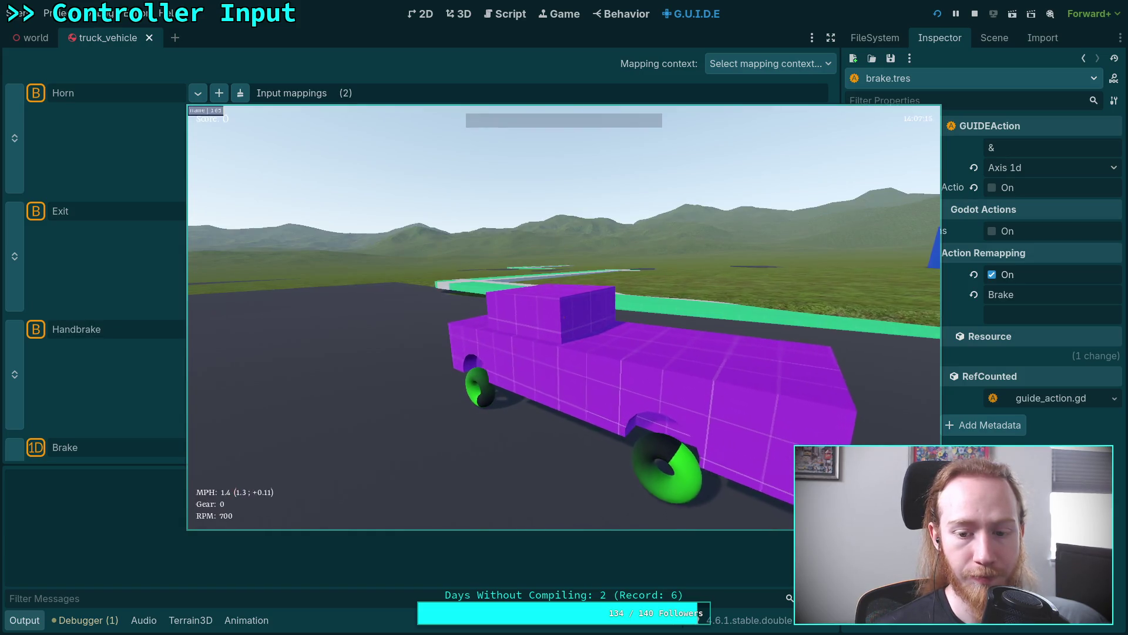
key("s")
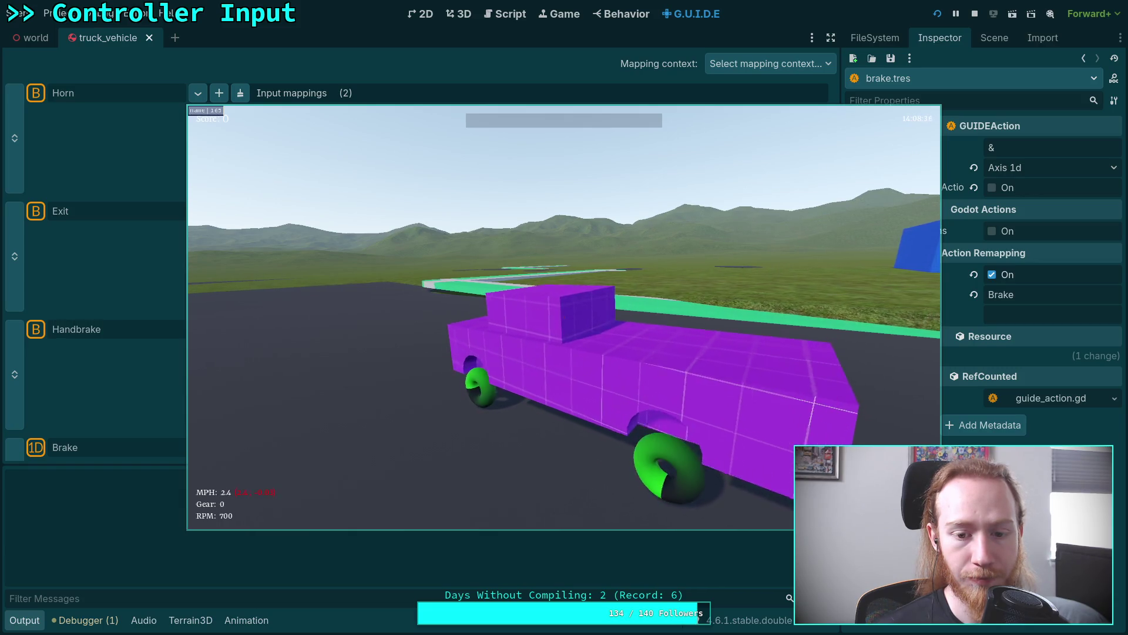
key("Escape")
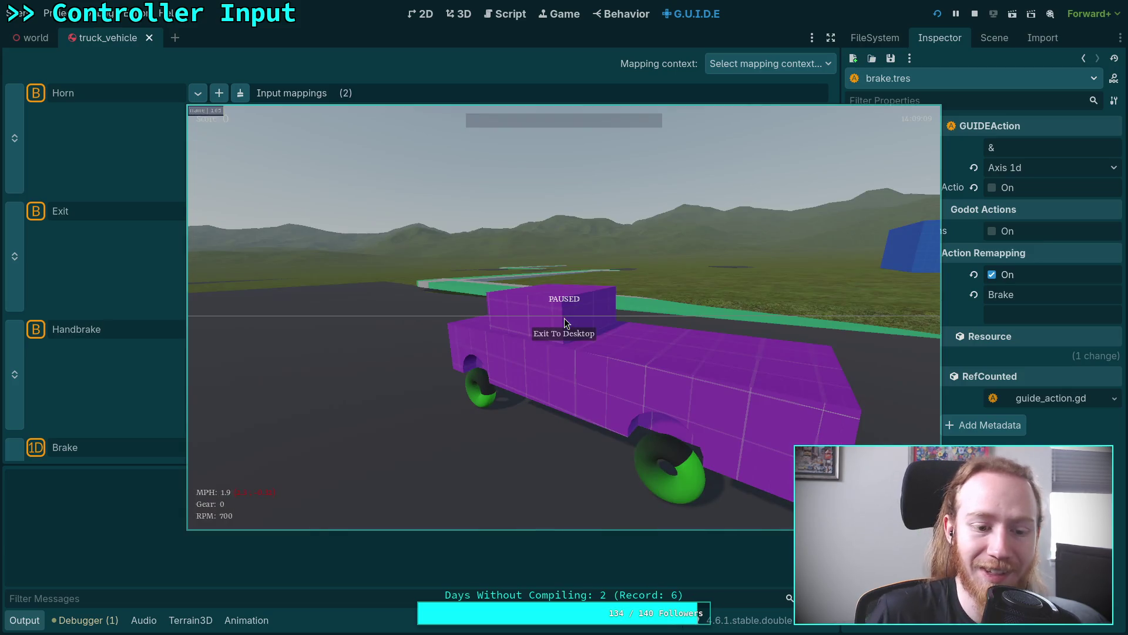
left_click(551, 333)
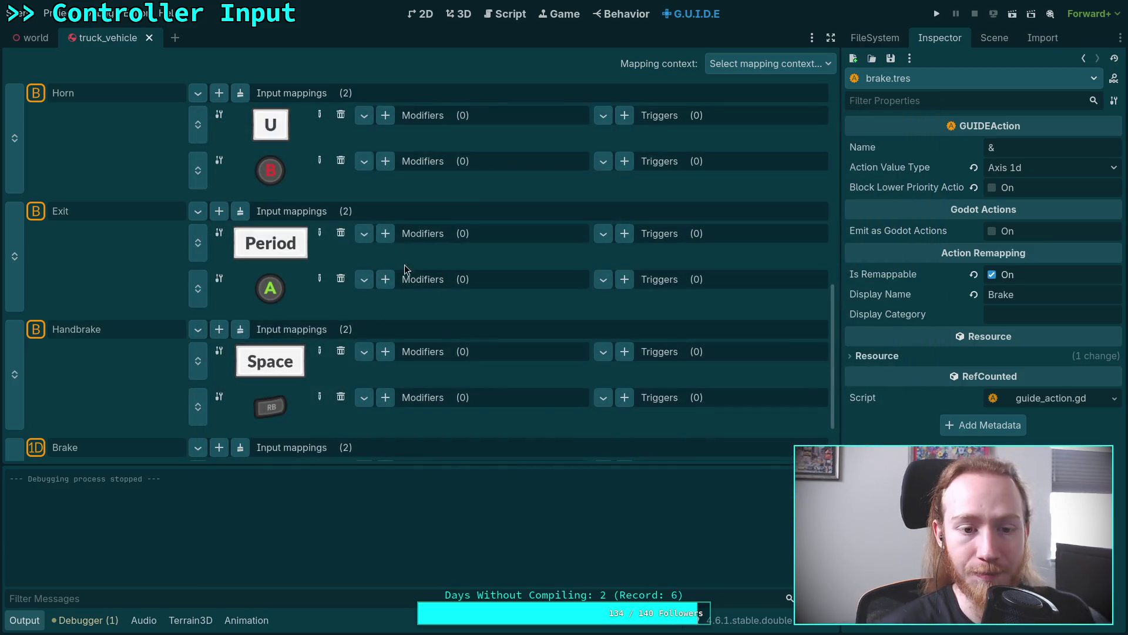
Step: Return to the script editor and open player.gd
left_click(500, 17)
scroll(352, 339, "up", 6)
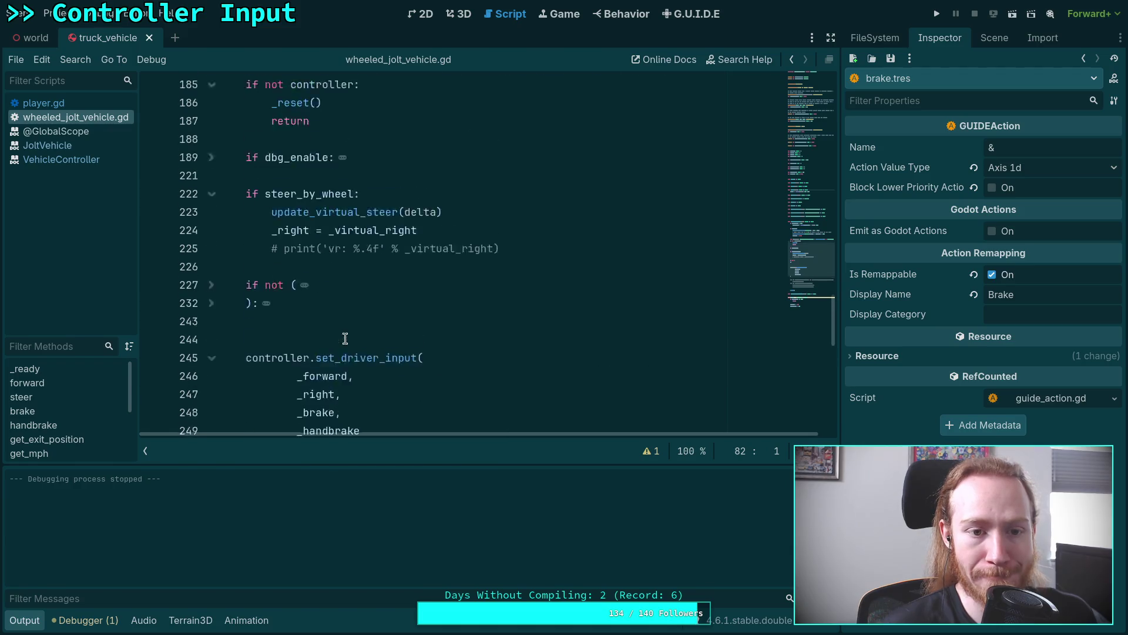
scroll(334, 331, "up", 2)
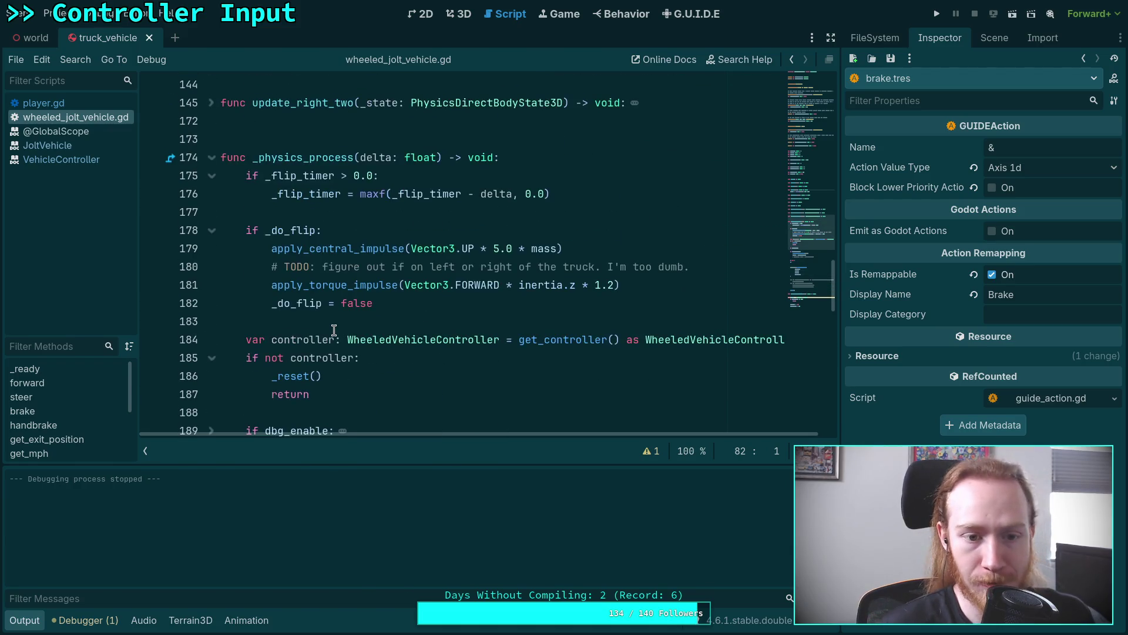
scroll(334, 330, "down", 8)
scroll(333, 330, "up", 6)
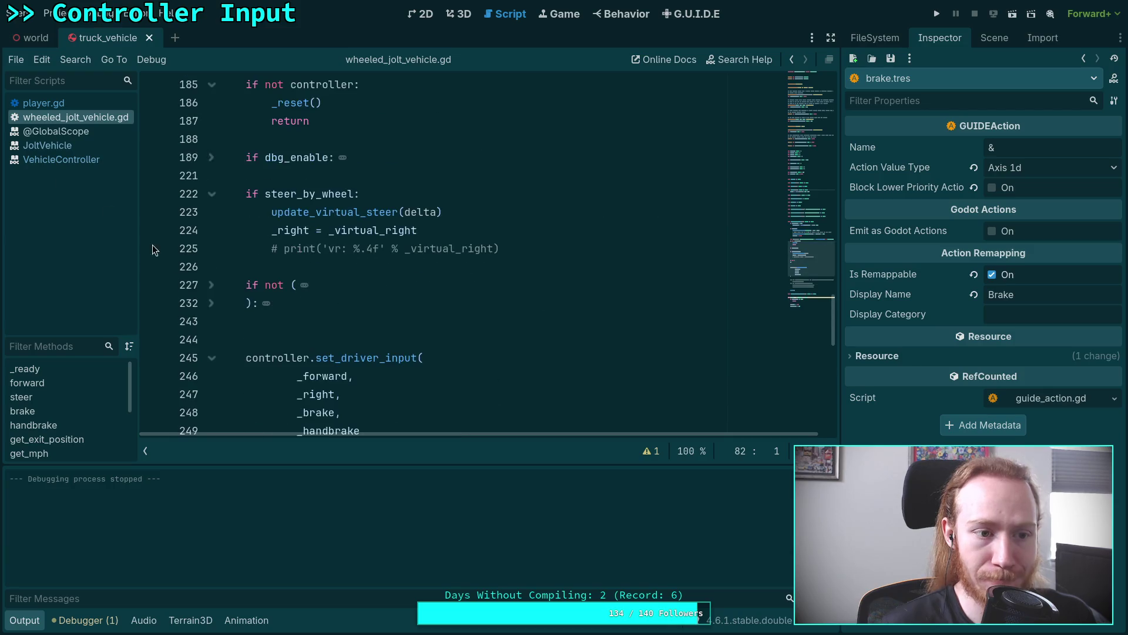
left_click(60, 102)
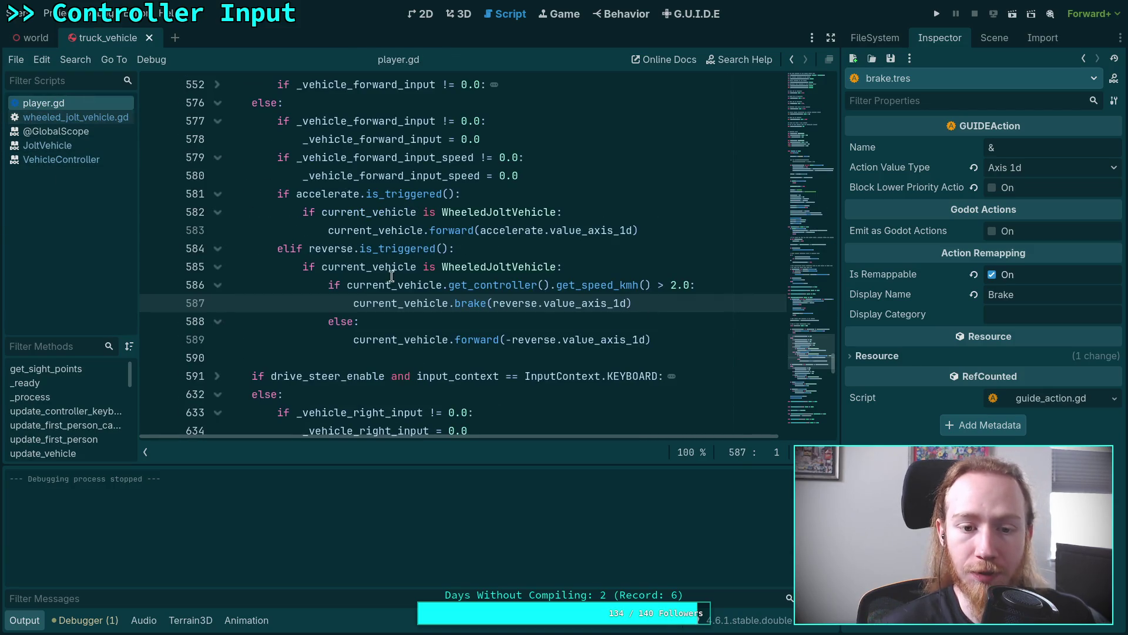
Step: Insert current_vehicle._last_gear after if on line 586 and look up its definition
left_click(342, 286)
type("current_vehicle")
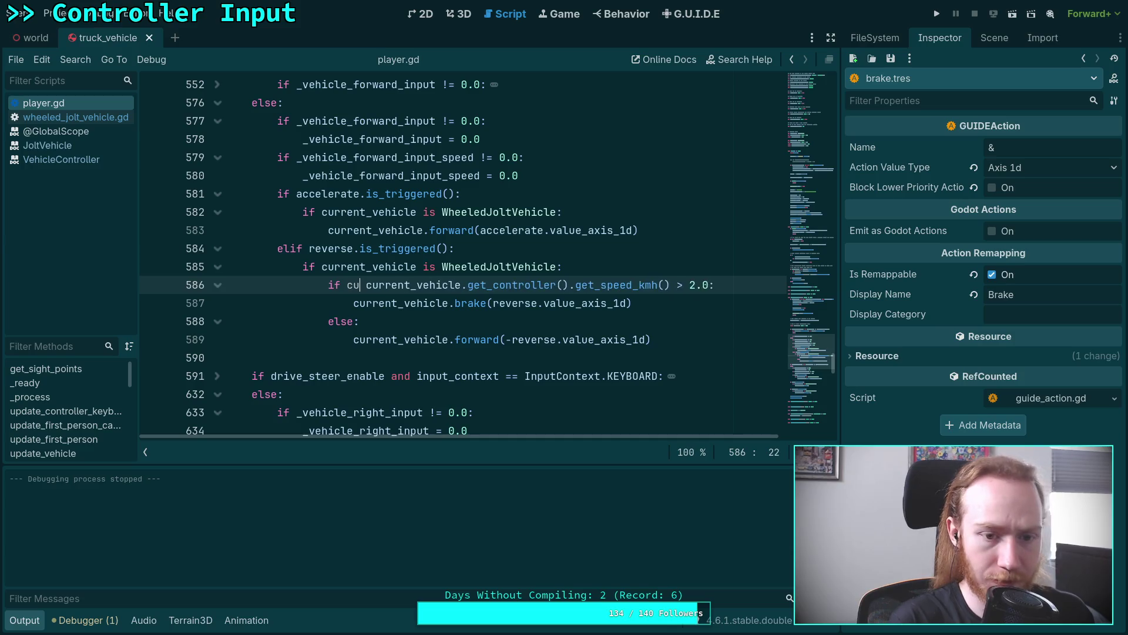
type(".gea")
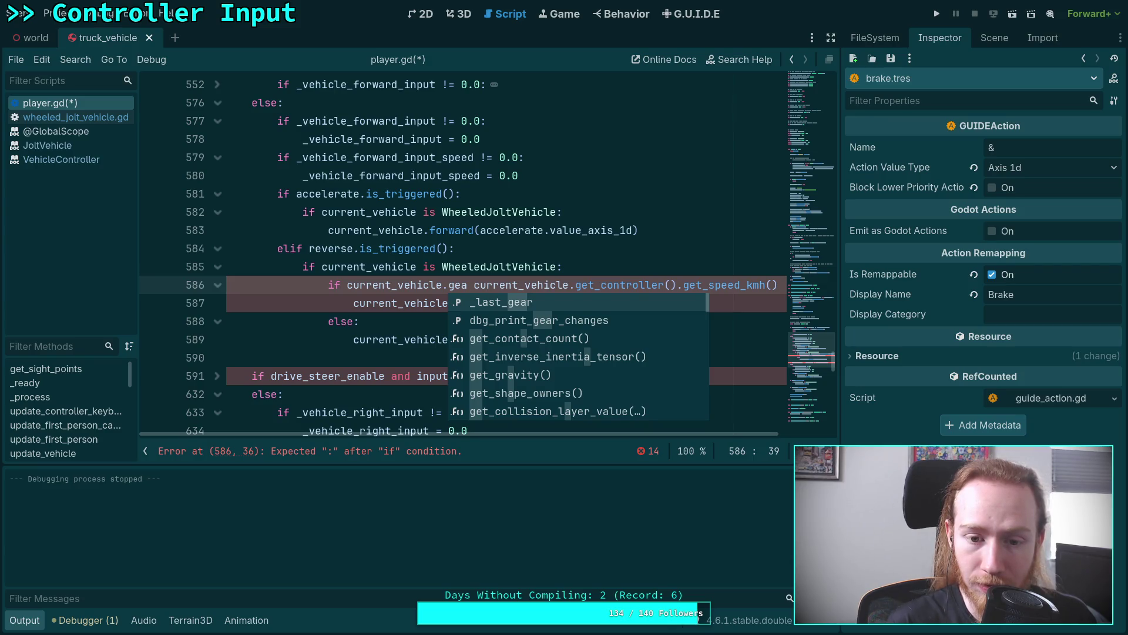
left_click(463, 303)
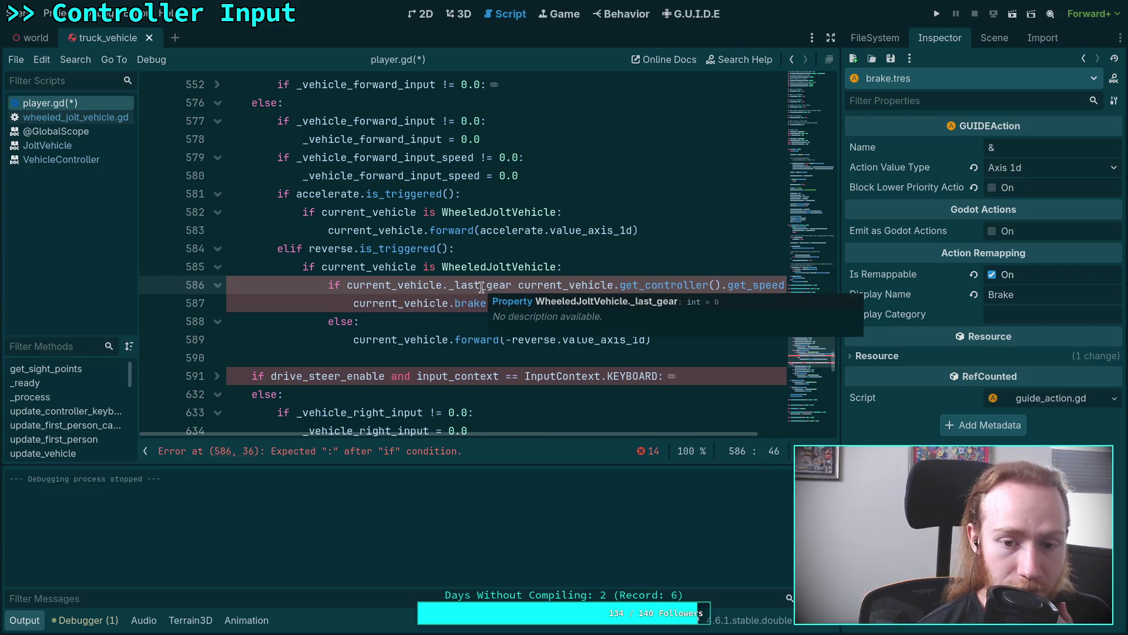
right_click(481, 287)
Step: Jump to the _last_gear declaration in wheeled_jolt_vehicle.gd and expand update_virtual_steer and get_mph
left_click(553, 485)
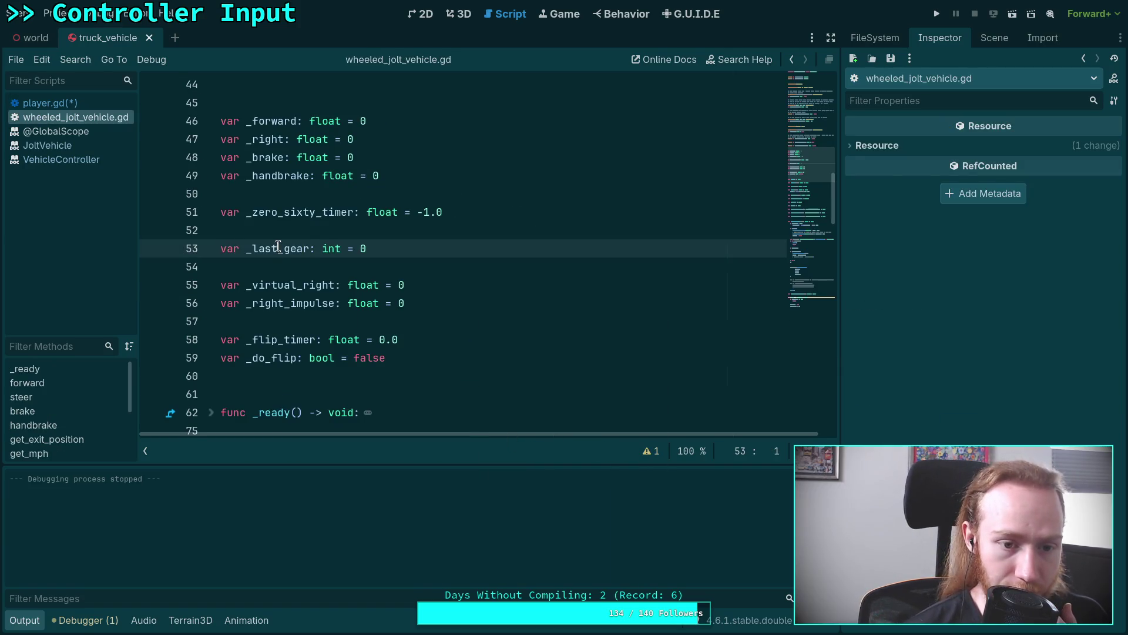
scroll(475, 310, "down", 15)
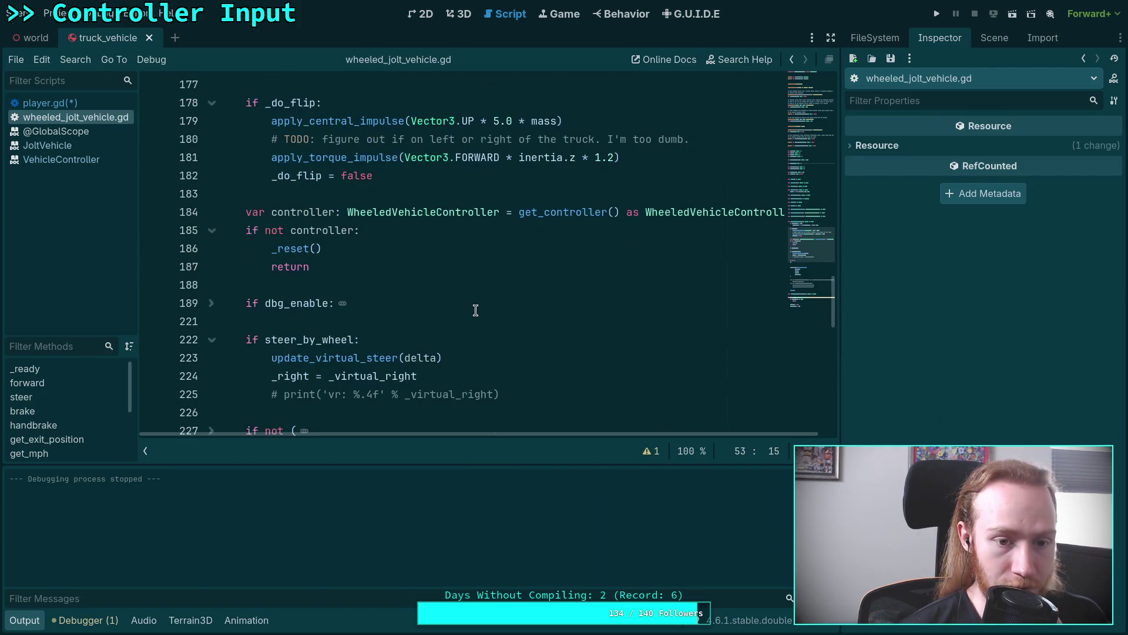
scroll(476, 310, "down", 8)
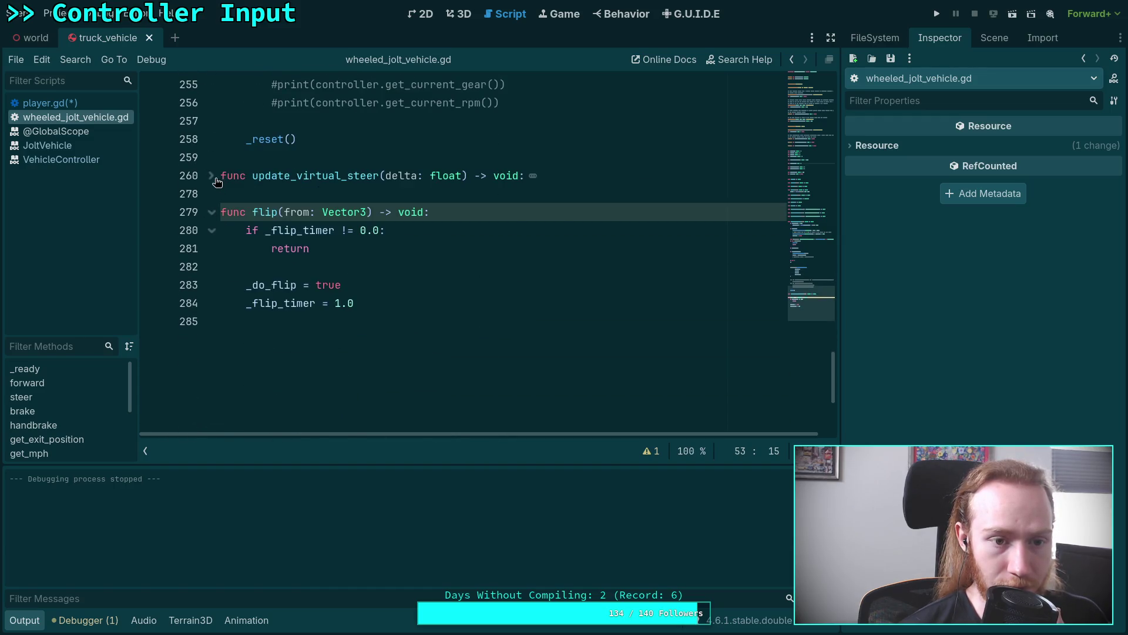
left_click(213, 176)
scroll(377, 270, "up", 20)
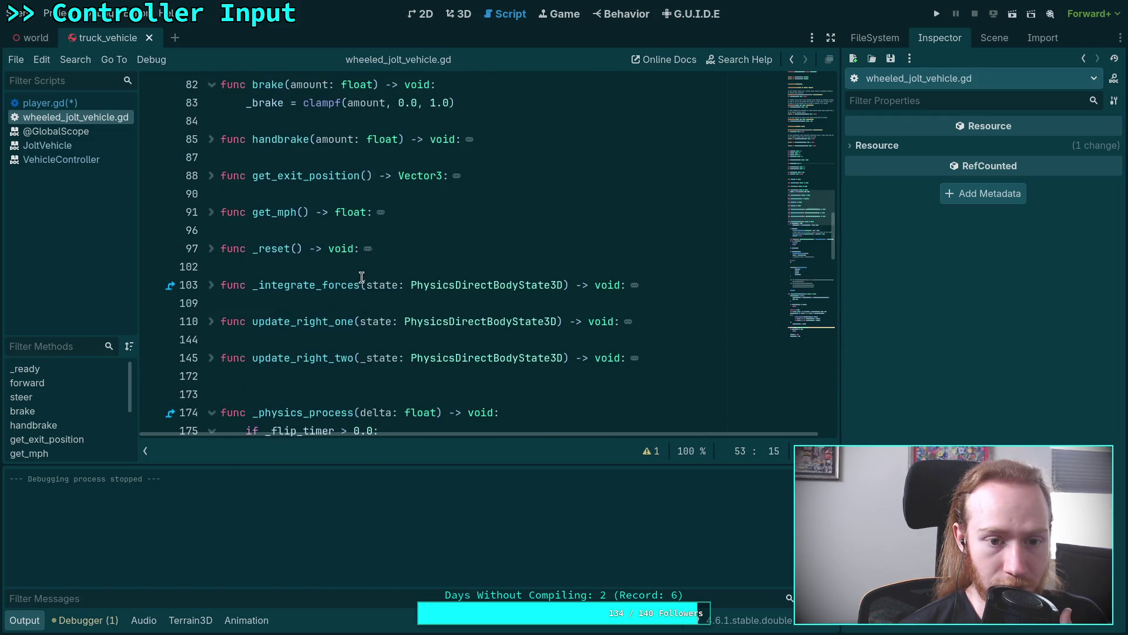
left_click(212, 213)
scroll(261, 223, "down", 1)
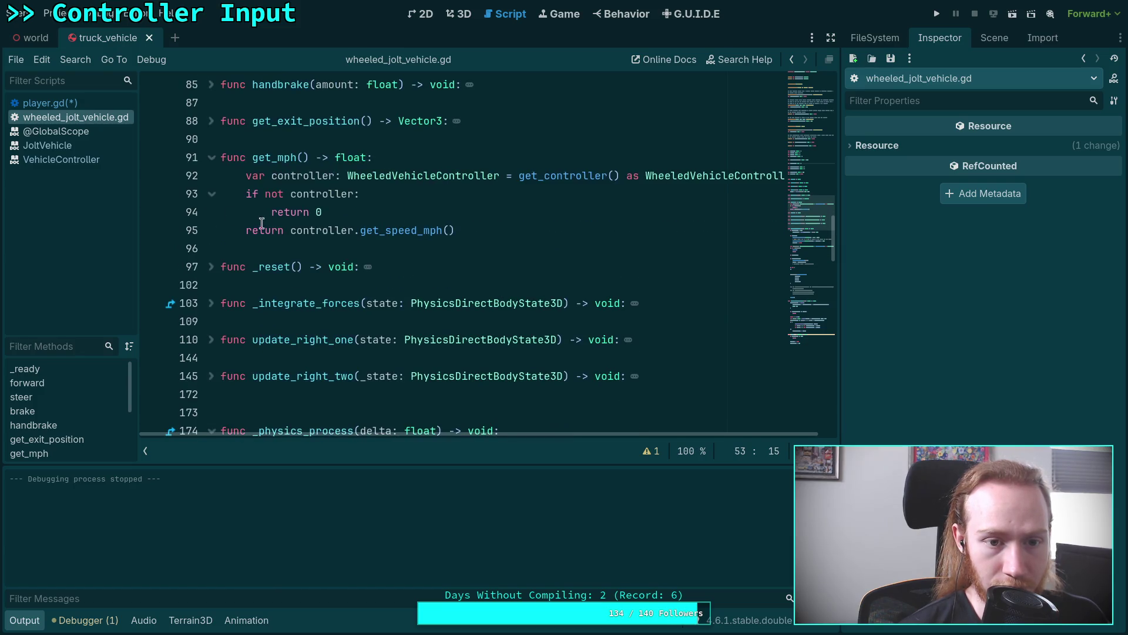
scroll(367, 245, "up", 3)
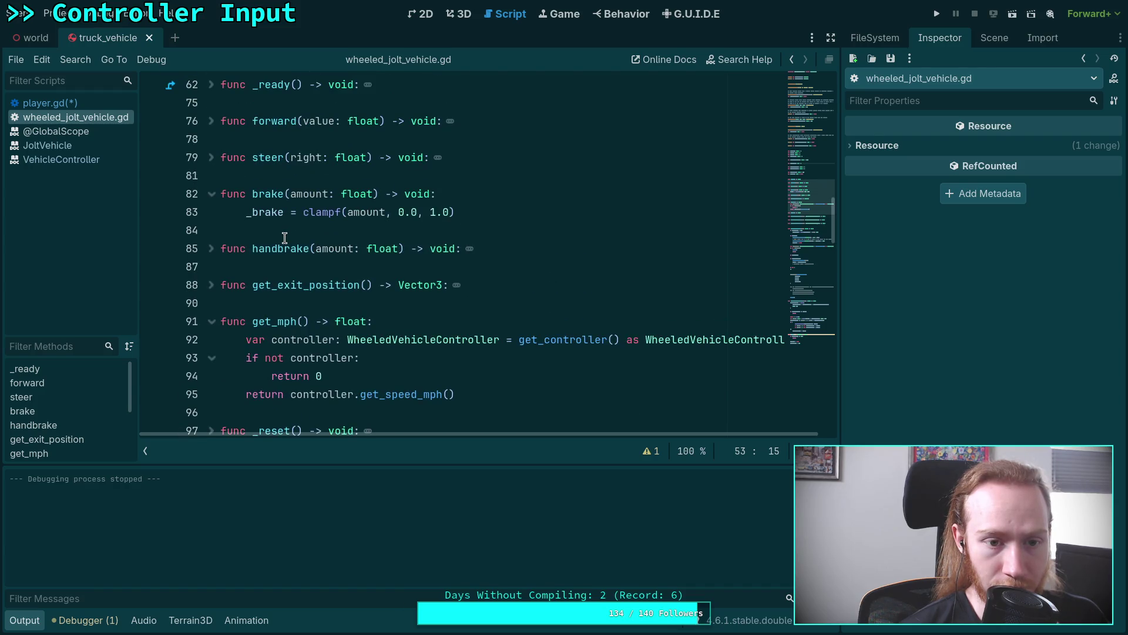
scroll(284, 291, "up", 5)
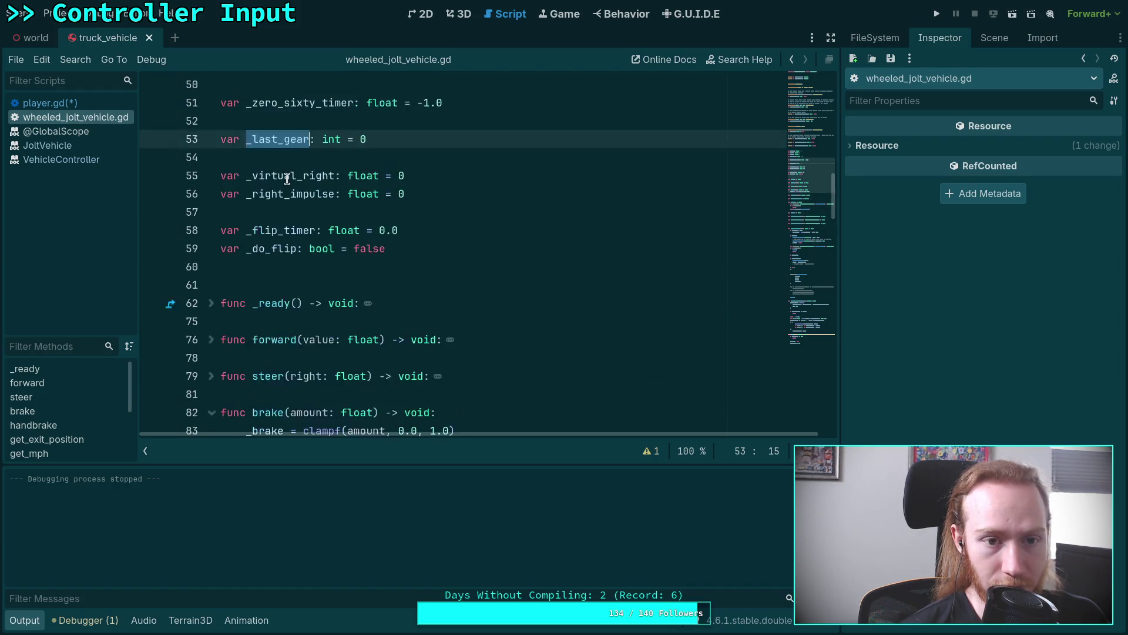
Step: Search the vehicle script for the other _last_gear occurrences
key("ctrl+f")
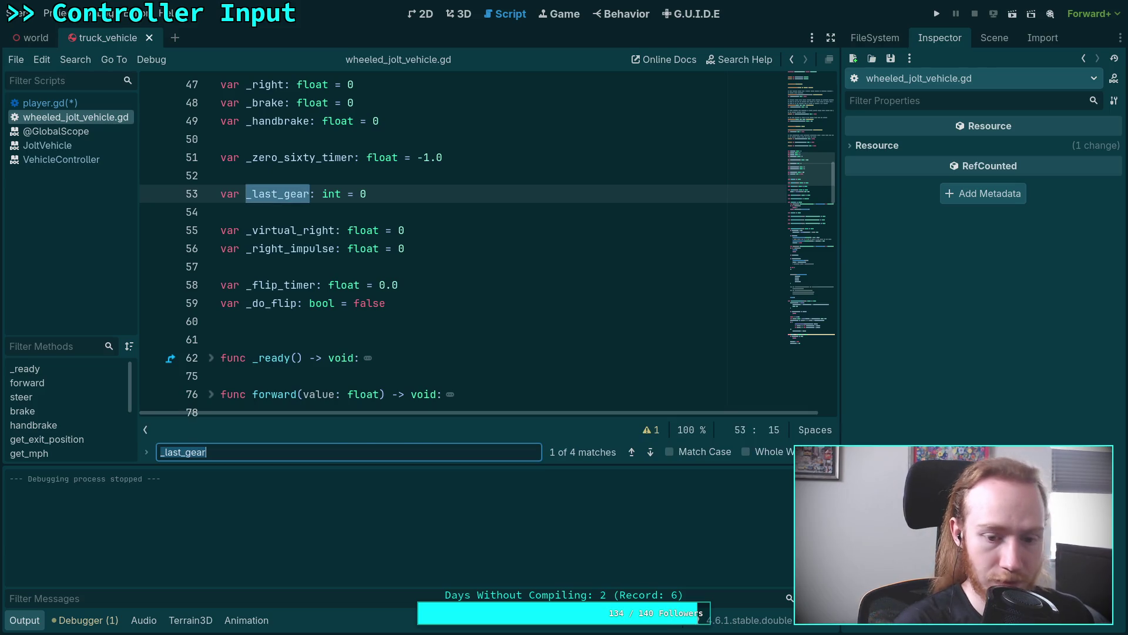
left_click(651, 454)
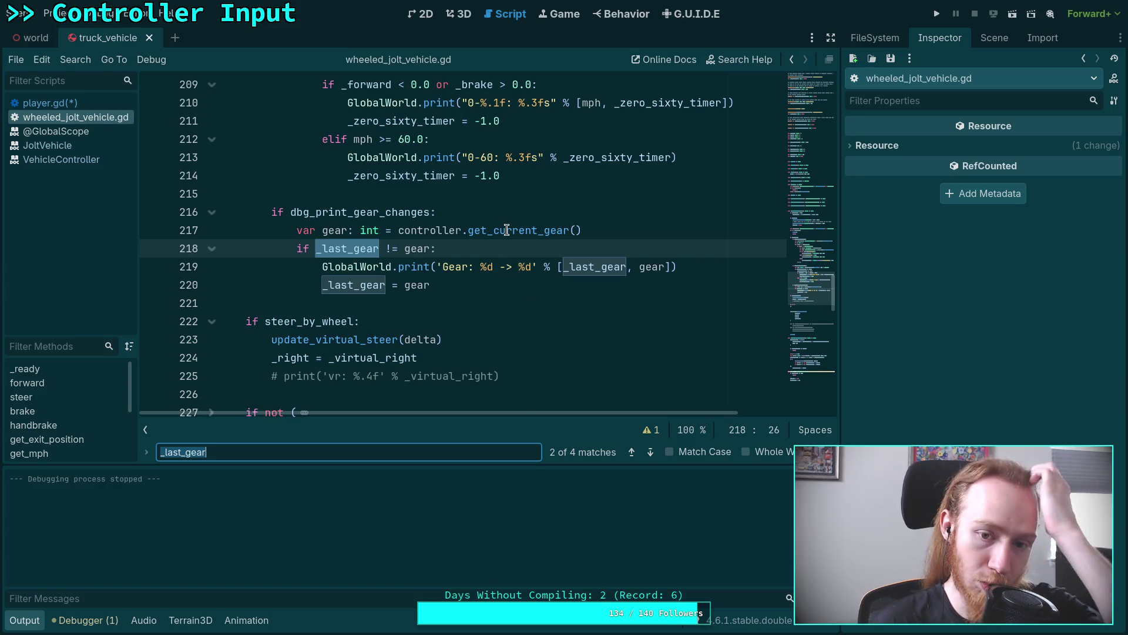
mouse_move(506, 229)
scroll(460, 335, "up", 10)
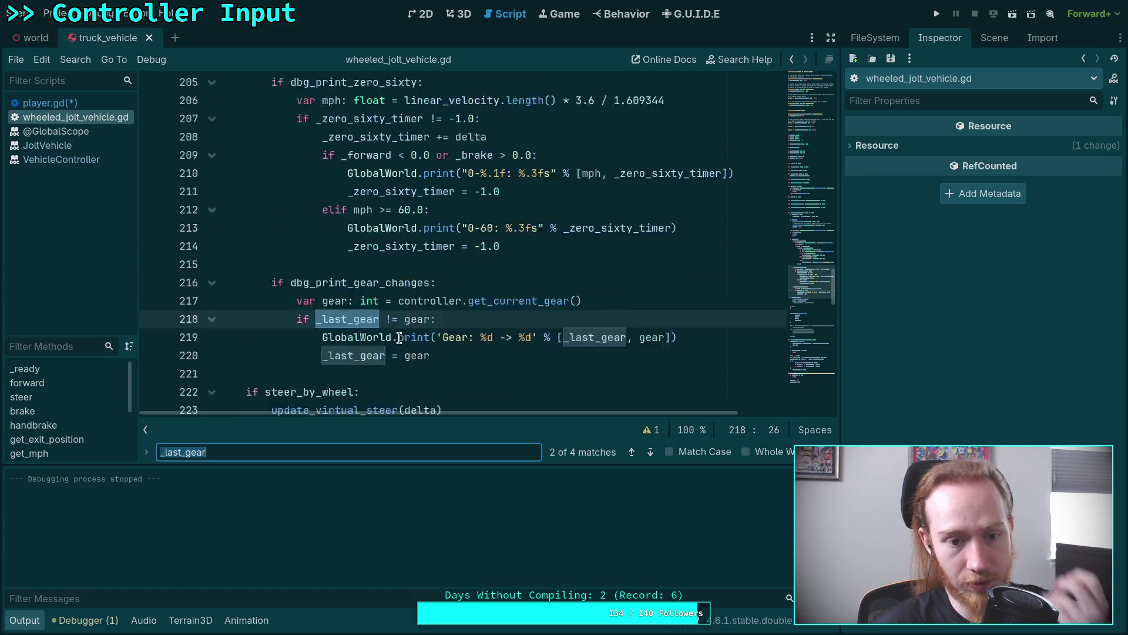
Step: Hide the Output panel, fold _physics_process, and open blank lines above get_mph
left_click(25, 620)
scroll(235, 352, "up", 20)
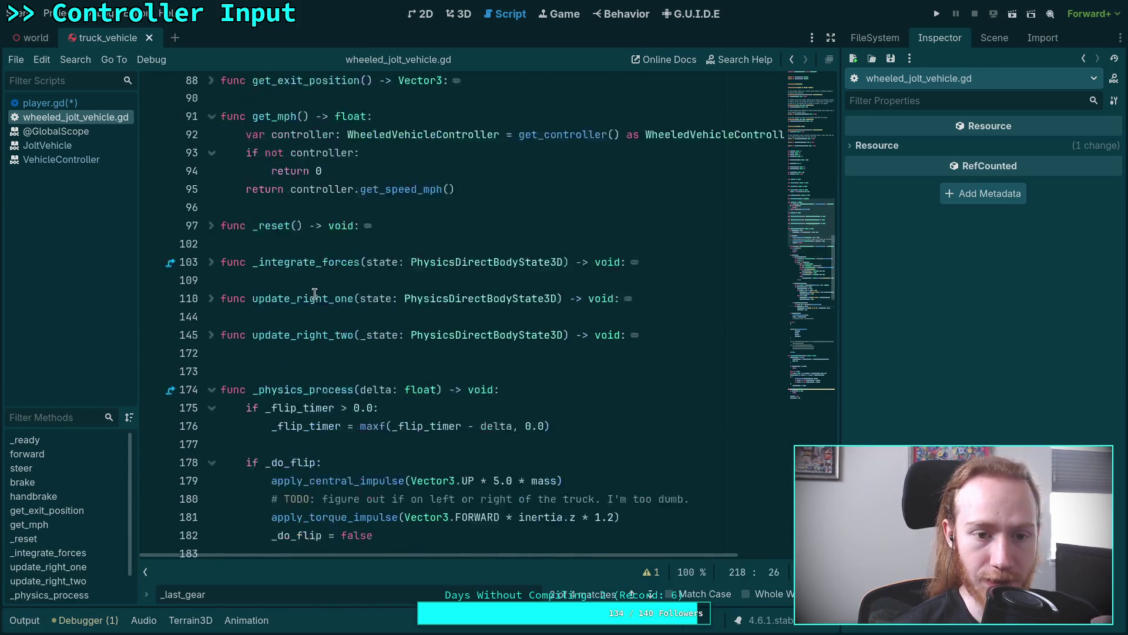
left_click(211, 431)
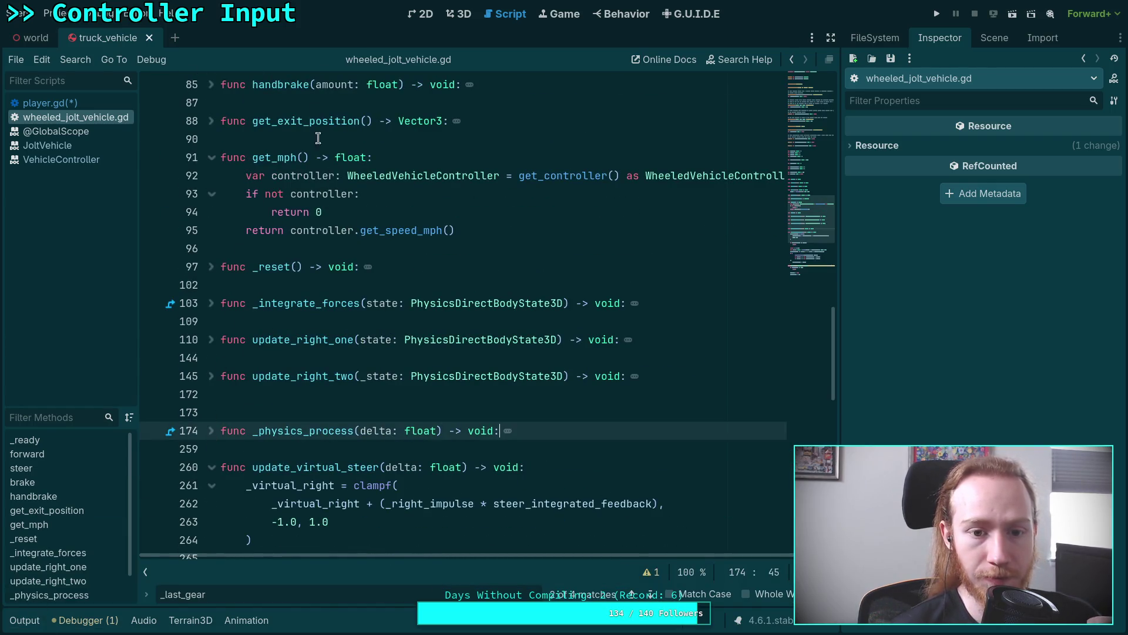
left_click(470, 142)
key("Return")
key("Return")
key("Up")
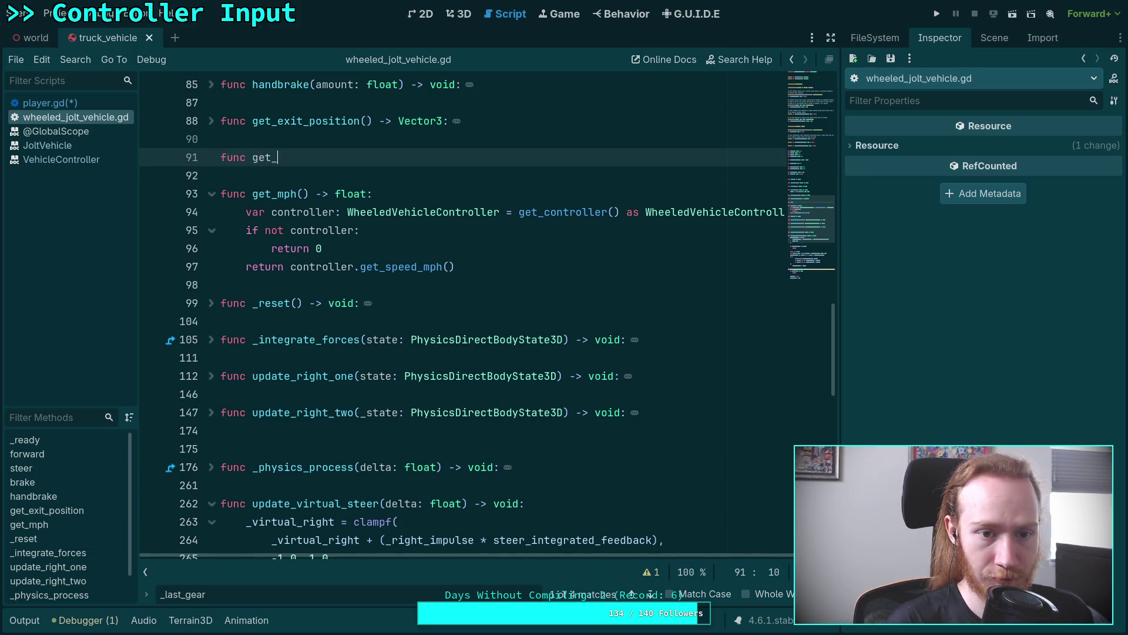
Step: Write get_kmh() by copying get_mph's body and changing it to get_speed_kmh()
type("kmt")
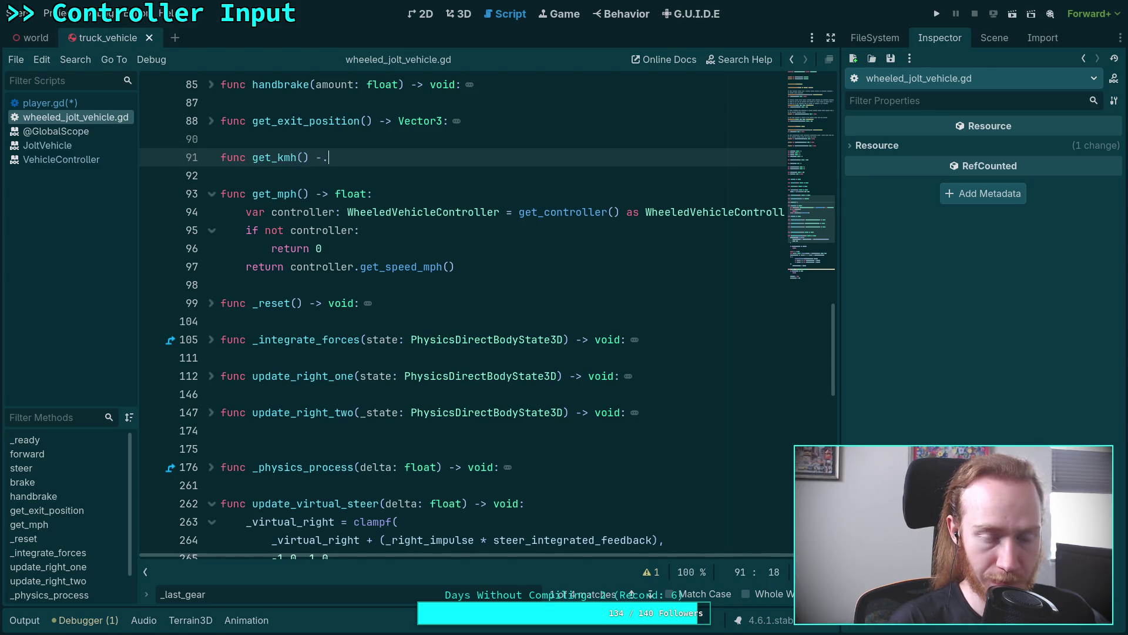
type(":")
key("Return")
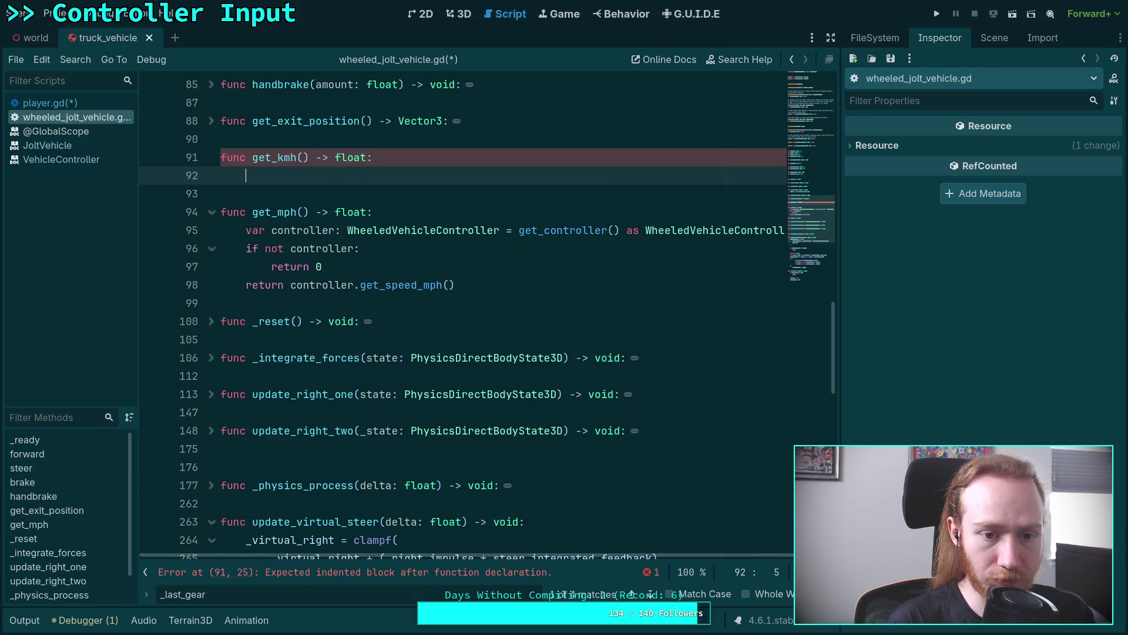
left_click_drag(246, 228, 455, 285)
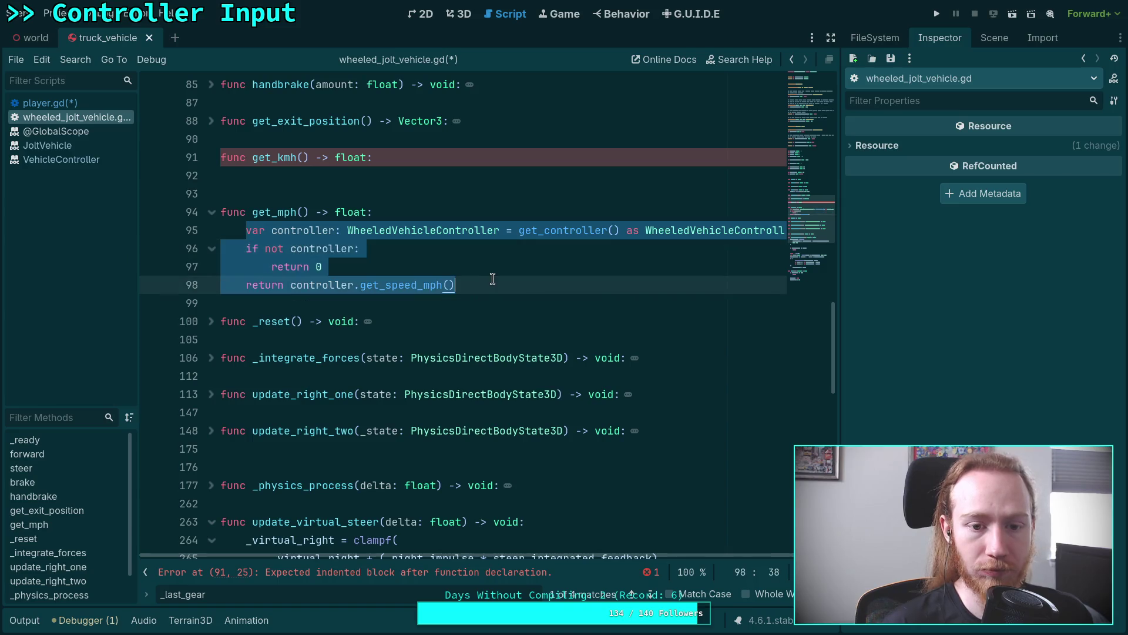
right_click(357, 274)
left_click(382, 328)
left_click(315, 176)
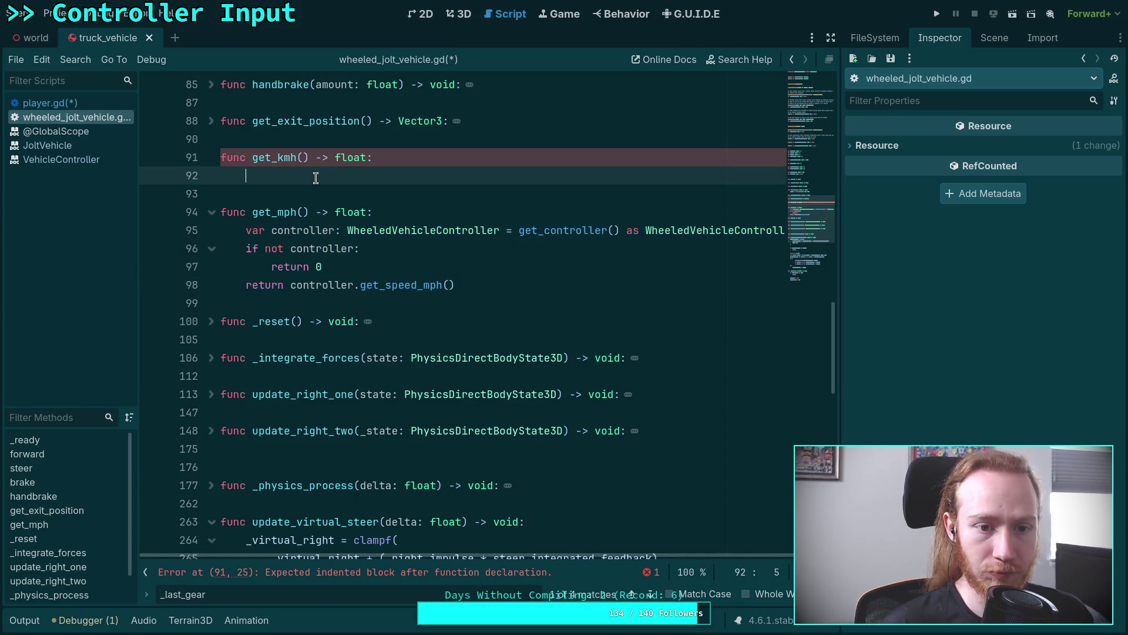
key("ctrl+v")
left_click_drag(424, 233, 436, 234)
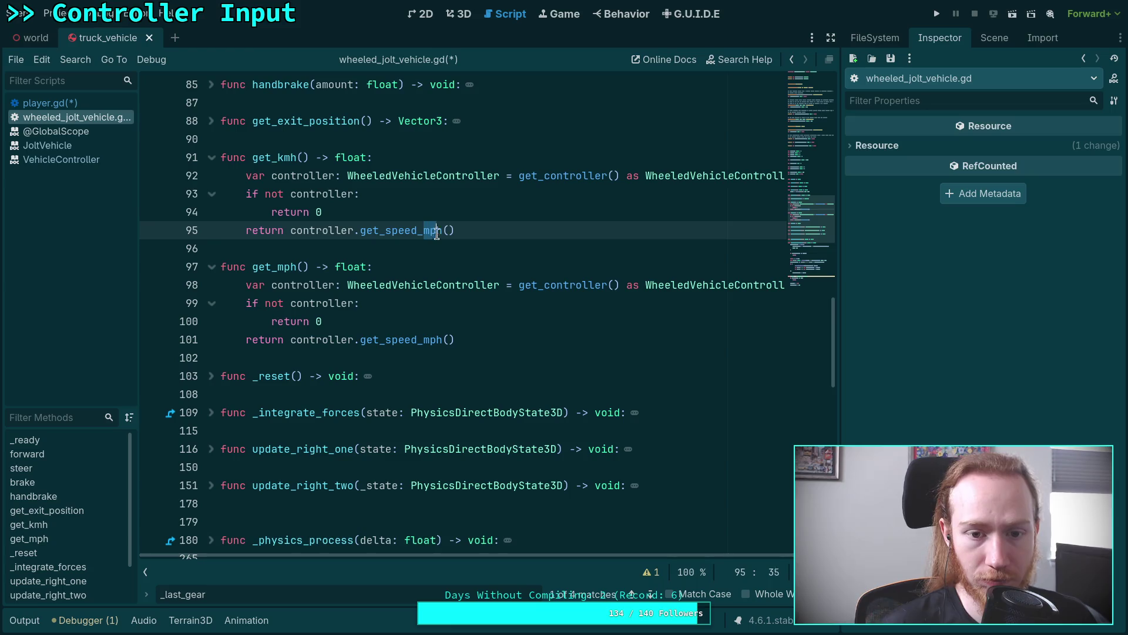
type("km")
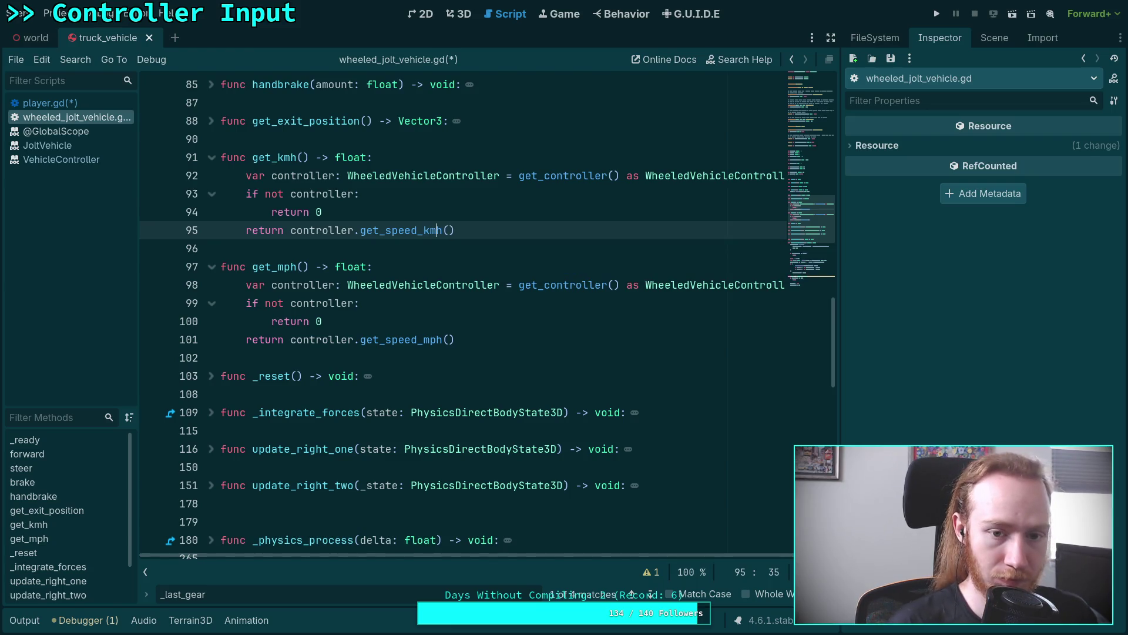
left_click(315, 265)
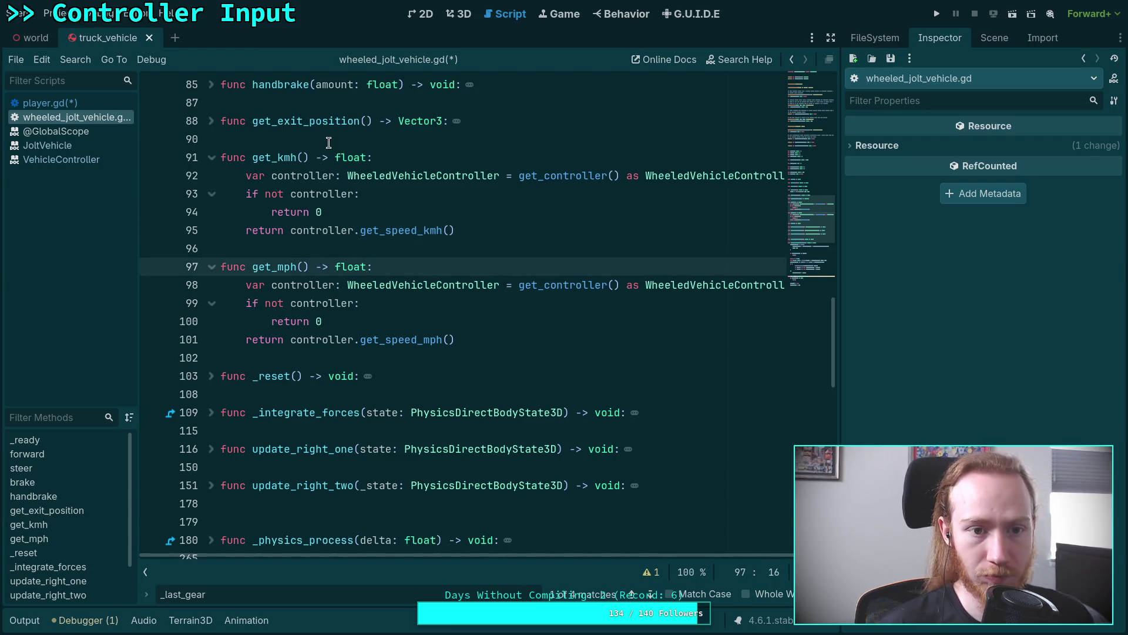
Step: Tidy the blank lines and start a get_gear() -> int function above get_kmh
left_click(501, 341)
key("Down")
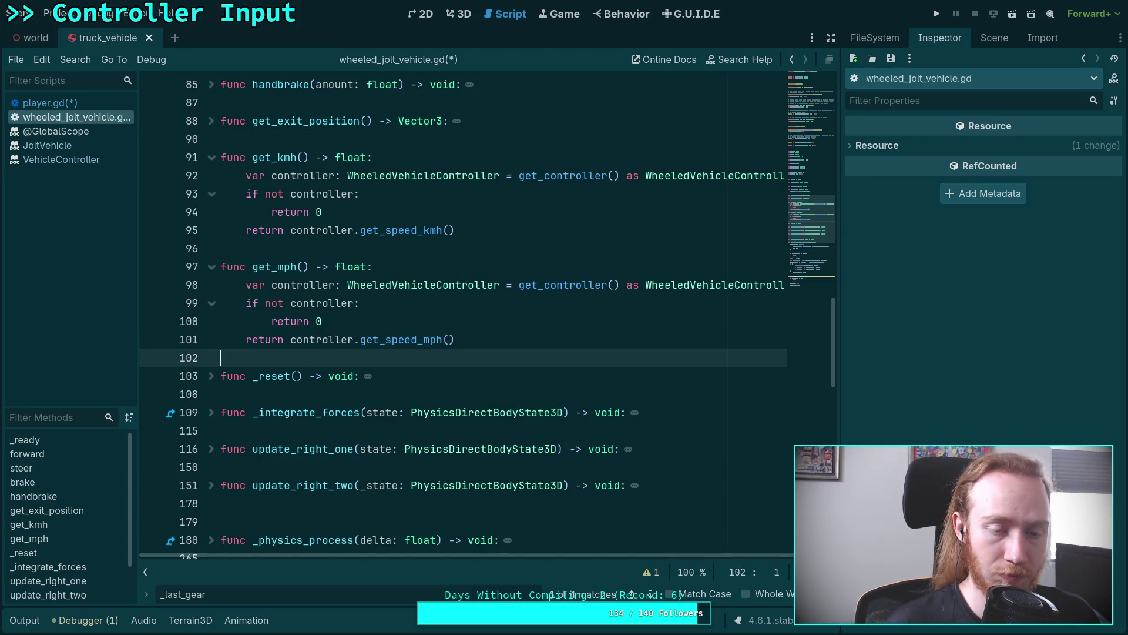
key("Return")
key("BackSpace")
key("Up")
key("Up")
key("Up")
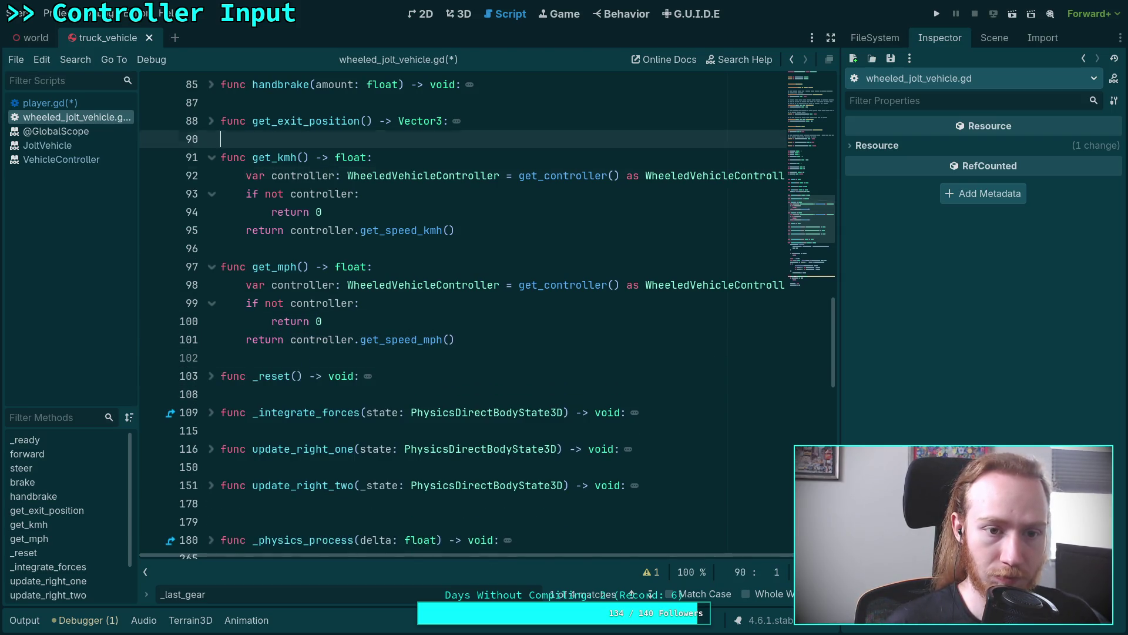
key("Return")
key("Return")
key("Up")
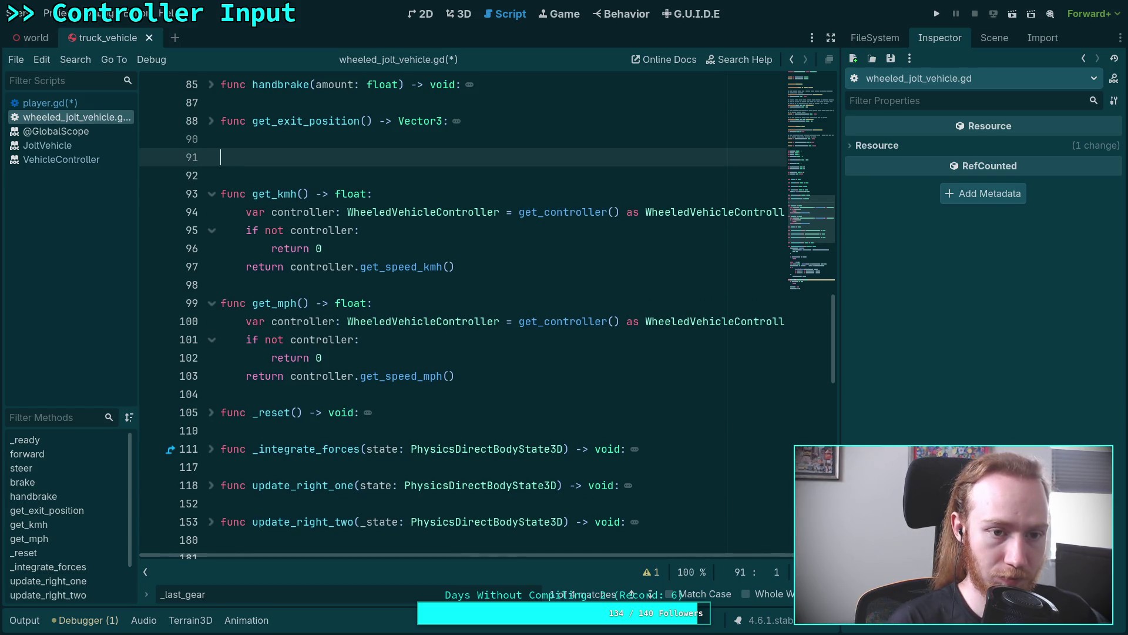
type("func get_gear() -")
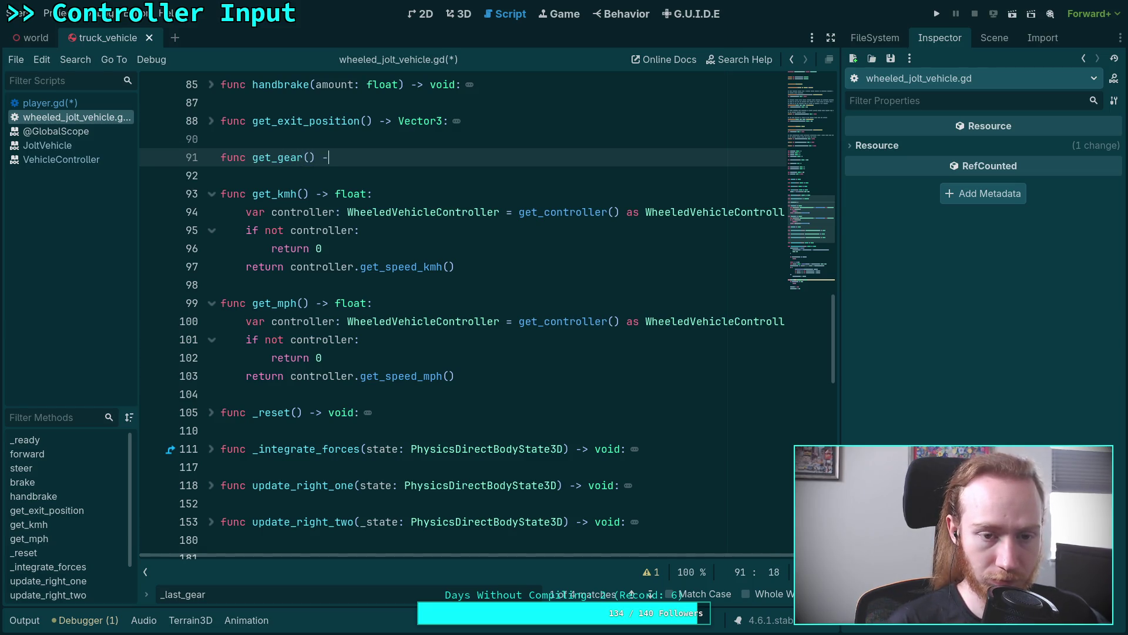
type("> in")
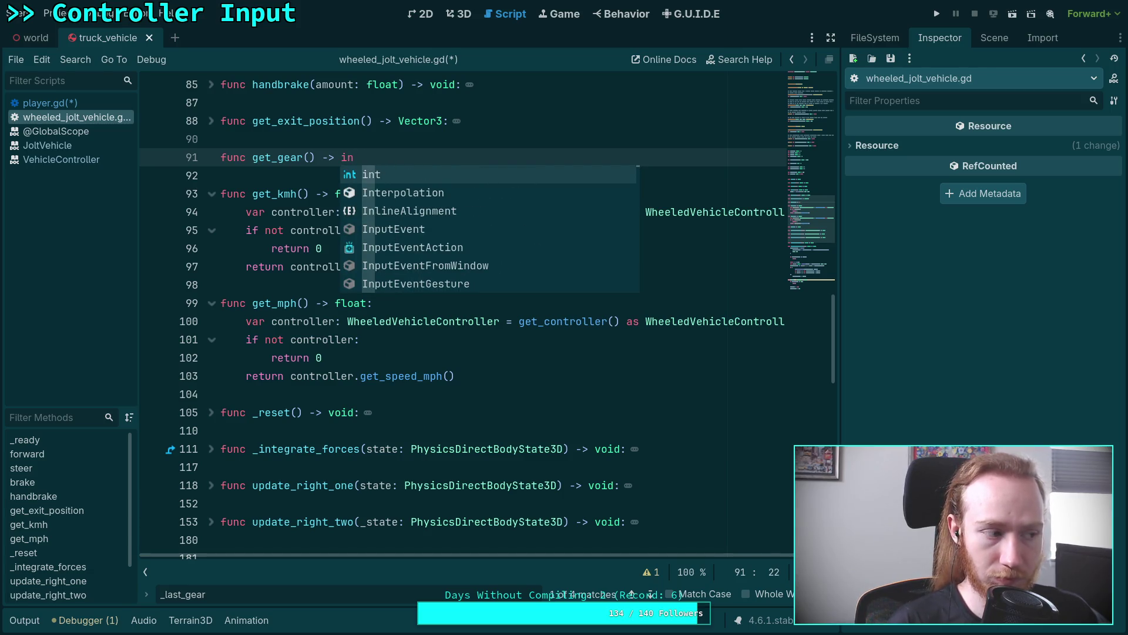
type("t:")
key("Return")
type("ret")
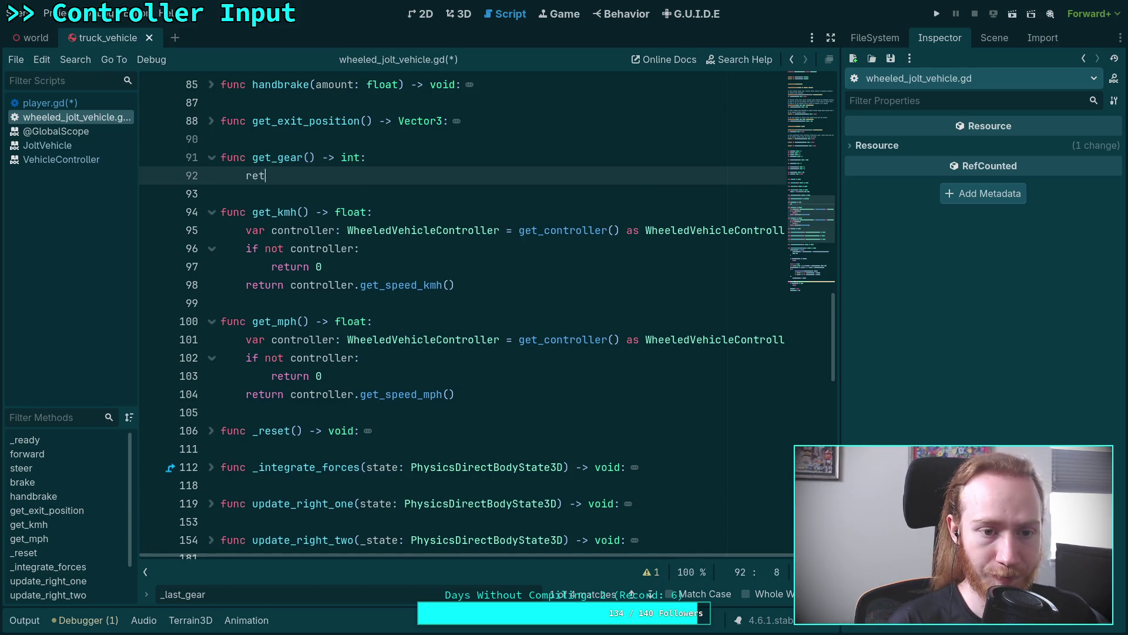
key("BackSpace")
key("BackSpace")
key("BackSpace")
Step: Fill get_gear with get_kmh's body, calling controller.get_current_gear() instead of get_speed_kmh()
left_click_drag(465, 285, 310, 248)
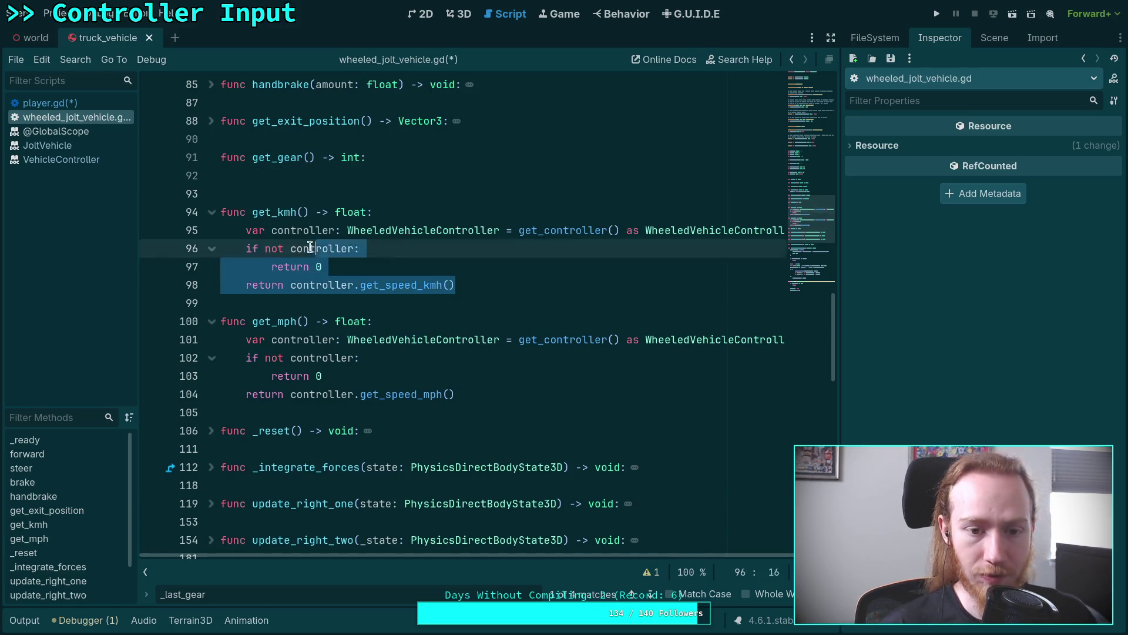
left_click_drag(247, 230, 455, 285)
right_click(346, 276)
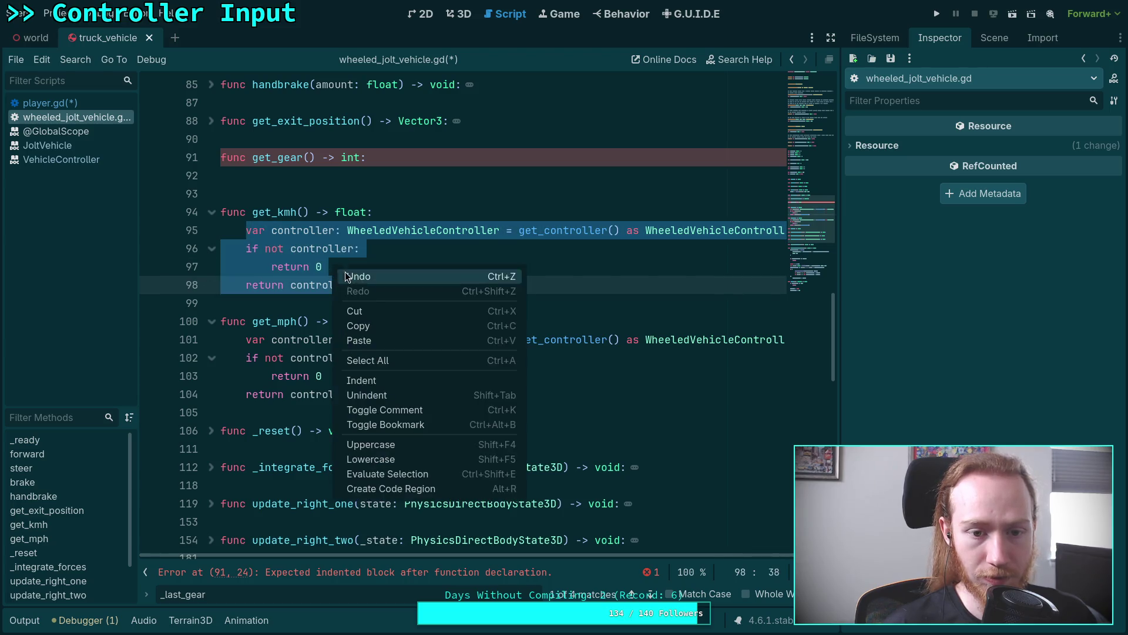
left_click(369, 325)
left_click(325, 172)
key("ctrl+v")
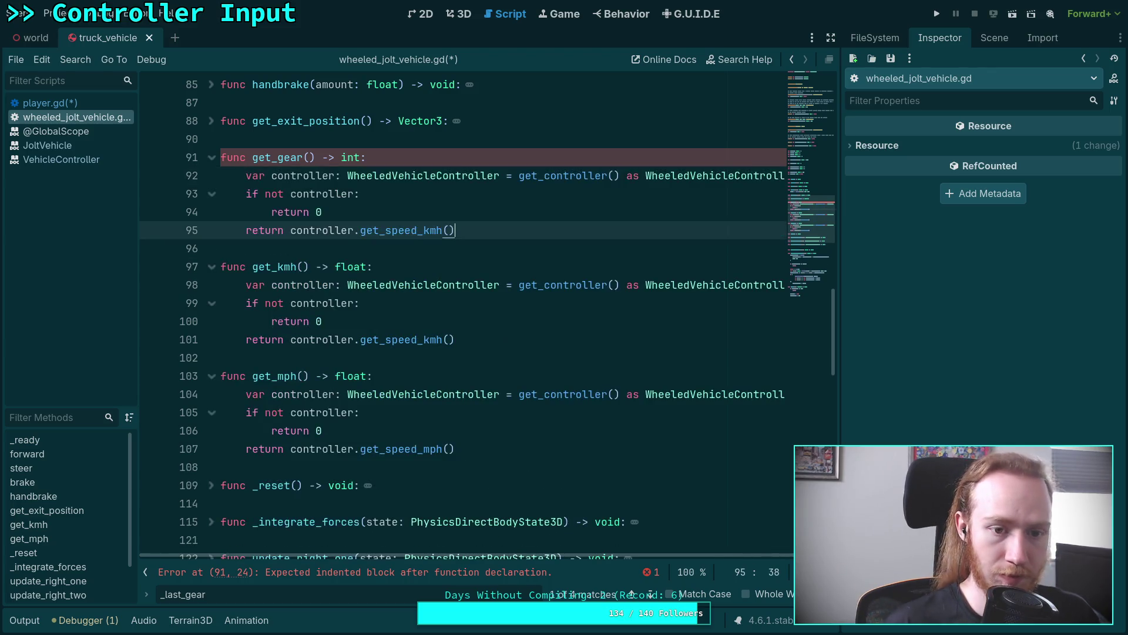
left_click_drag(475, 231, 387, 229)
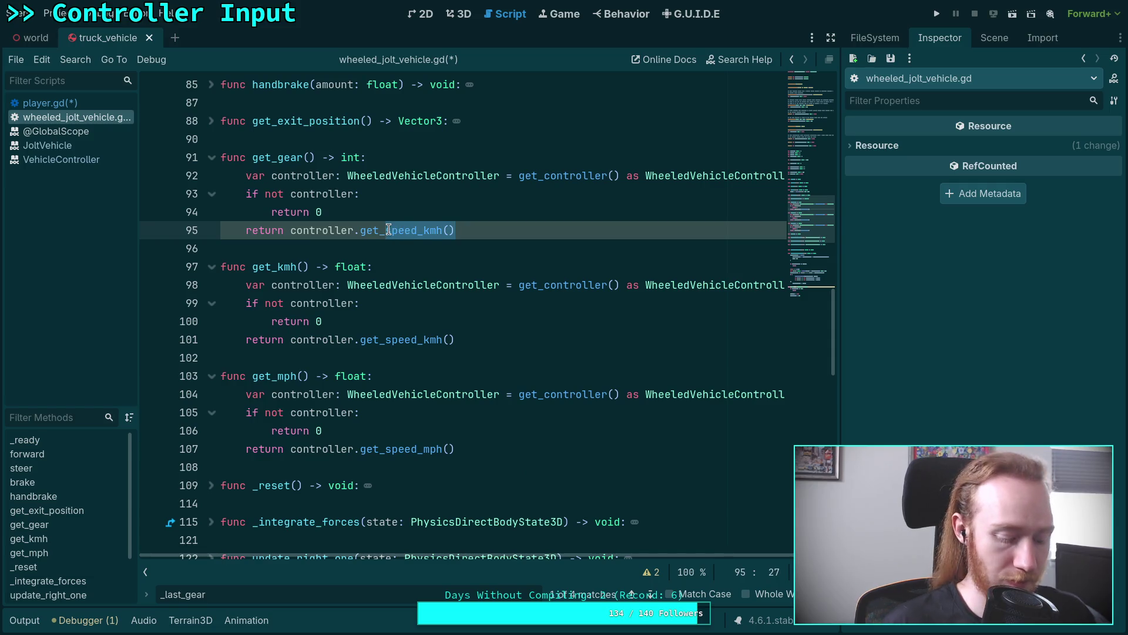
type("c")
key("Return")
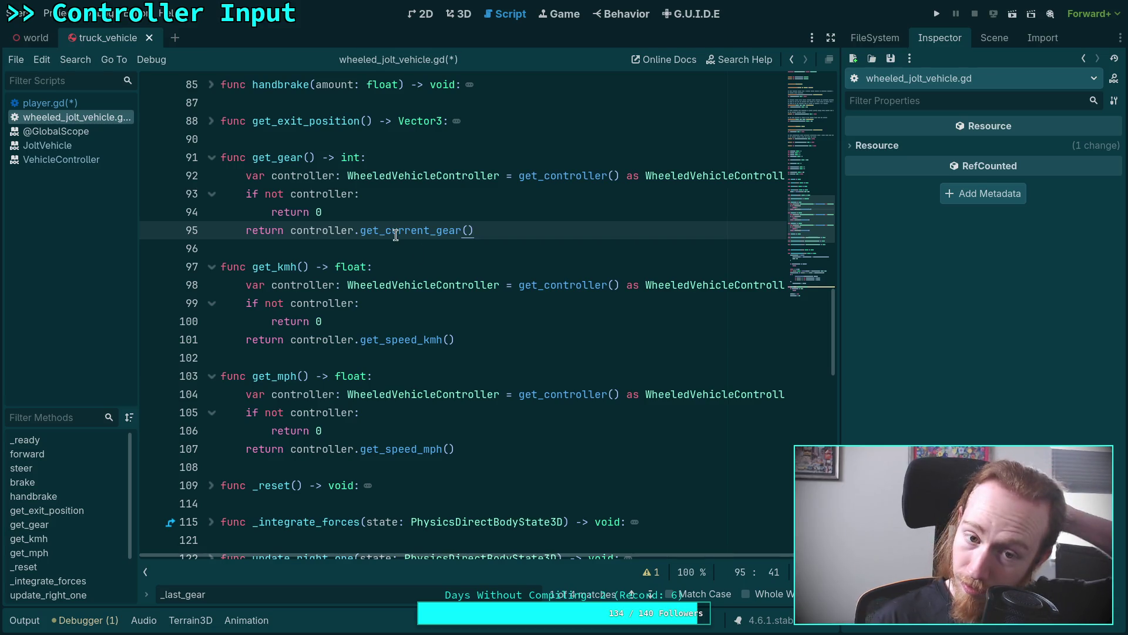
Step: Save the vehicle script and switch back to player.gd
mouse_move(395, 234)
key("ctrl+s")
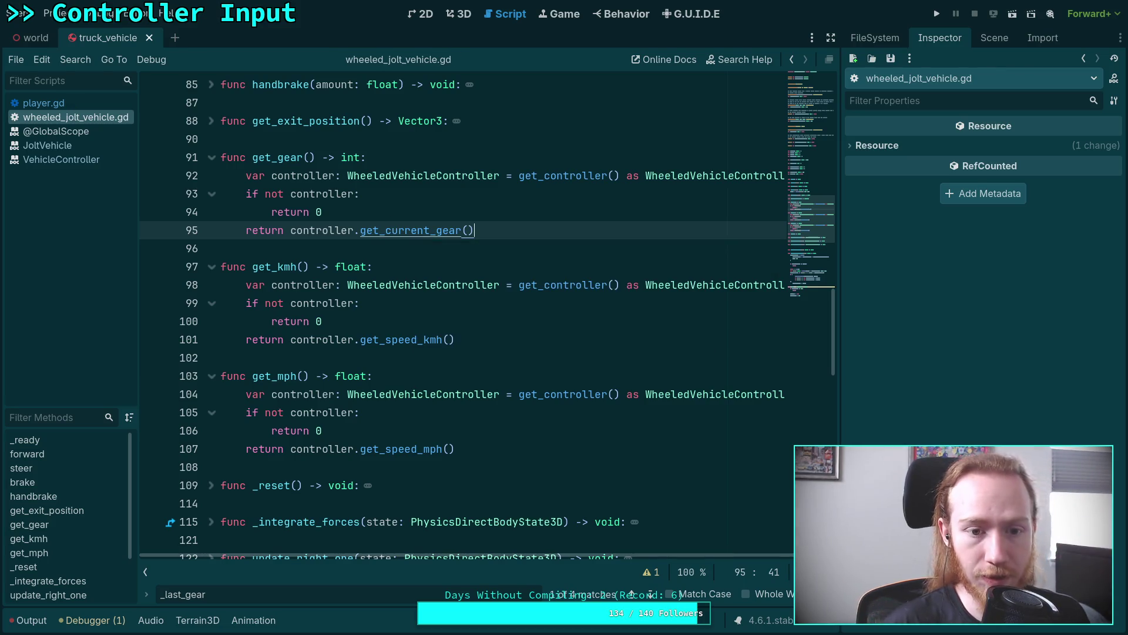
left_click(112, 103)
Step: Rewrite line 586 as 'if current_vehicle.get_gear() >= 0 and current_vehicle.get_kmh() > 2.0:' and save
scroll(424, 339, "up", 1)
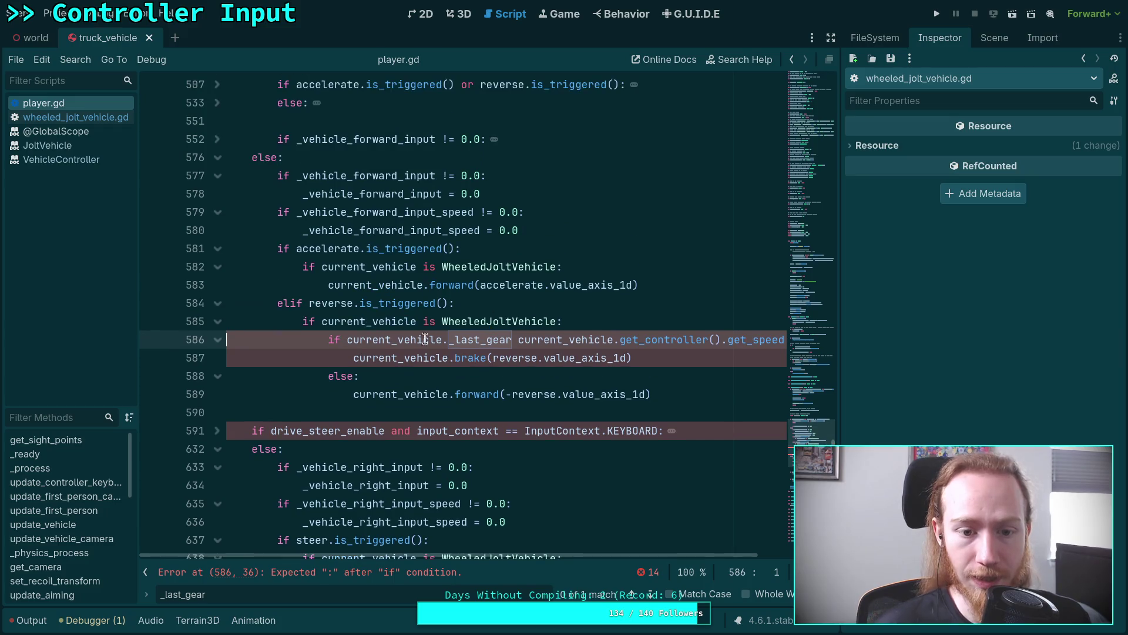
left_click(348, 346)
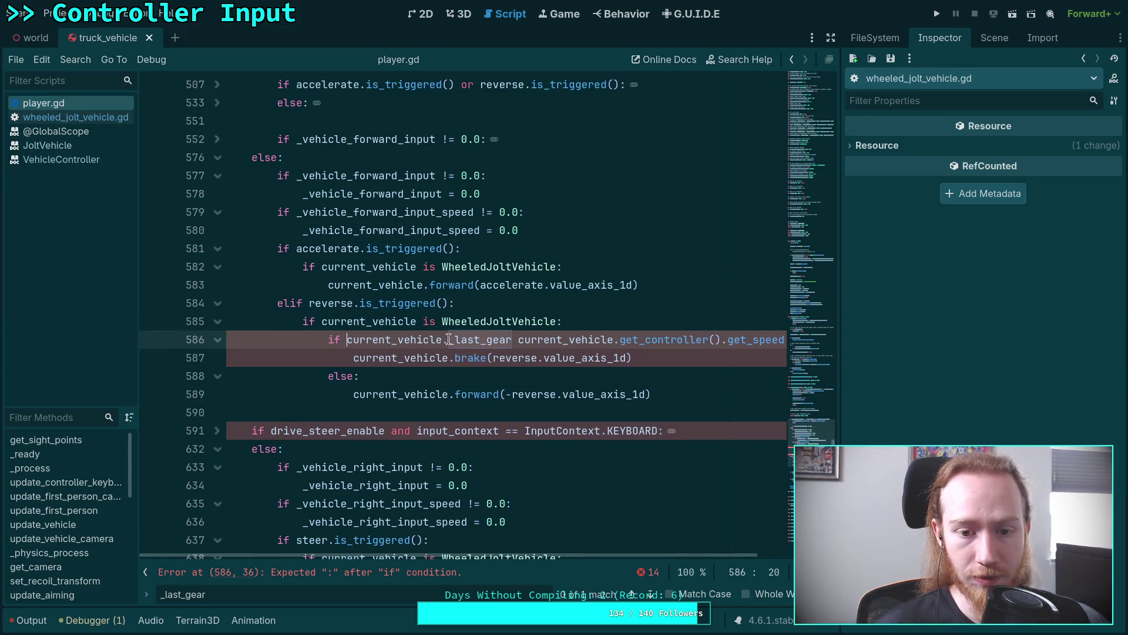
left_click_drag(448, 339, 506, 337)
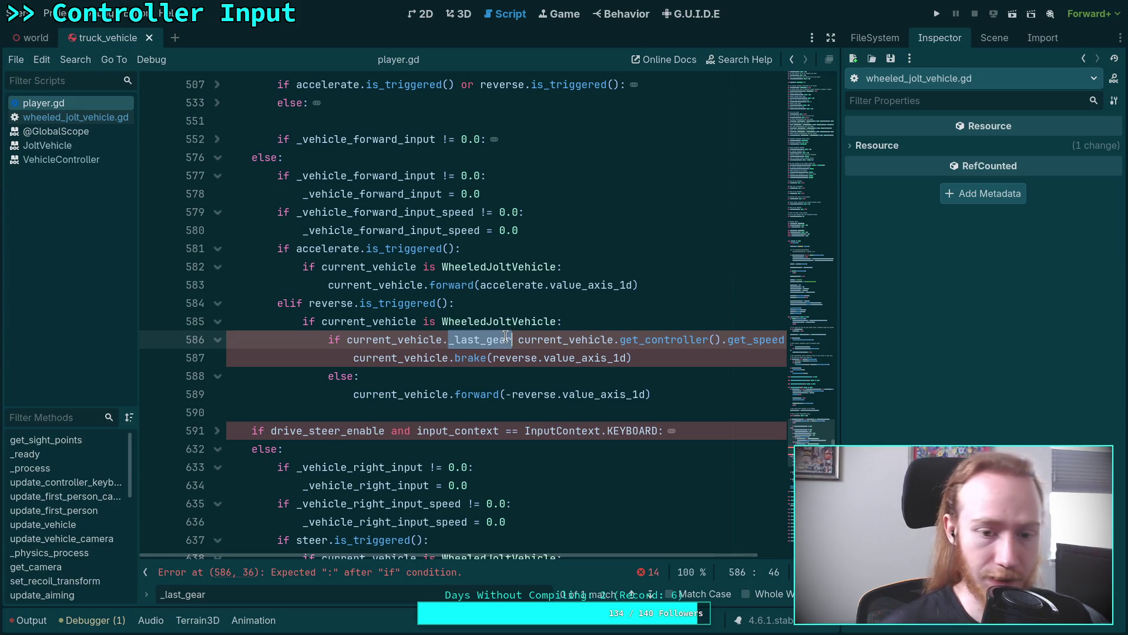
type("get")
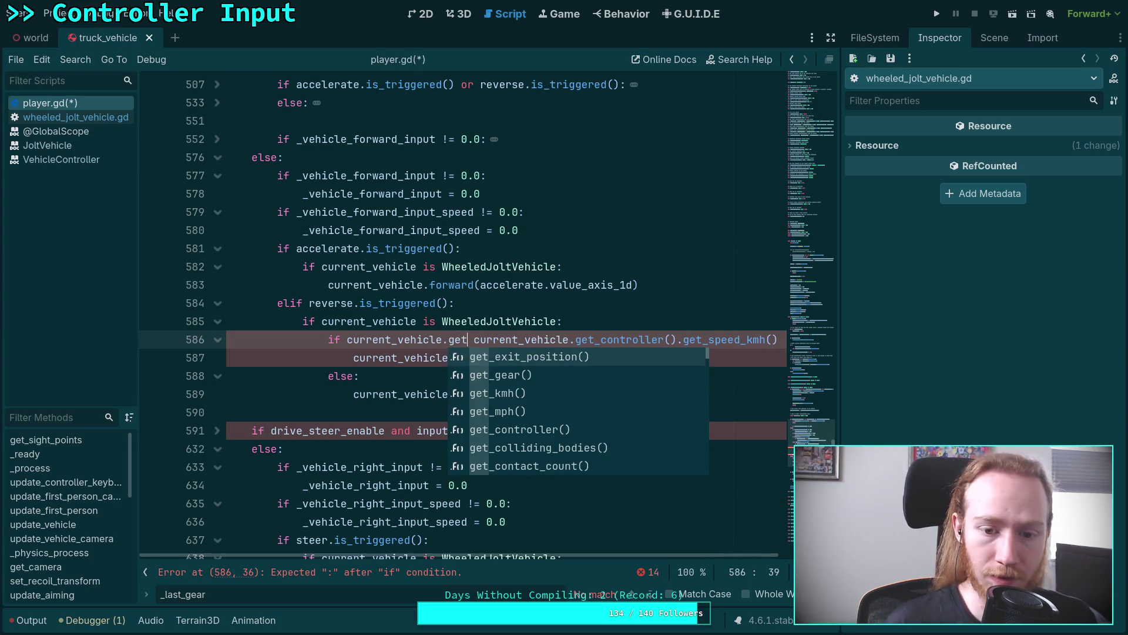
key("Down")
key("Return")
type(">= 0")
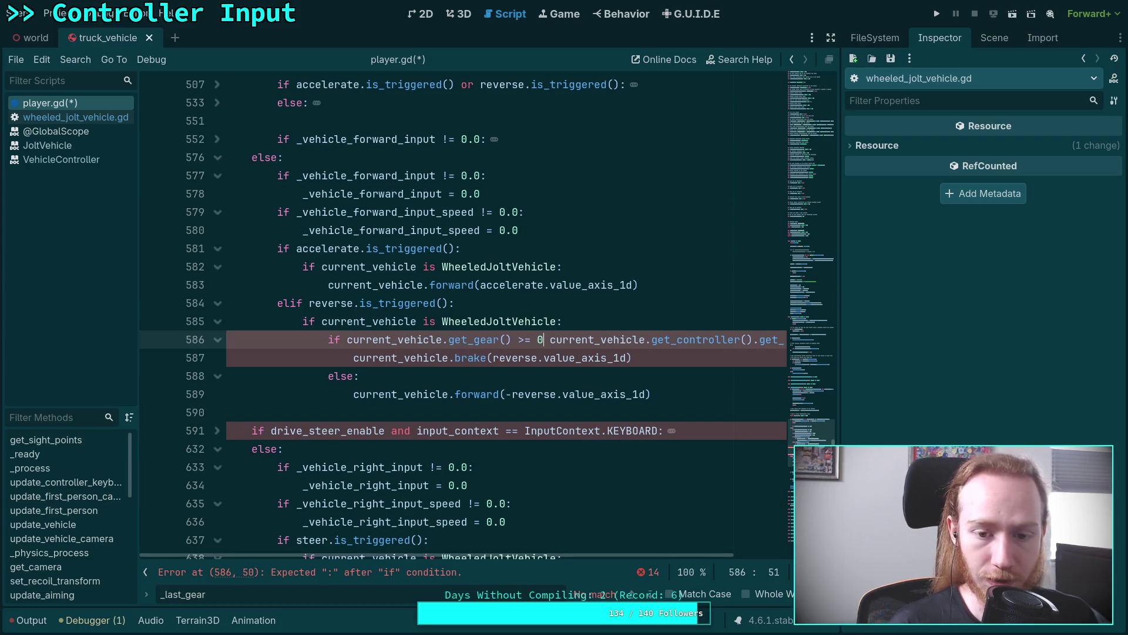
type(" and")
left_click_drag(544, 557, 755, 554)
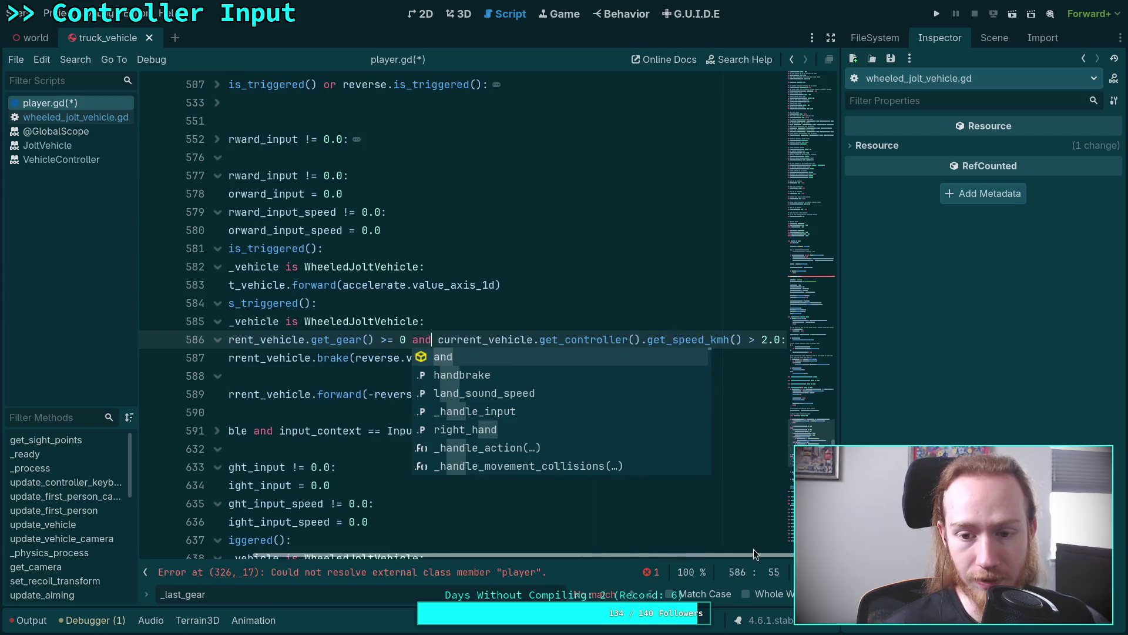
left_click_drag(566, 340, 710, 339)
key("BackSpace")
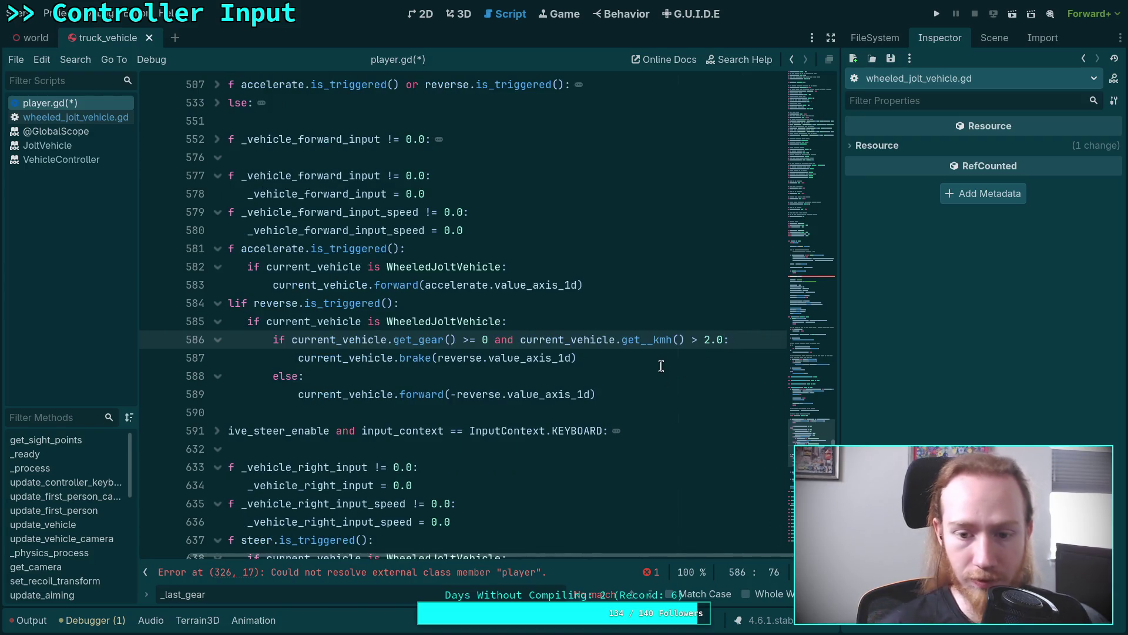
key("BackSpace")
key("ctrl+s")
Step: Close the search results, save again, and run the game to test reversing
left_click(544, 393)
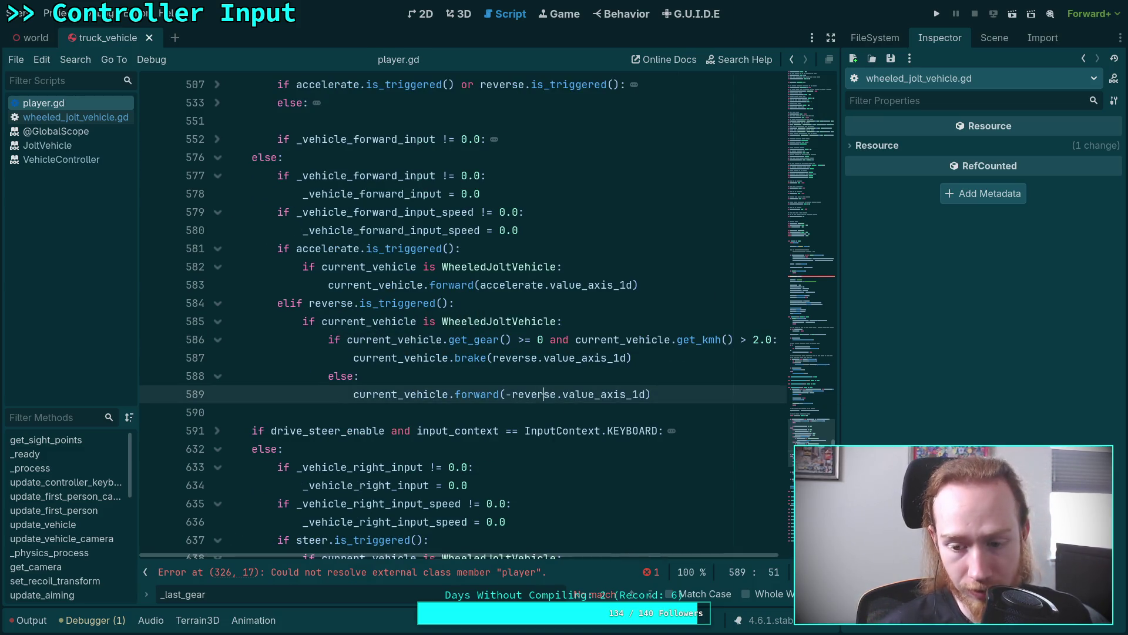
key("Escape")
left_click(549, 419)
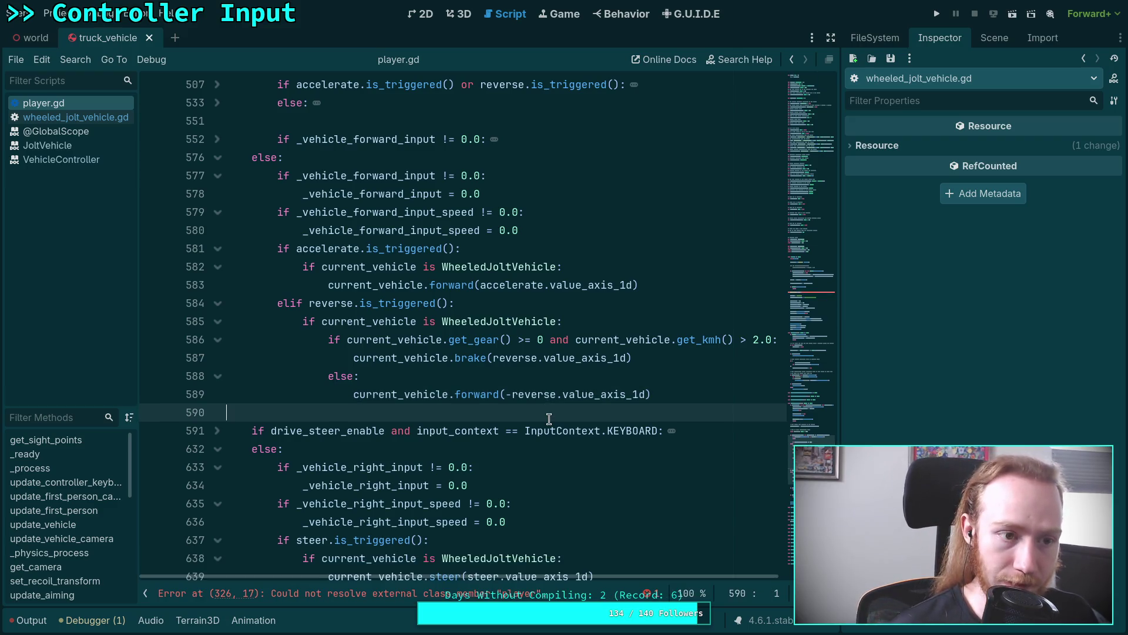
key("ctrl+s")
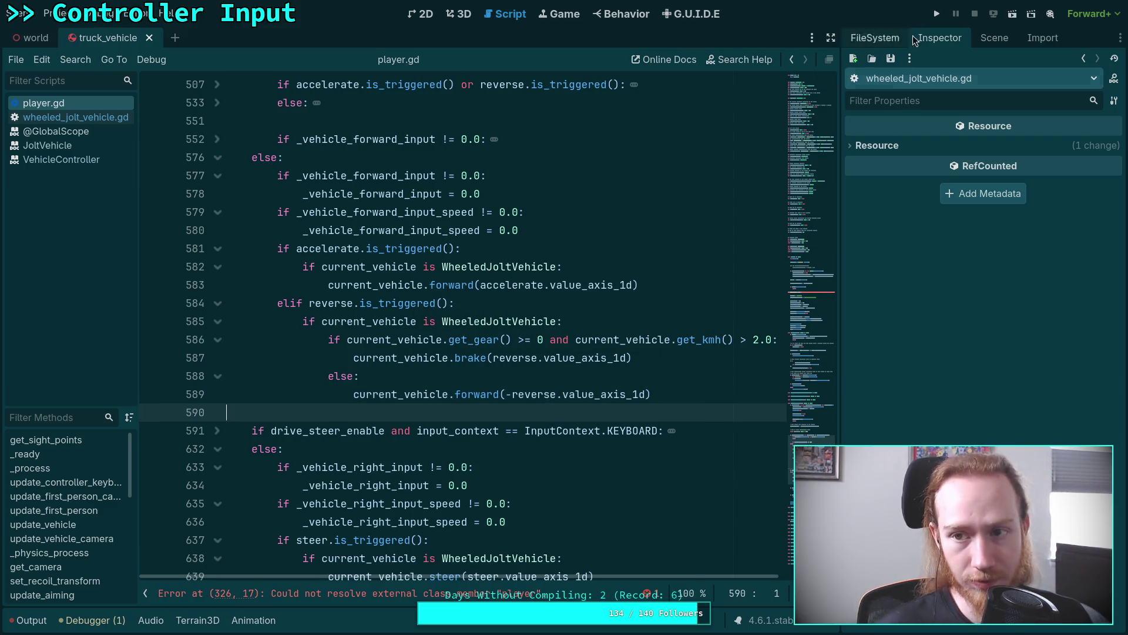
left_click(937, 14)
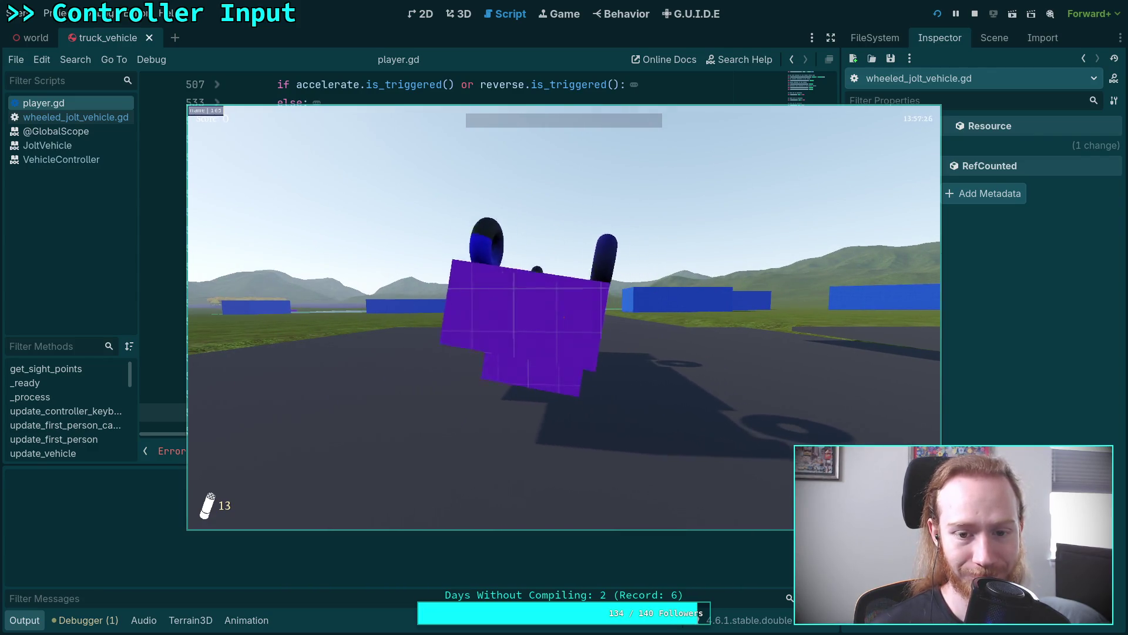
key("F8")
left_click(751, 343)
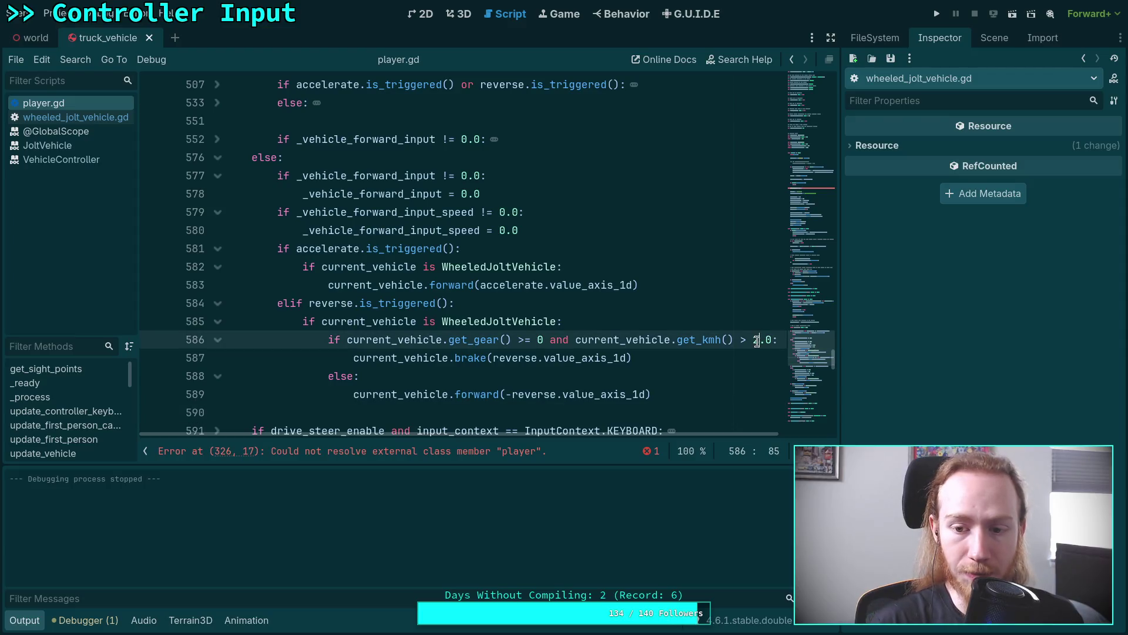
Step: Lower the reverse-brake speed threshold to 1.0, save, and launch the game
type("1")
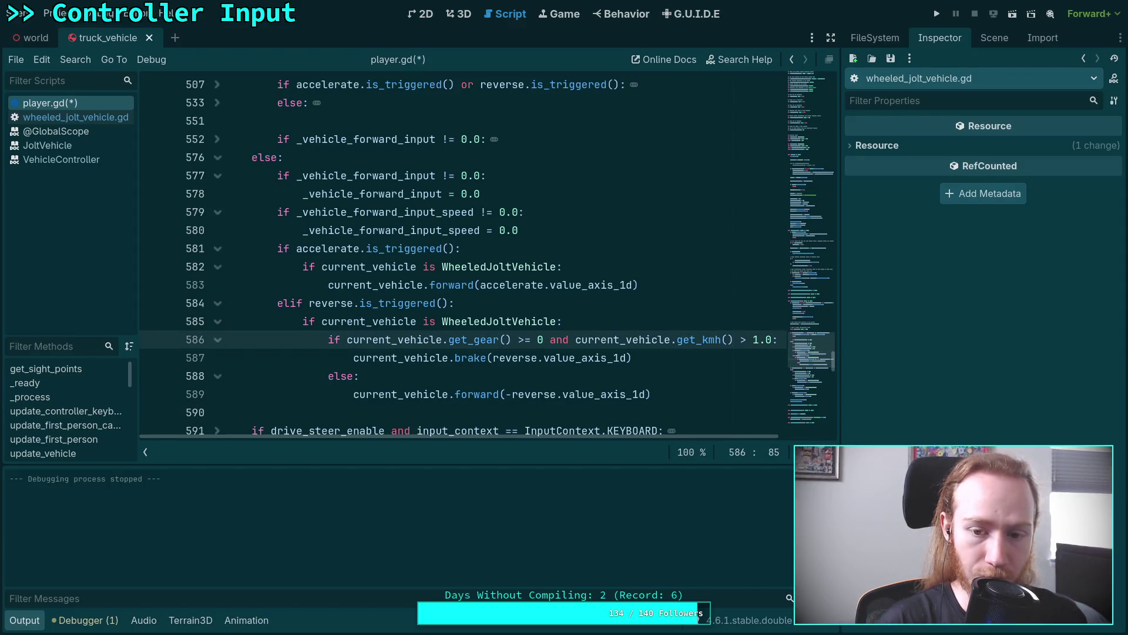
key("ctrl+s")
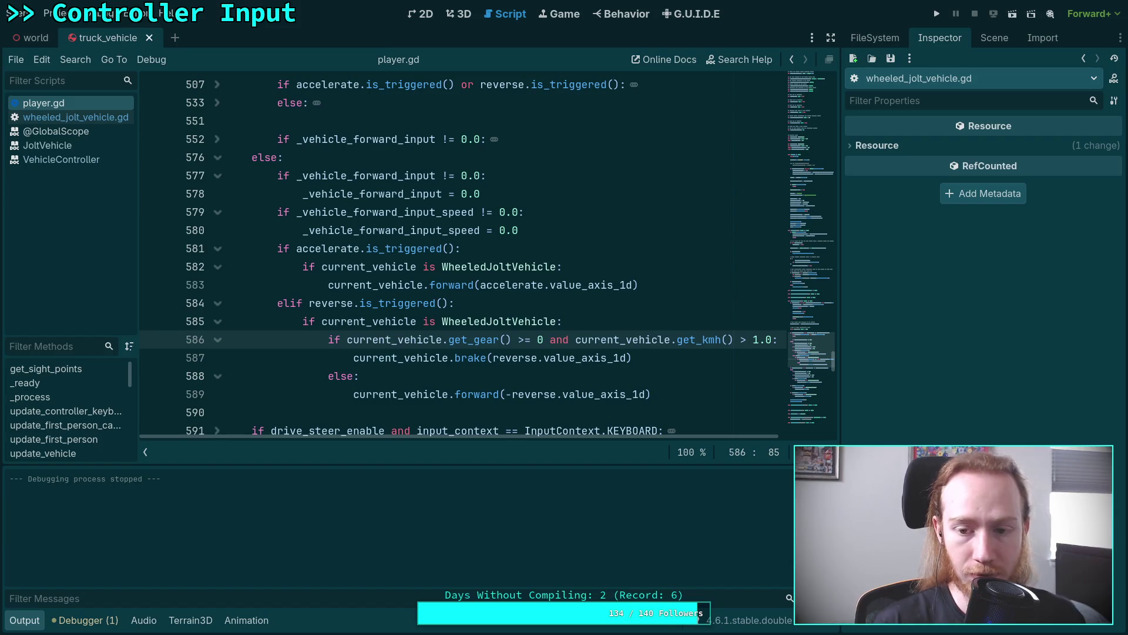
left_click(940, 16)
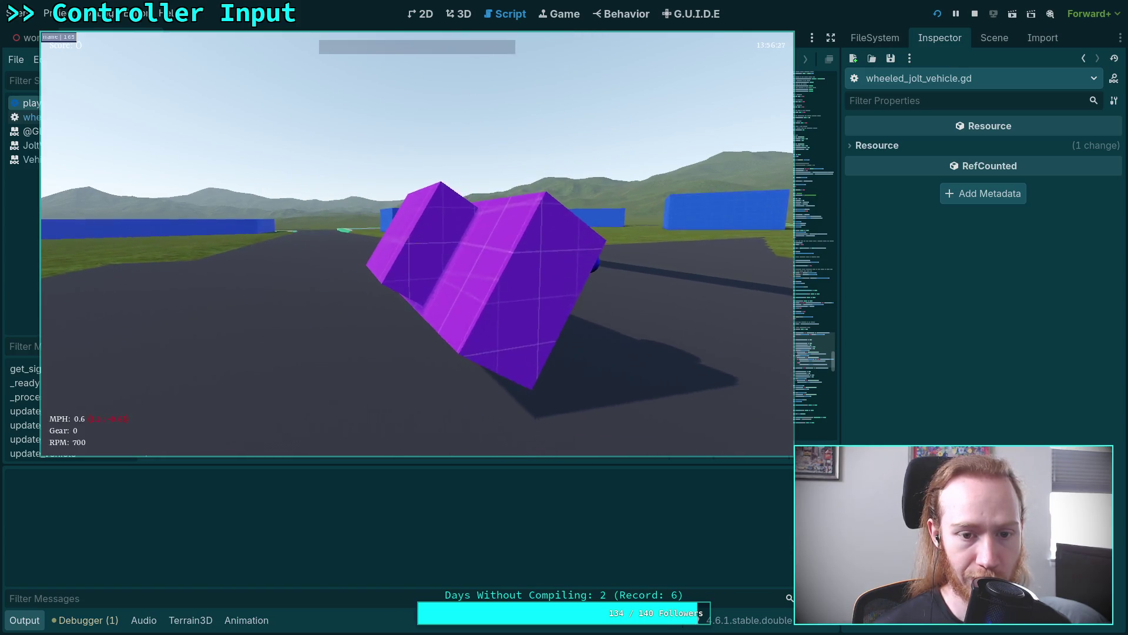
Step: Re-enter the truck, drive it in reverse and forward, then quit to the editor
key("e")
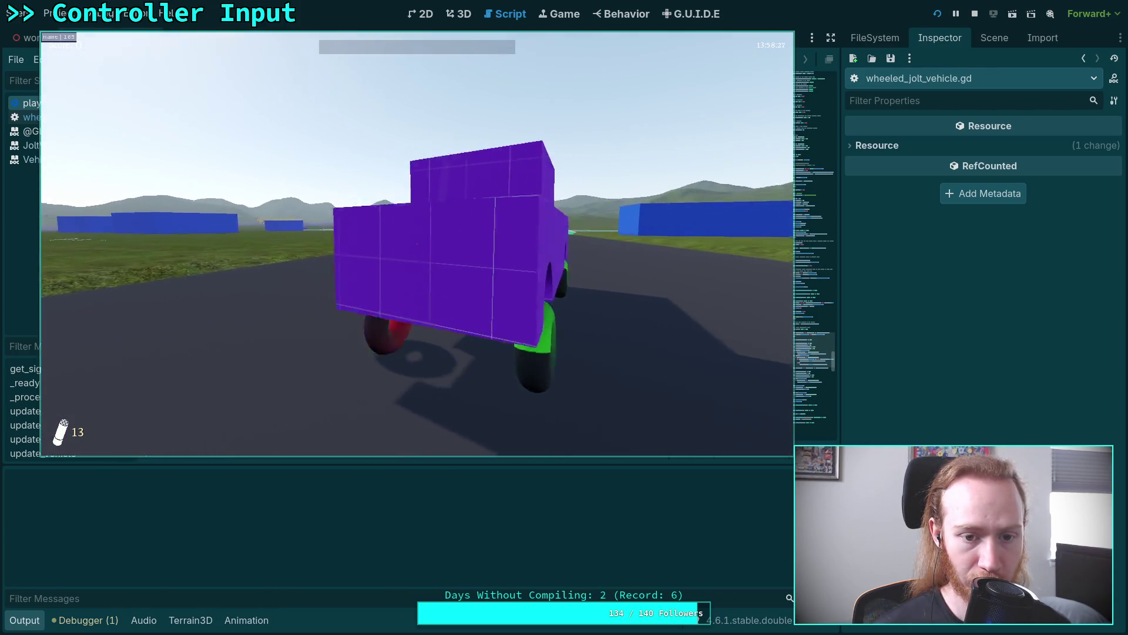
key("e")
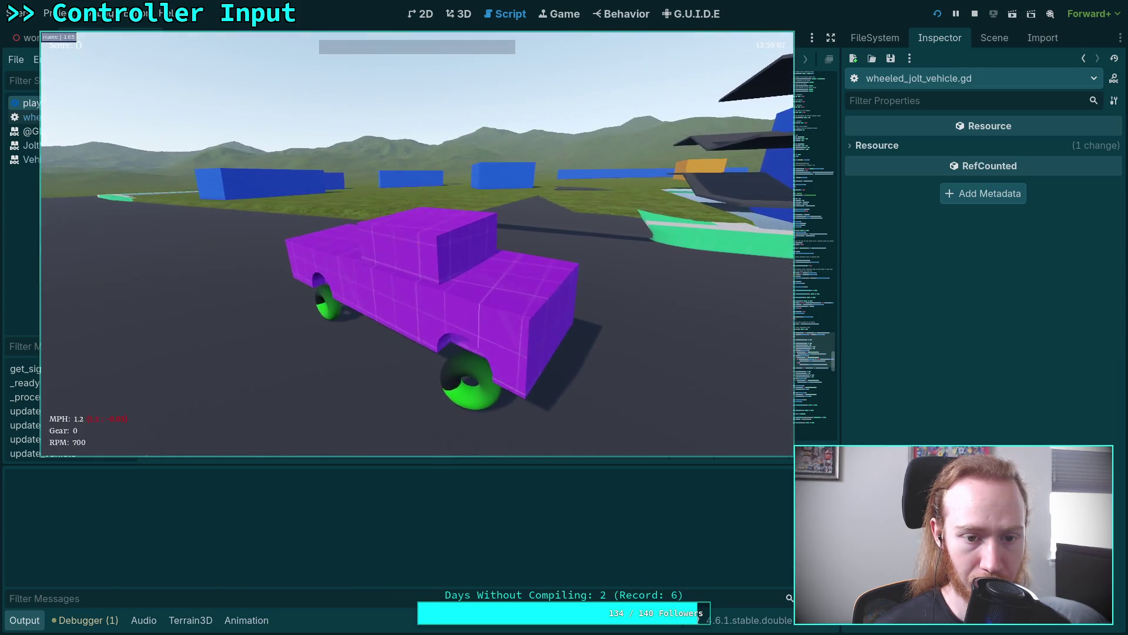
key("s")
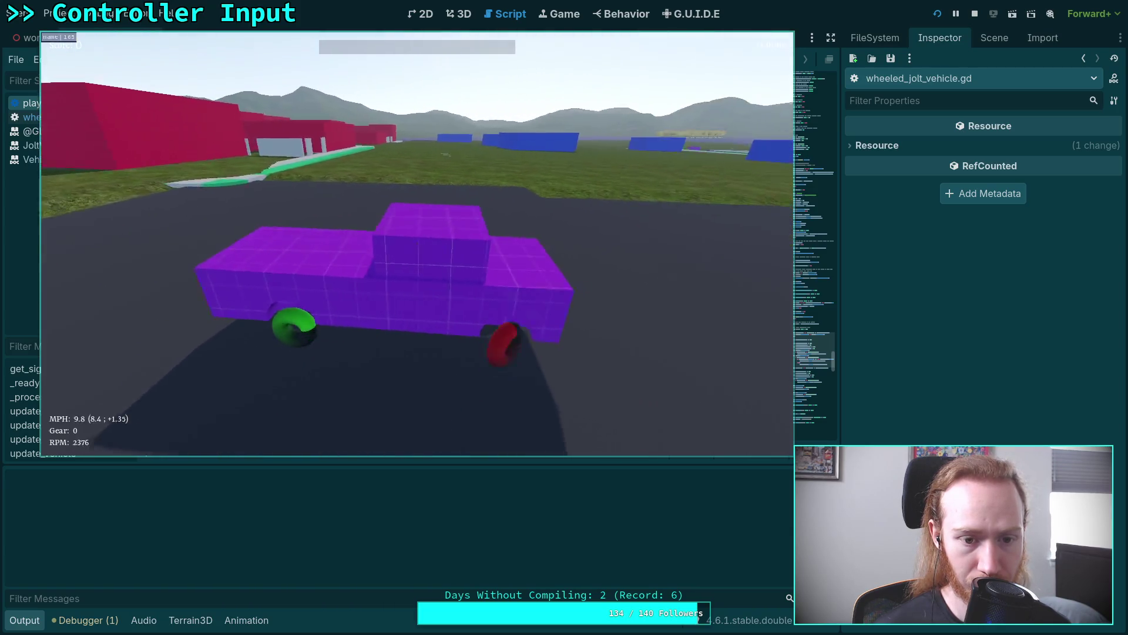
key("w")
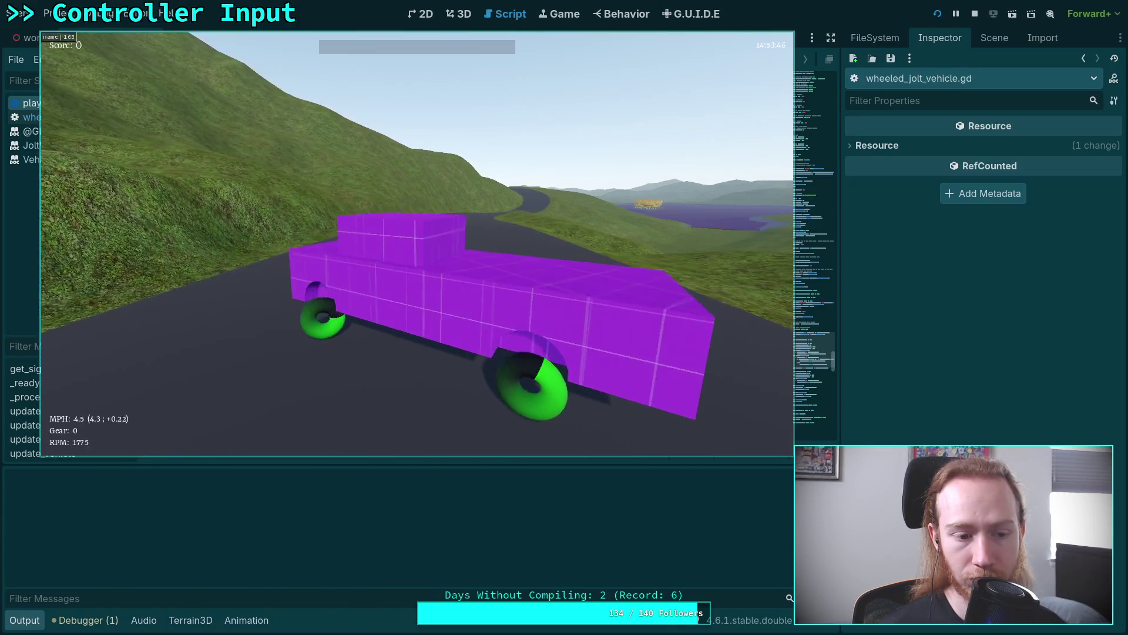
key("Escape")
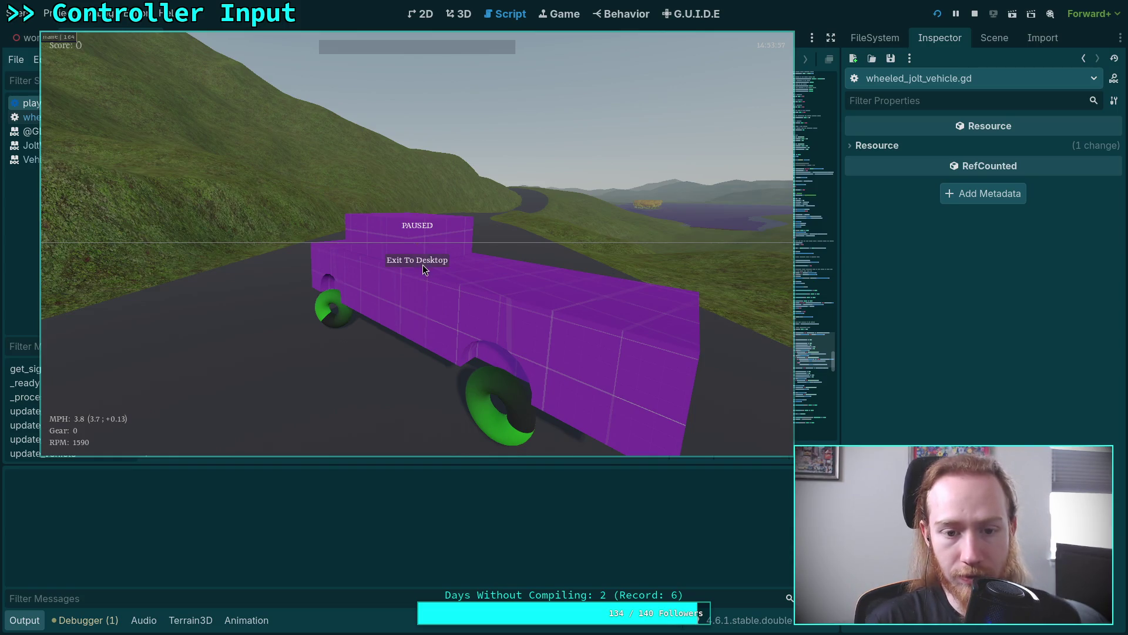
left_click(430, 263)
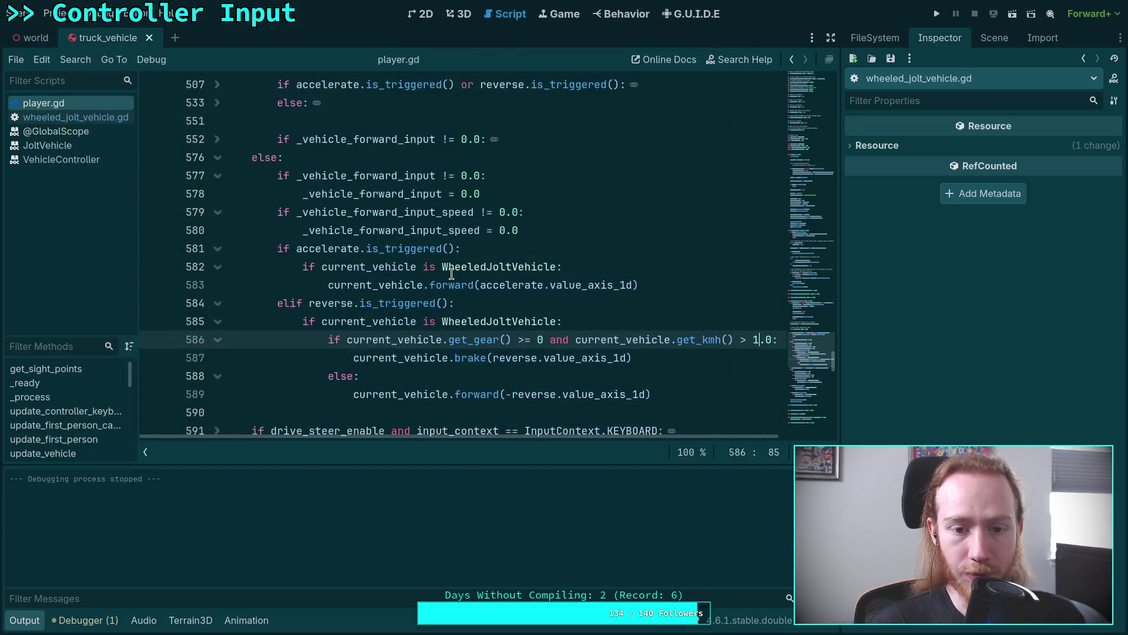
Step: Change the gear check on line 586 from >= 0 to > 0, save, and run the game
double_click(541, 340)
left_click(523, 340)
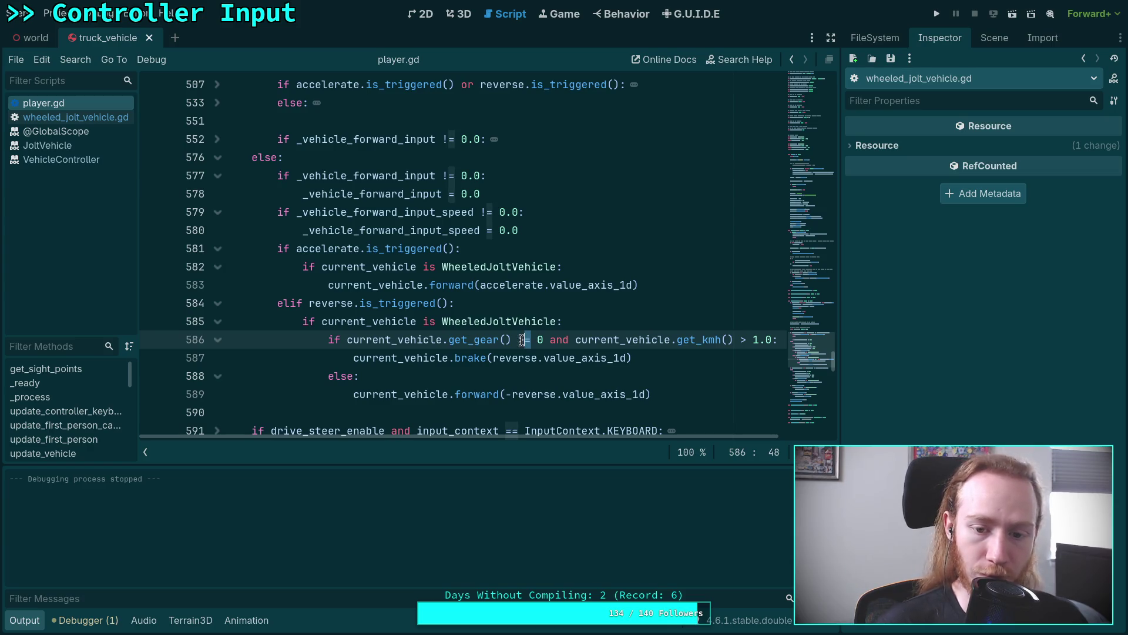
key("BackSpace")
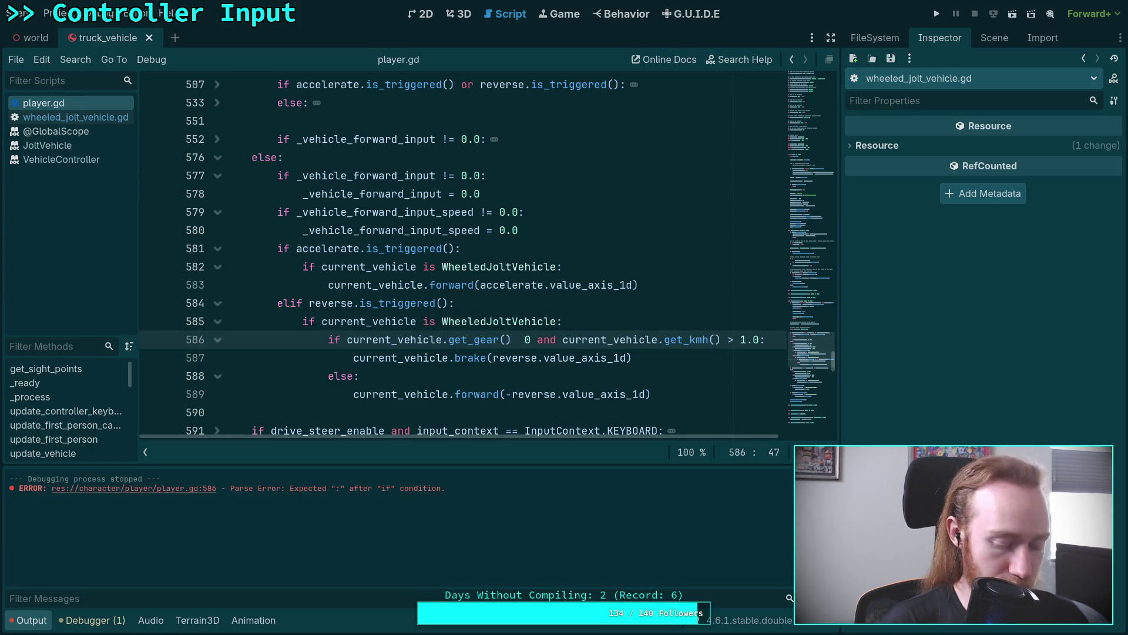
type(">")
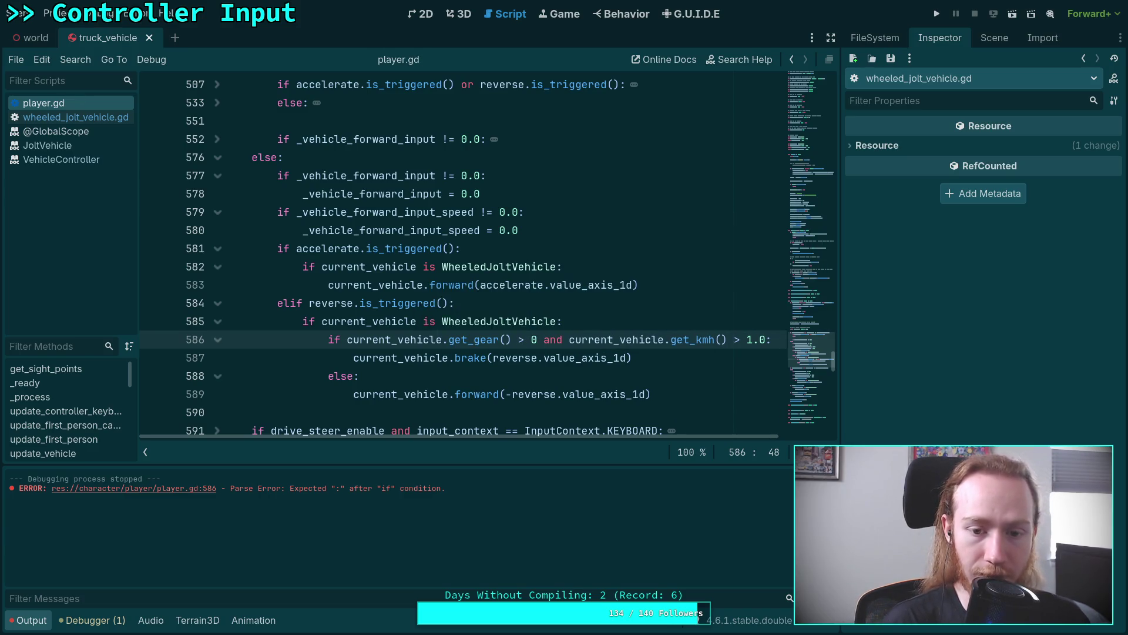
key("ctrl+s")
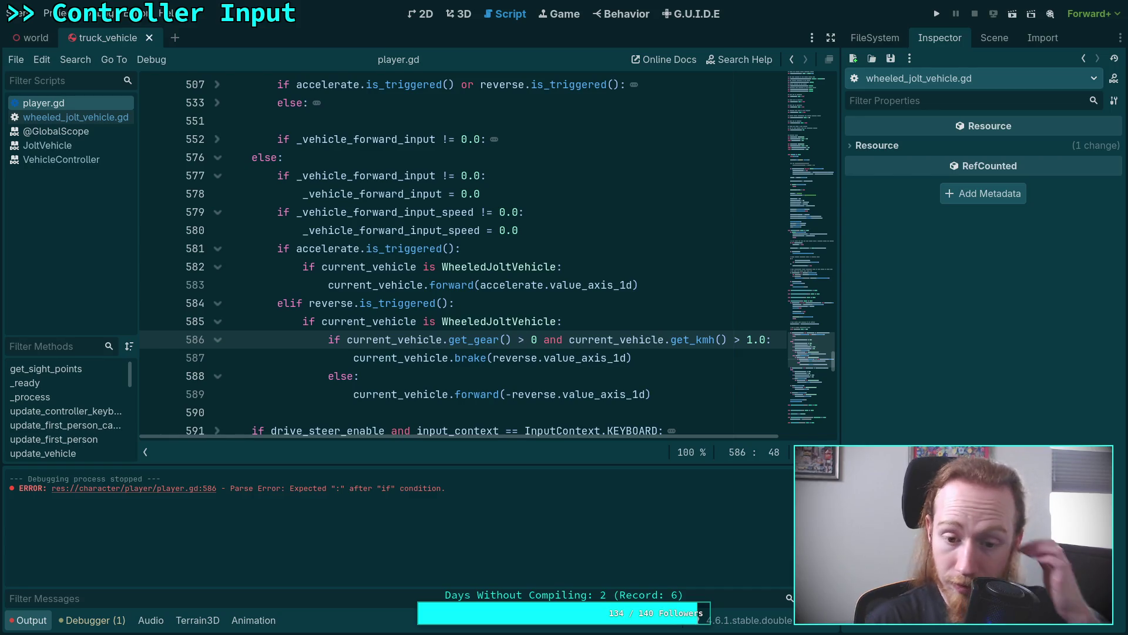
left_click(937, 14)
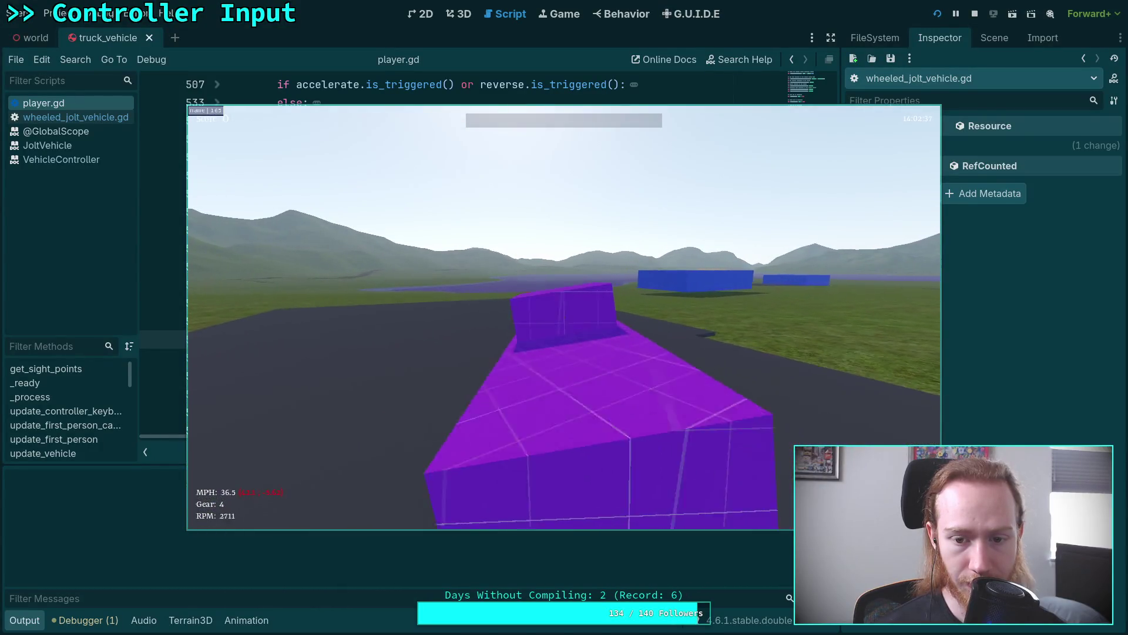
Step: Pause the test drive and exit the game to the editor
key("Escape")
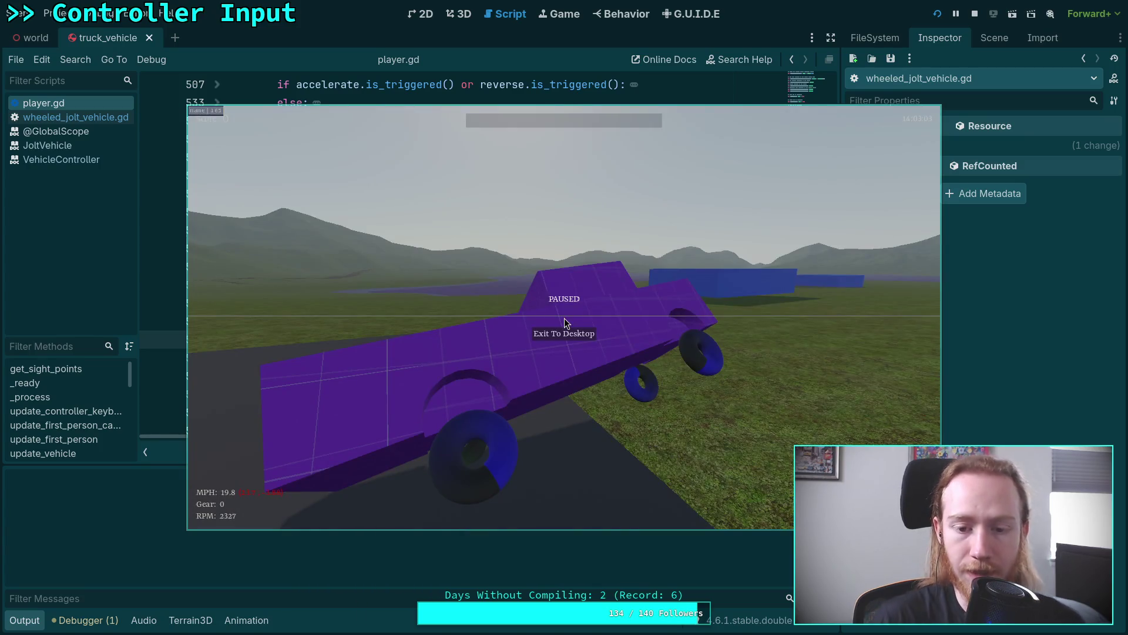
left_click(573, 331)
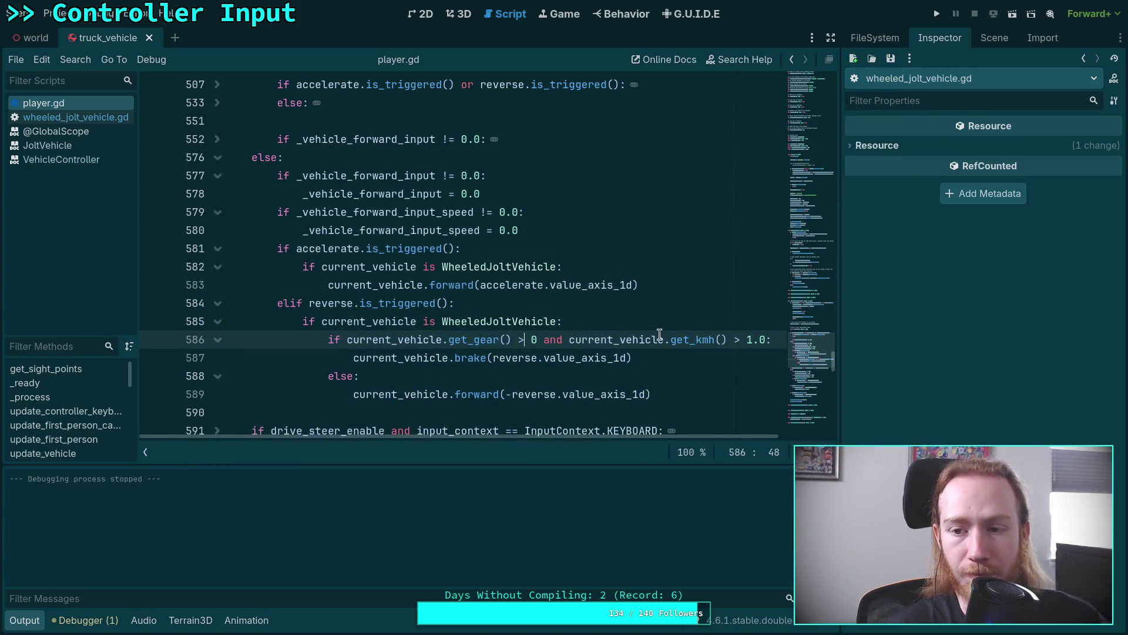
Step: Make TruckVehicle's physics material Rough with friction 0.9, save, and run the game
left_click(994, 38)
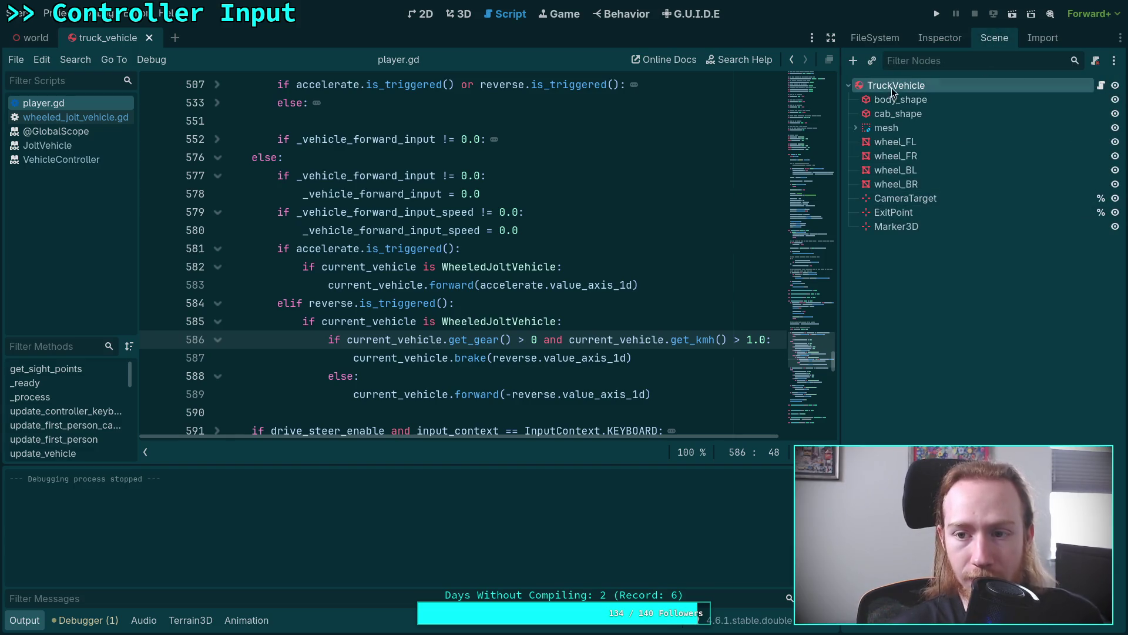
left_click(941, 38)
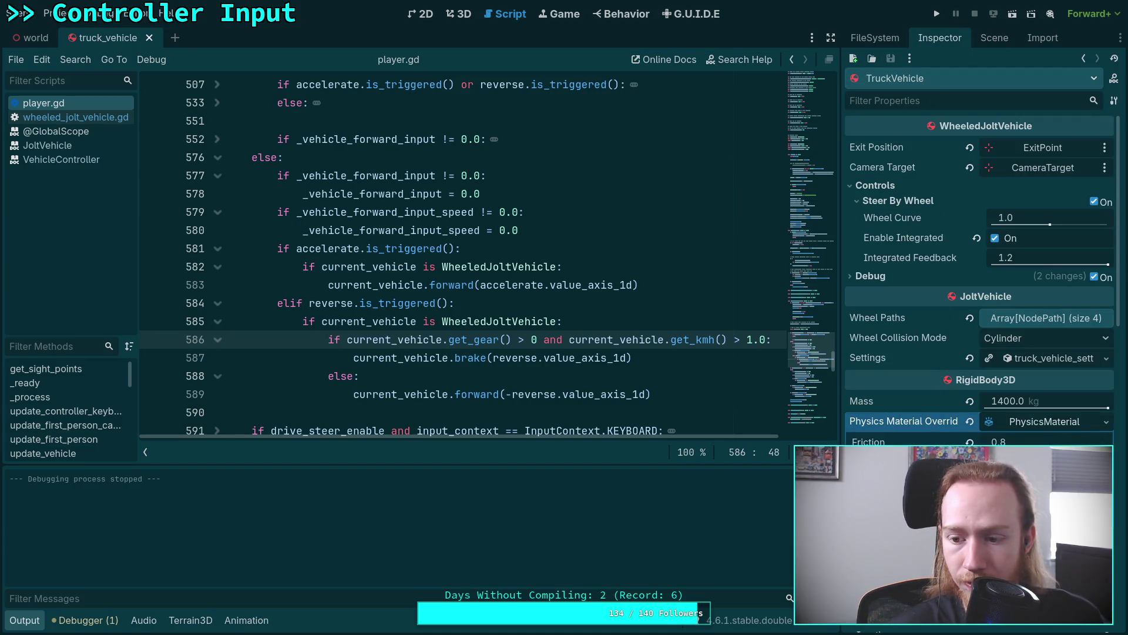
left_click(996, 462)
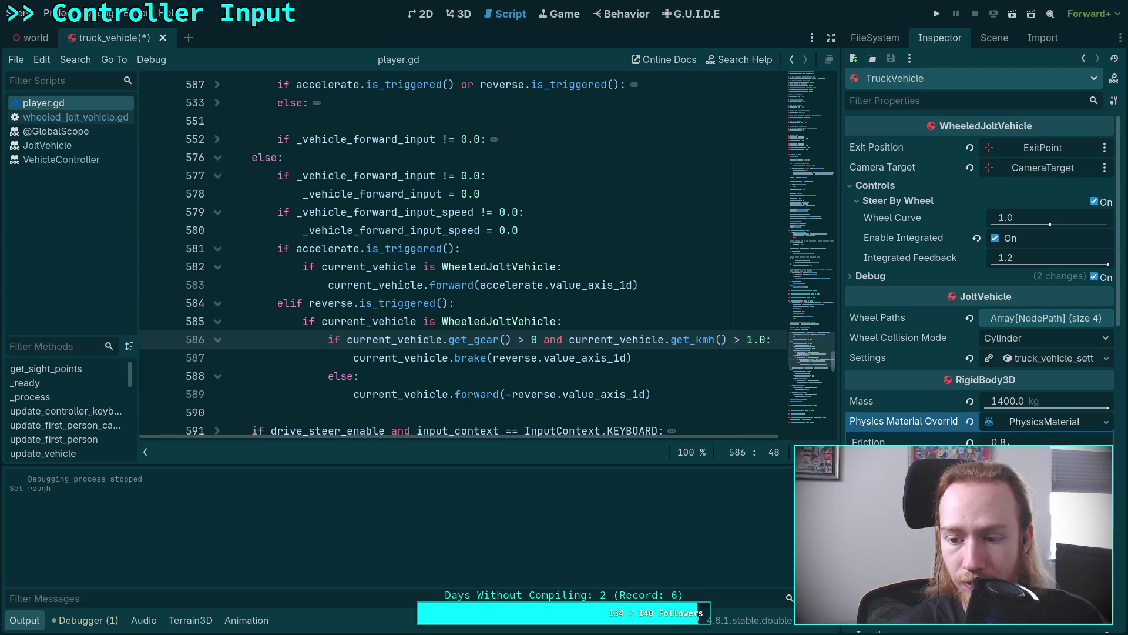
left_click(1027, 441)
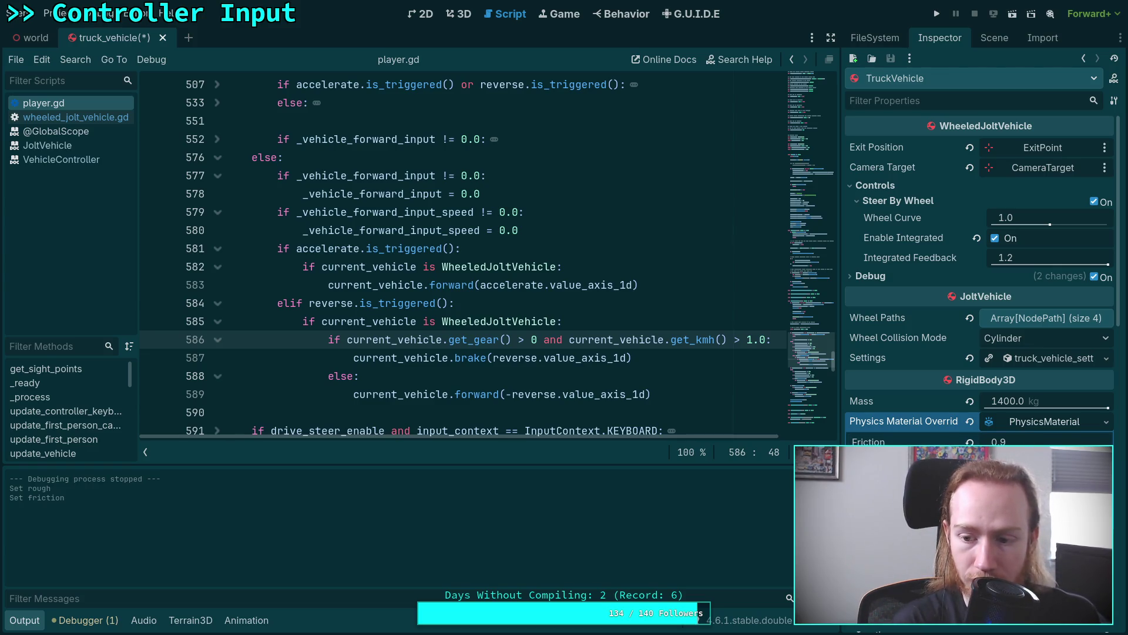
key("ctrl+s")
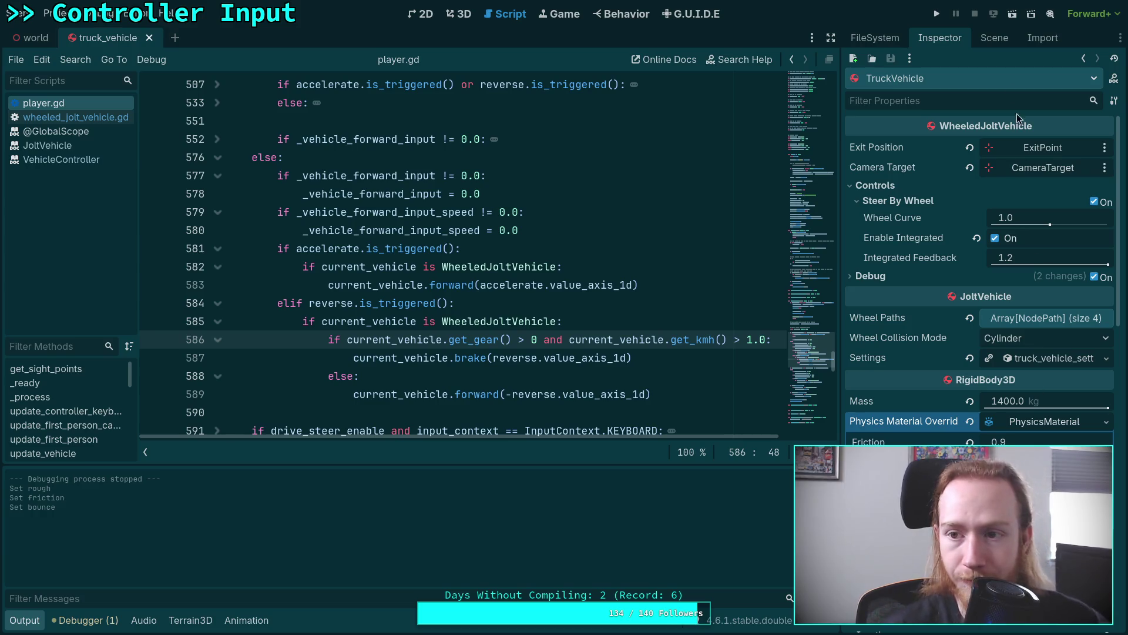
left_click(937, 13)
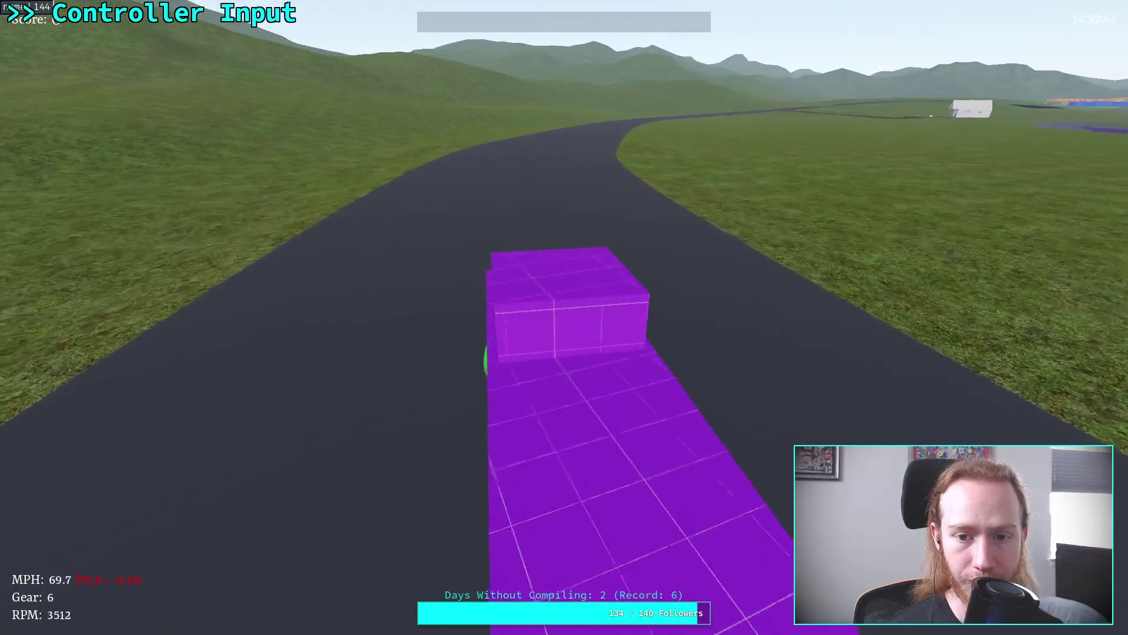
Step: Pause the drive and quit back to the editor
key("Escape")
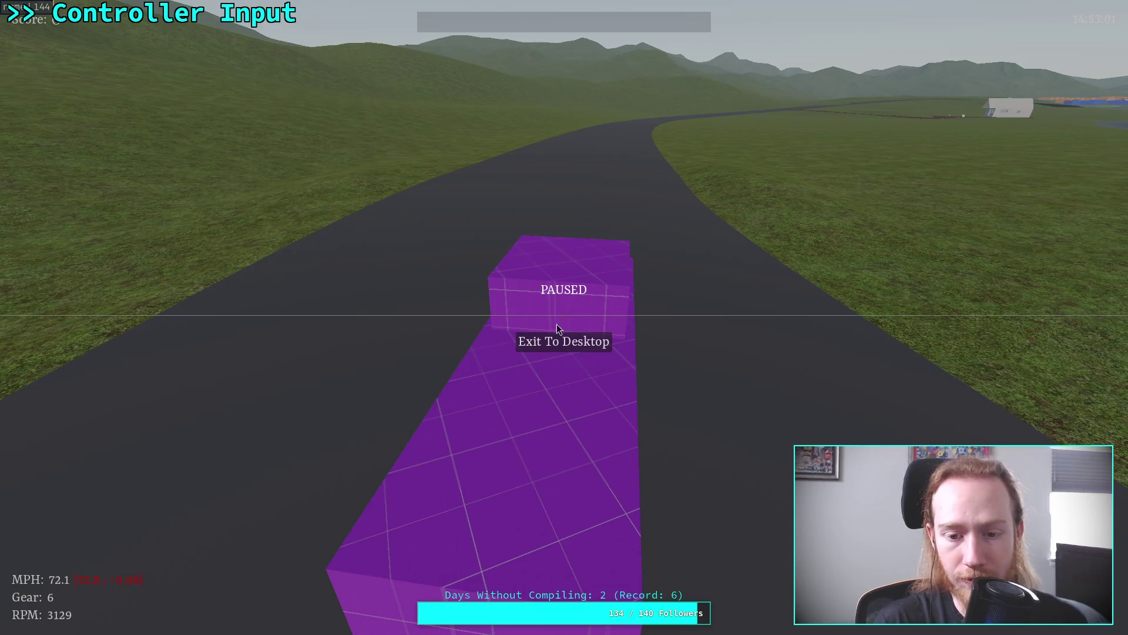
left_click(594, 344)
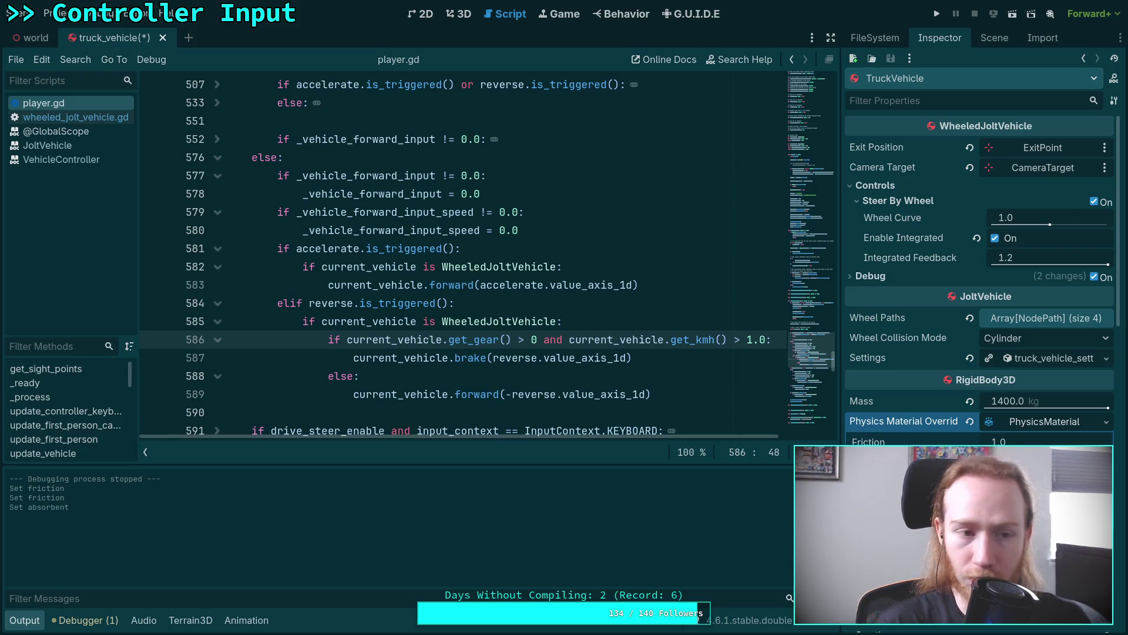
Step: Save the truck scene with friction 1.0, run a quick test, and quit
key("ctrl+s")
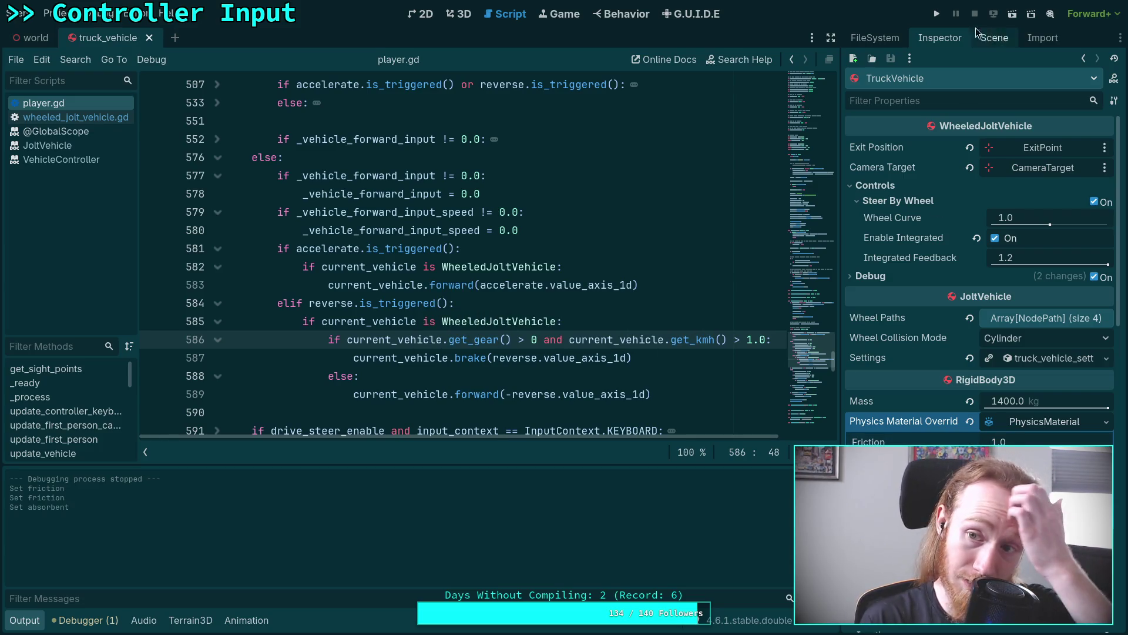
left_click(937, 19)
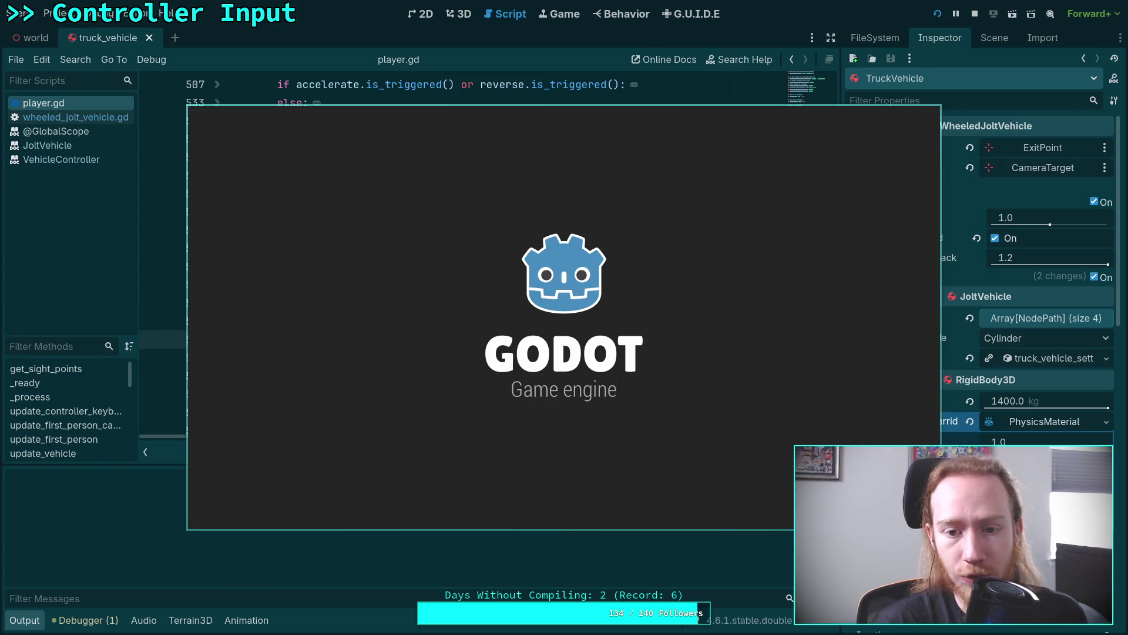
key("Escape")
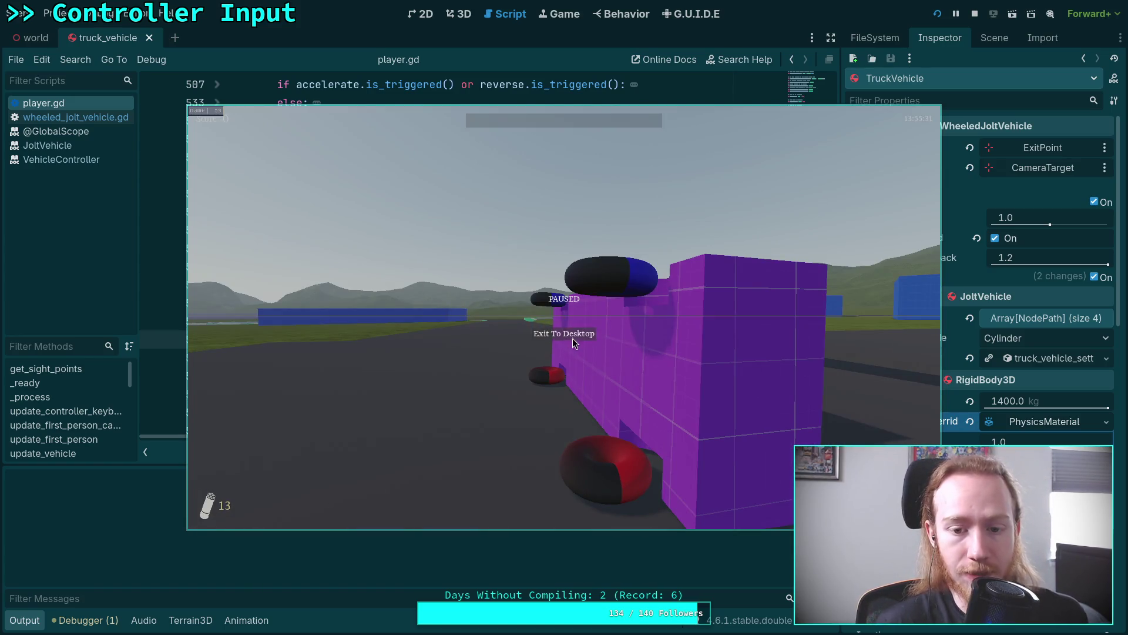
left_click(573, 340)
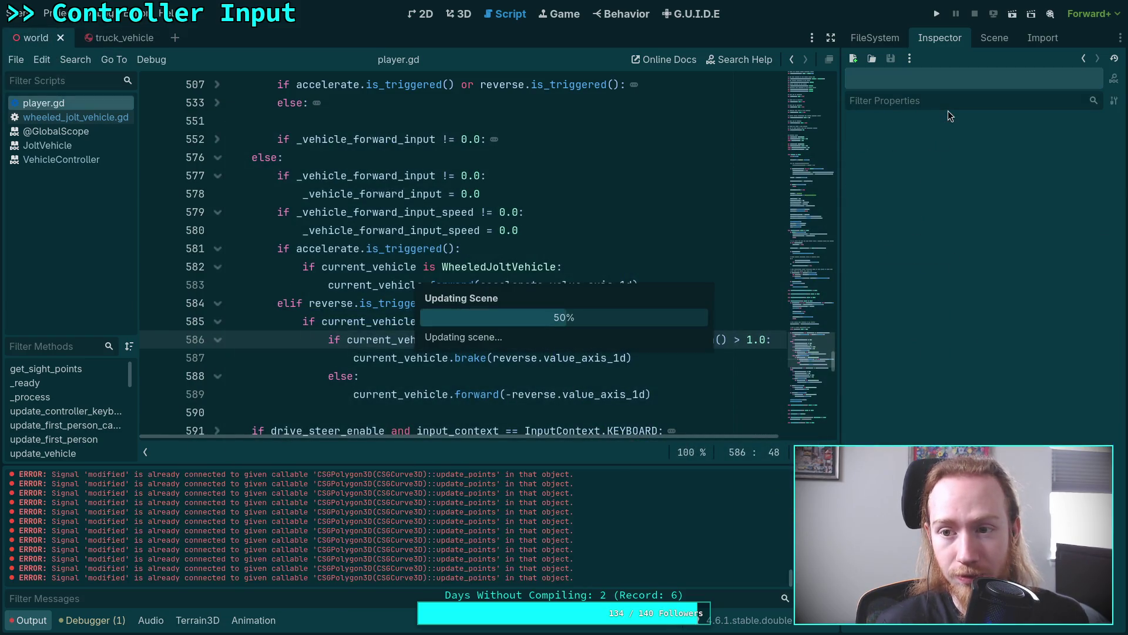
Step: Inspect TruckVehicle's Physics Material Override in the world scene and run the game from there
left_click(991, 41)
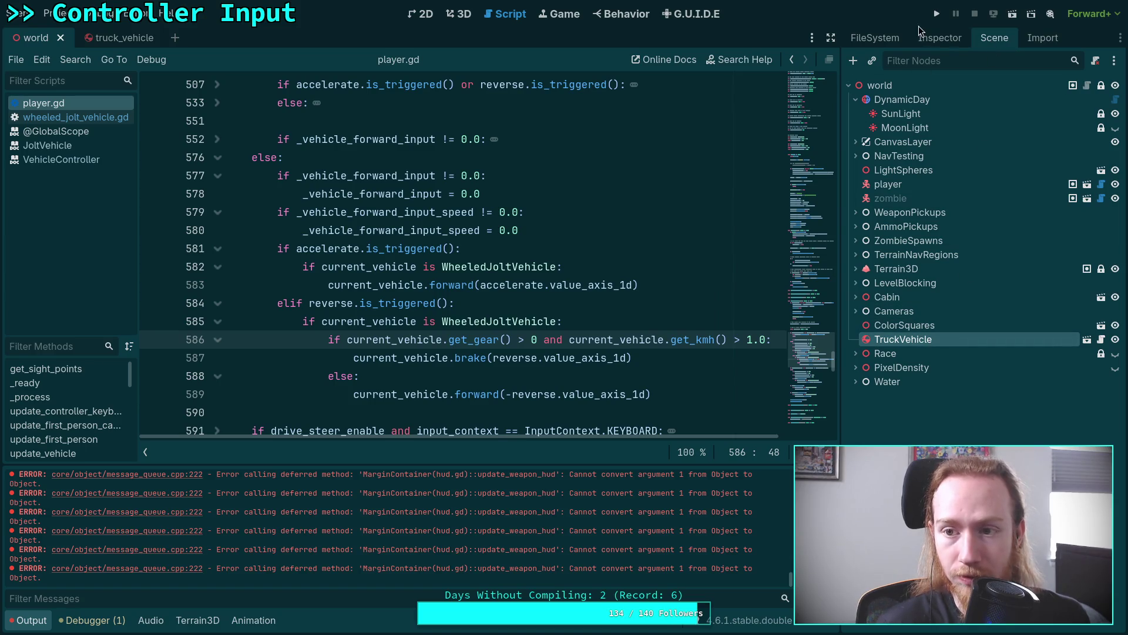
left_click(939, 38)
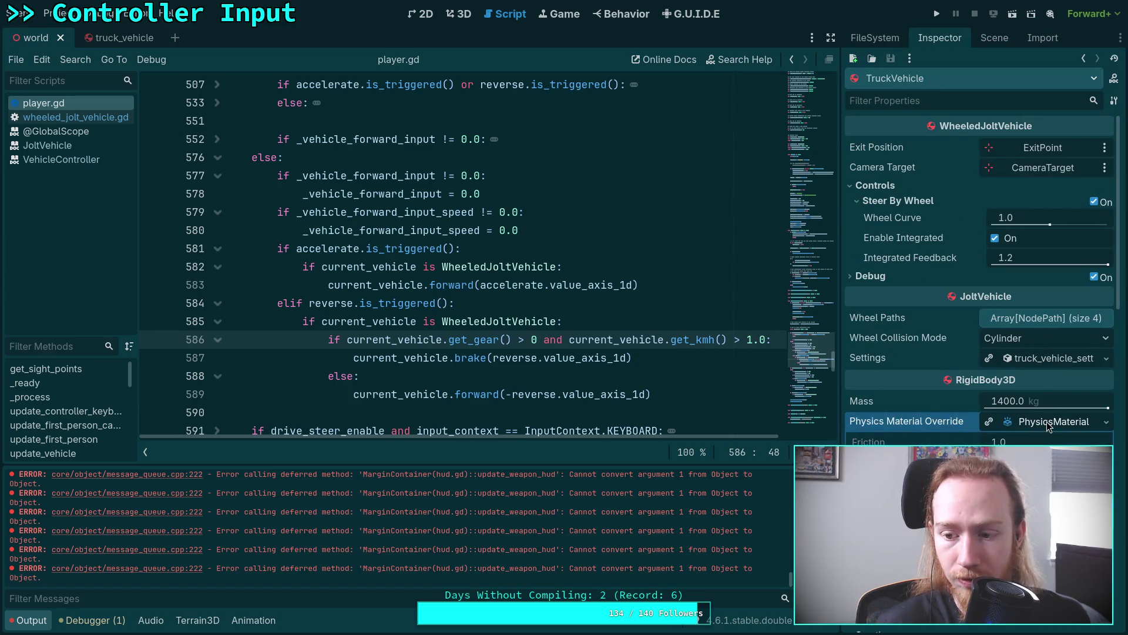
left_click(1086, 423)
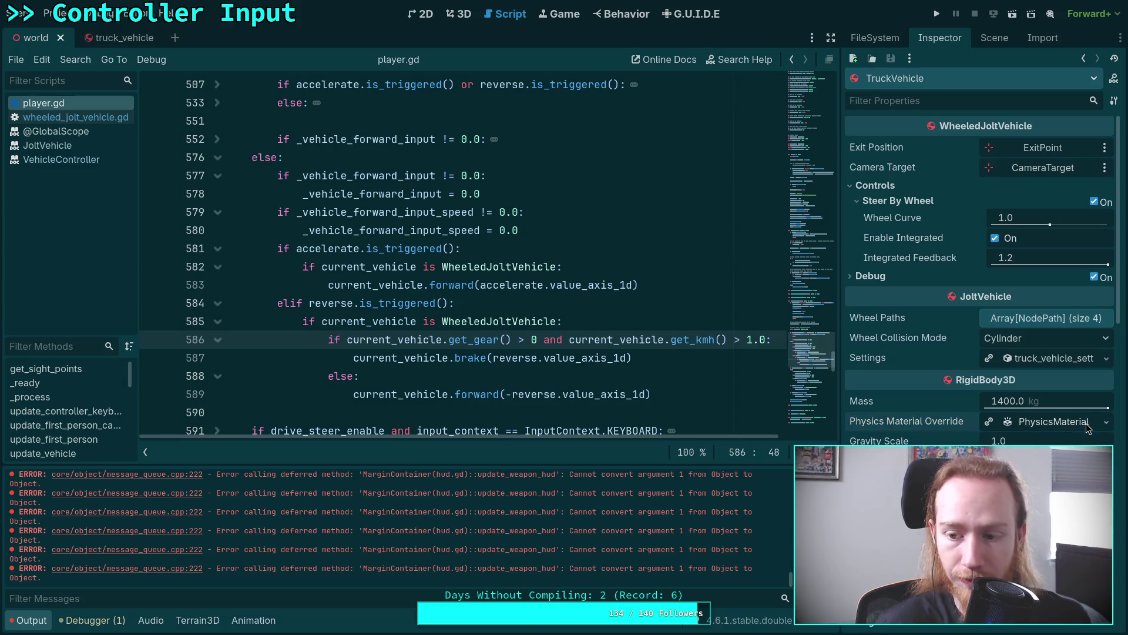
left_click(1022, 421)
left_click(1052, 423)
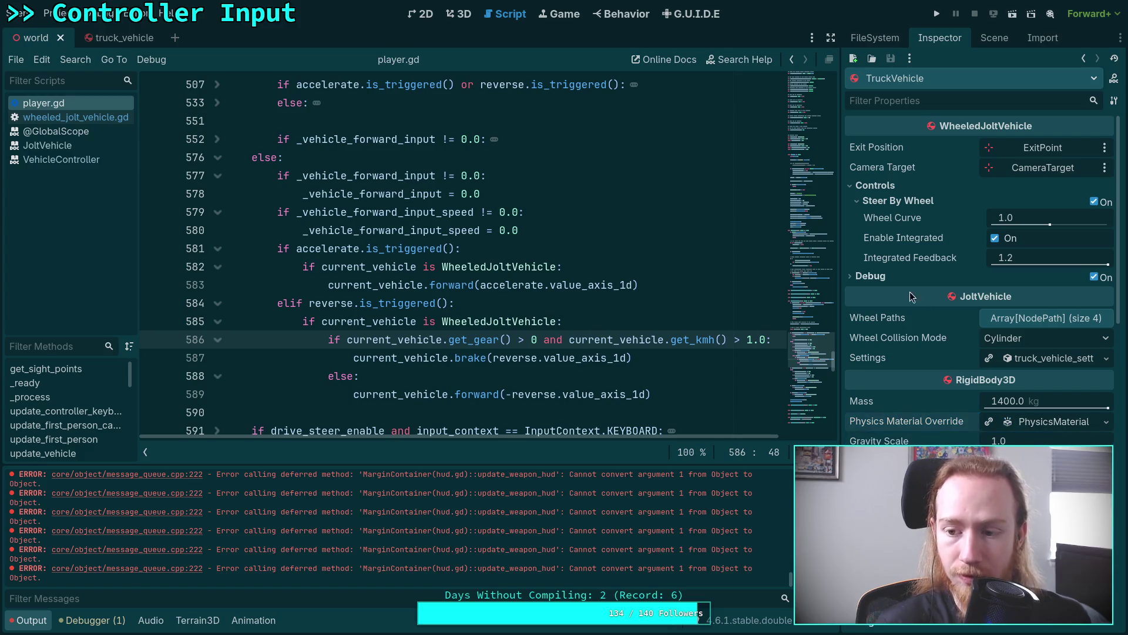
left_click(934, 13)
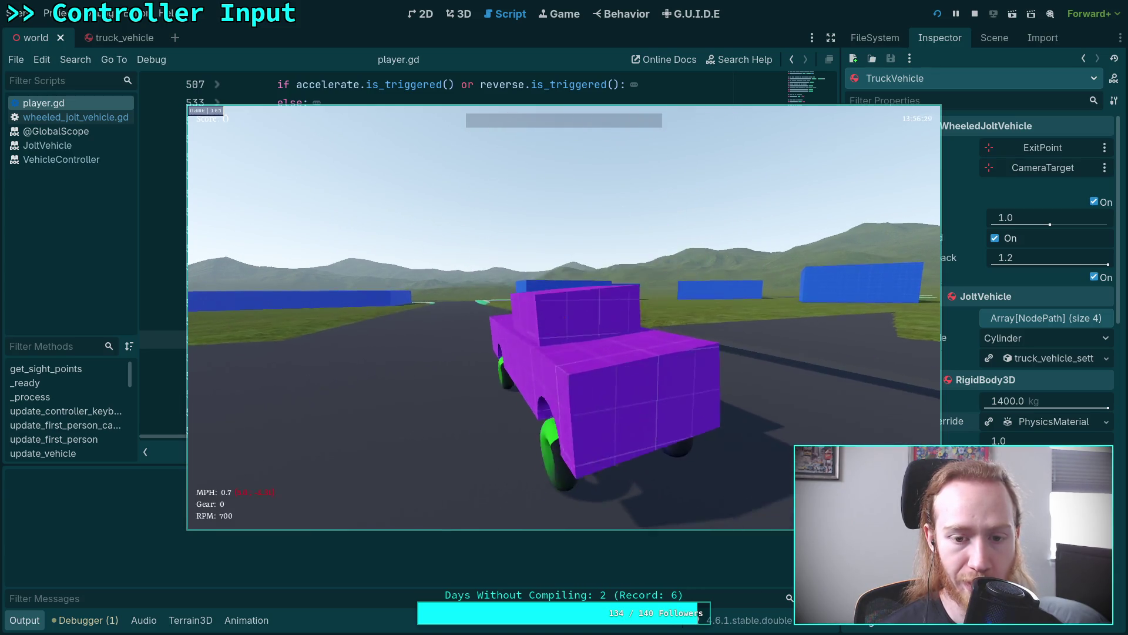
Step: Drive the truck forward across the grass, then pause and quit to the editor
key("w")
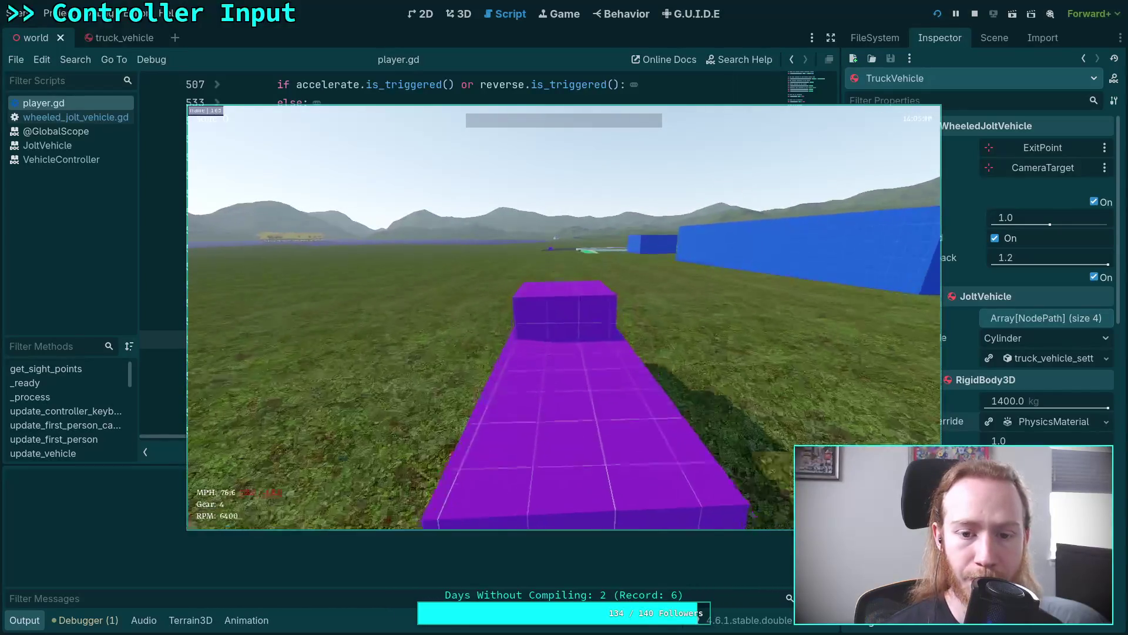
key("Escape")
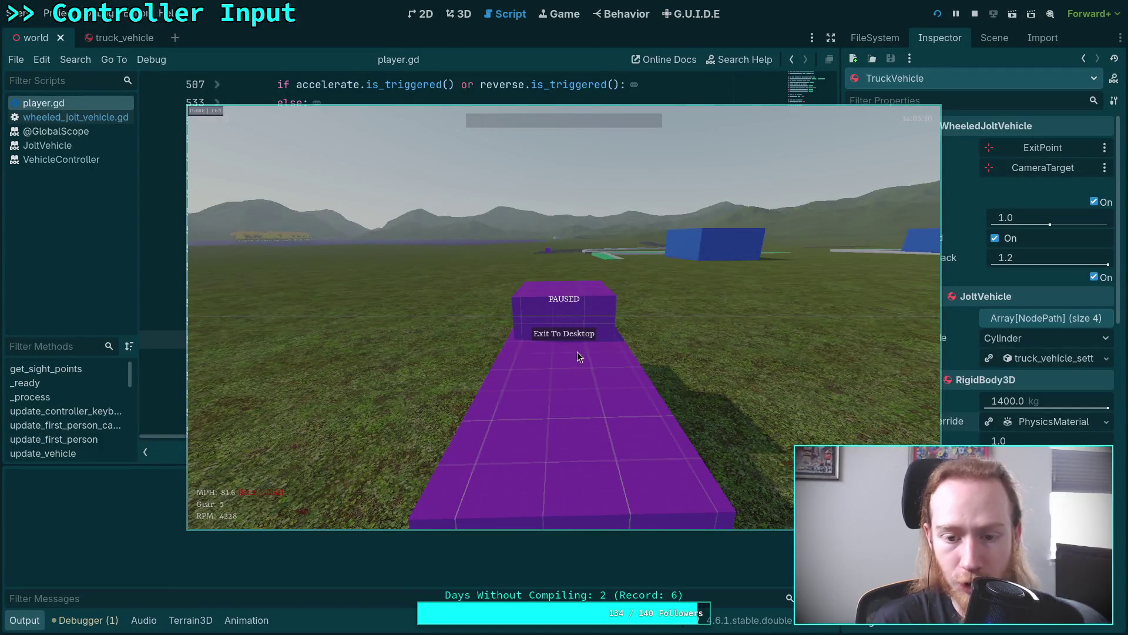
left_click(586, 334)
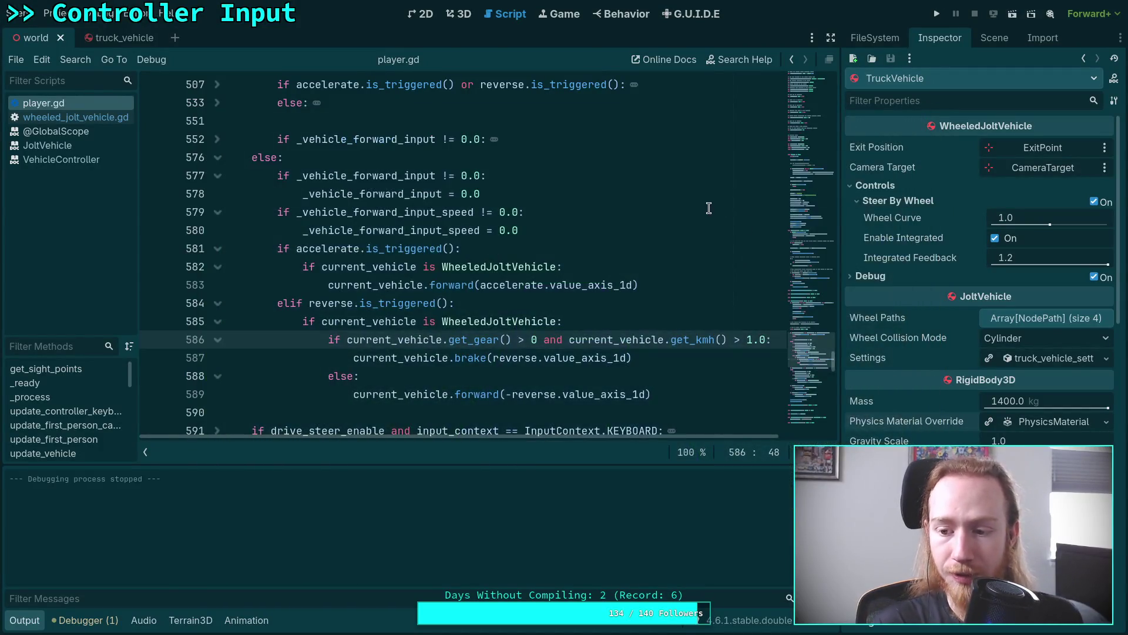
Step: Save the truck_vehicle scene and run the project again to test the truck
left_click(117, 46)
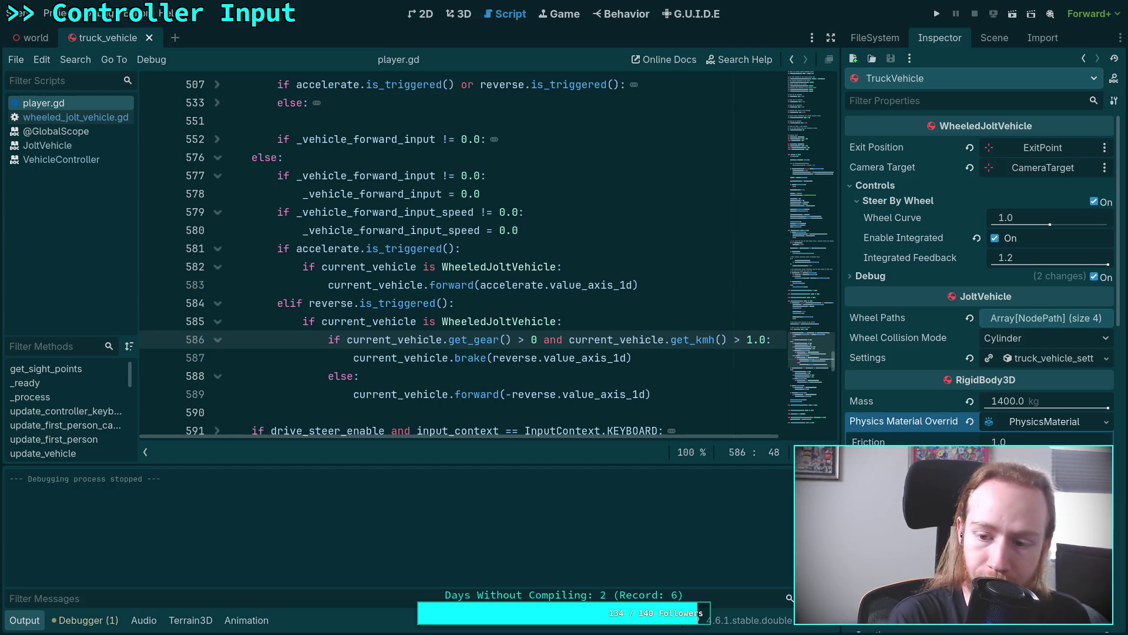
key("ctrl+s")
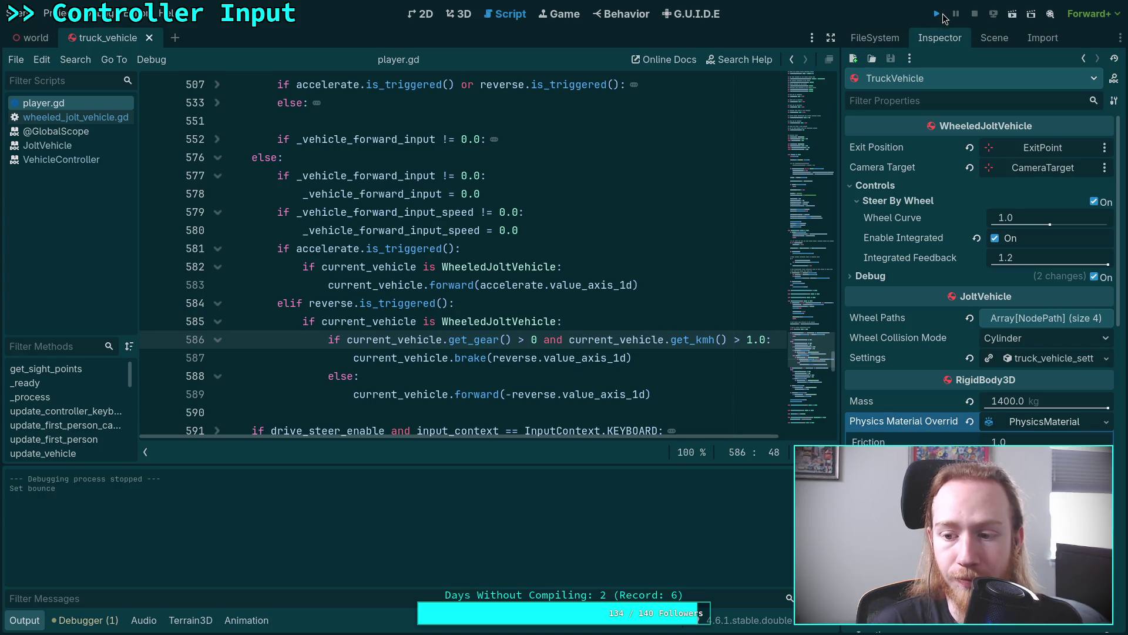
key("F5")
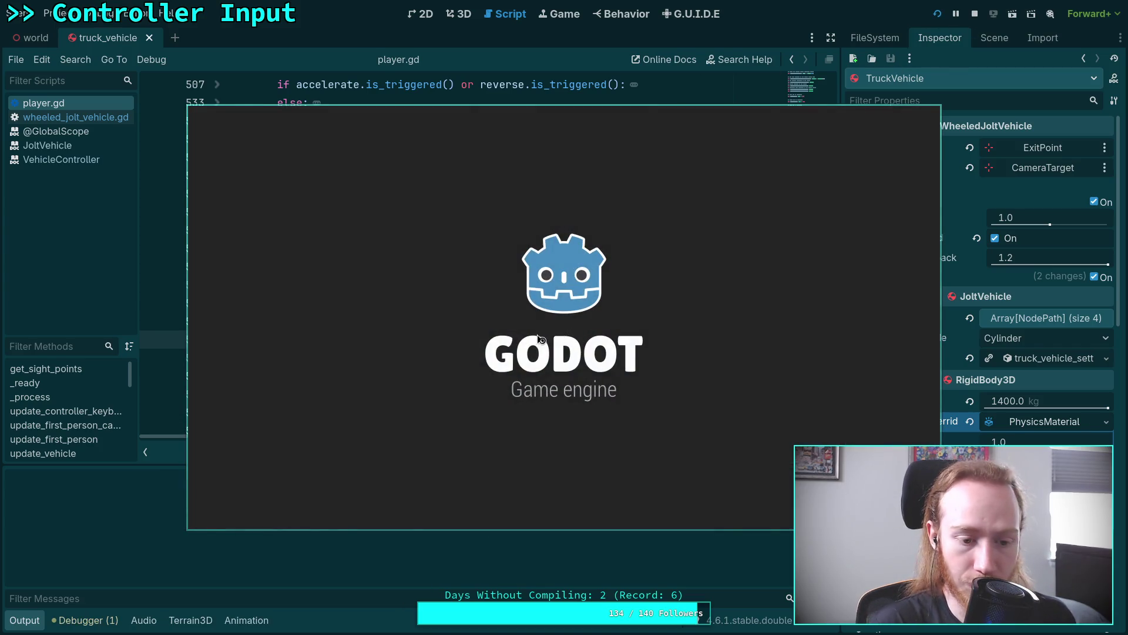
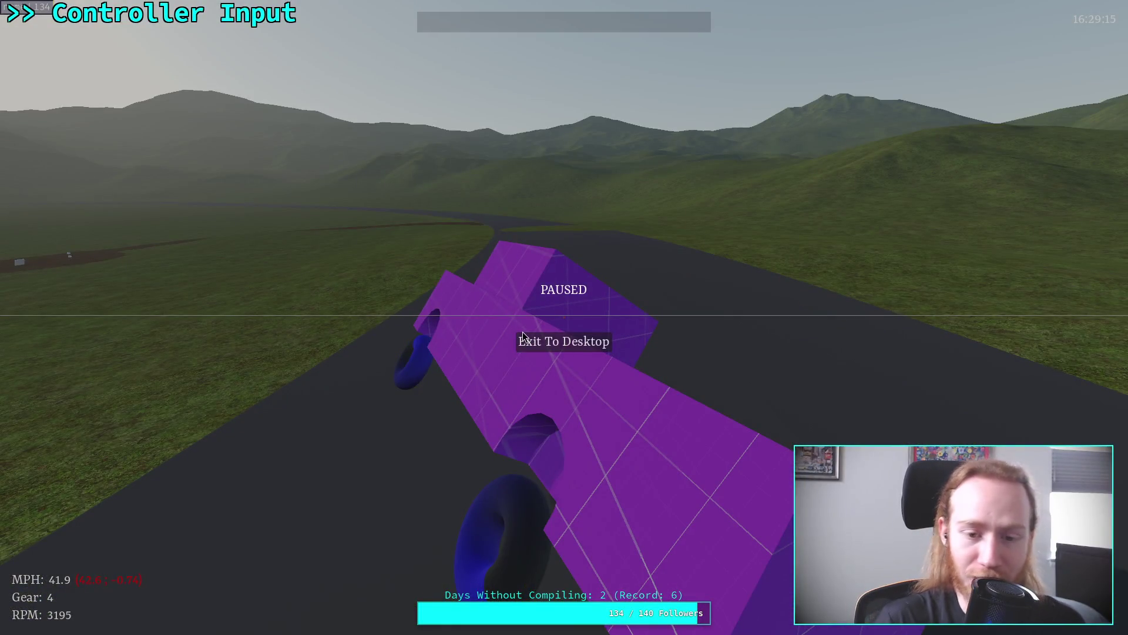
Step: Exit the paused game to the desktop and scroll the git diff down to environment.tres
left_click(537, 341)
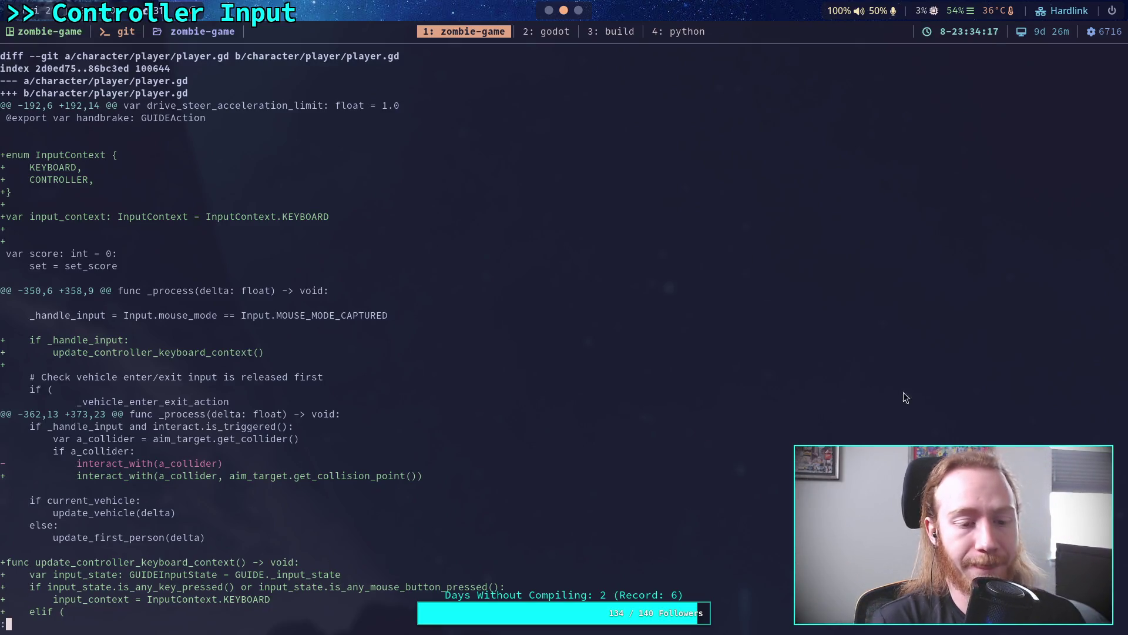
scroll(881, 386, "down", 6)
scroll(480, 334, "down", 11)
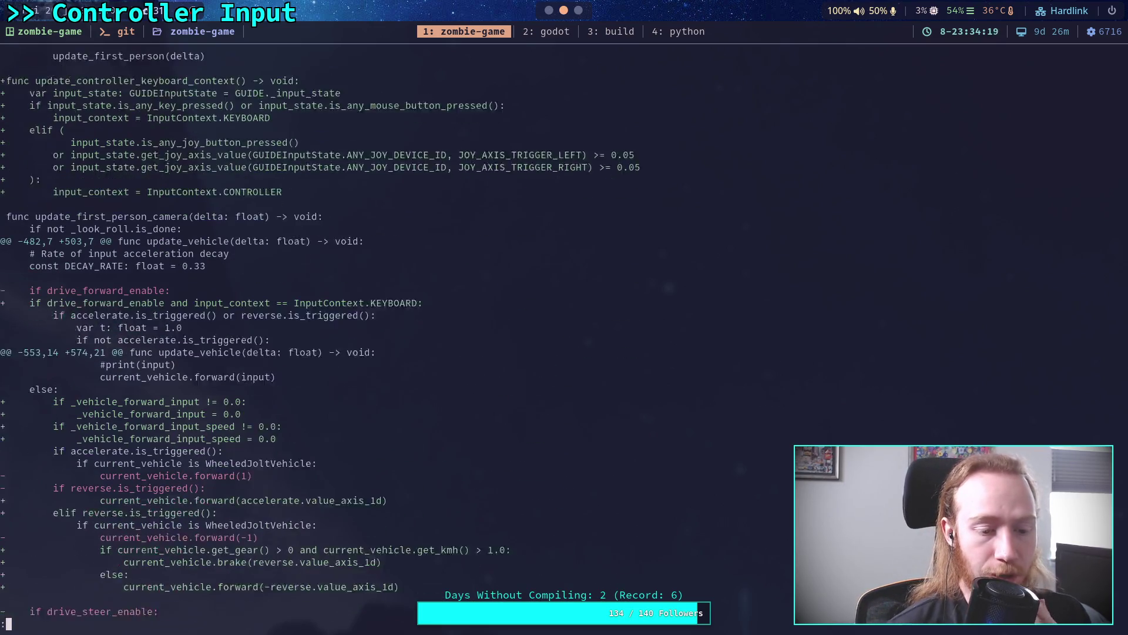
scroll(294, 334, "down", 11)
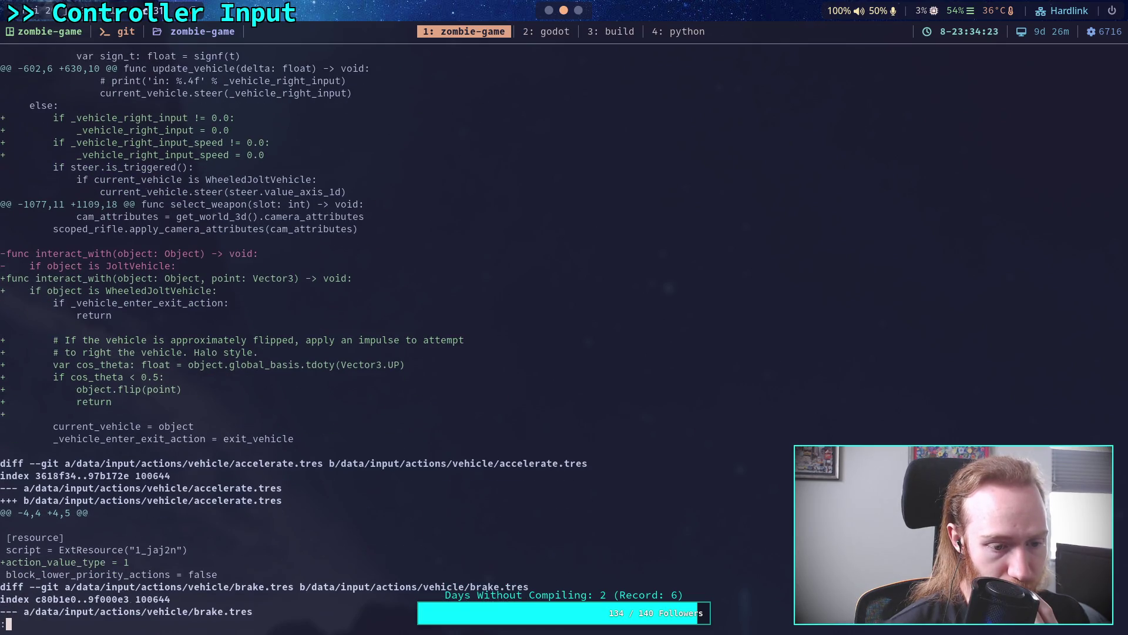
scroll(294, 334, "down", 6)
scroll(294, 333, "down", 7)
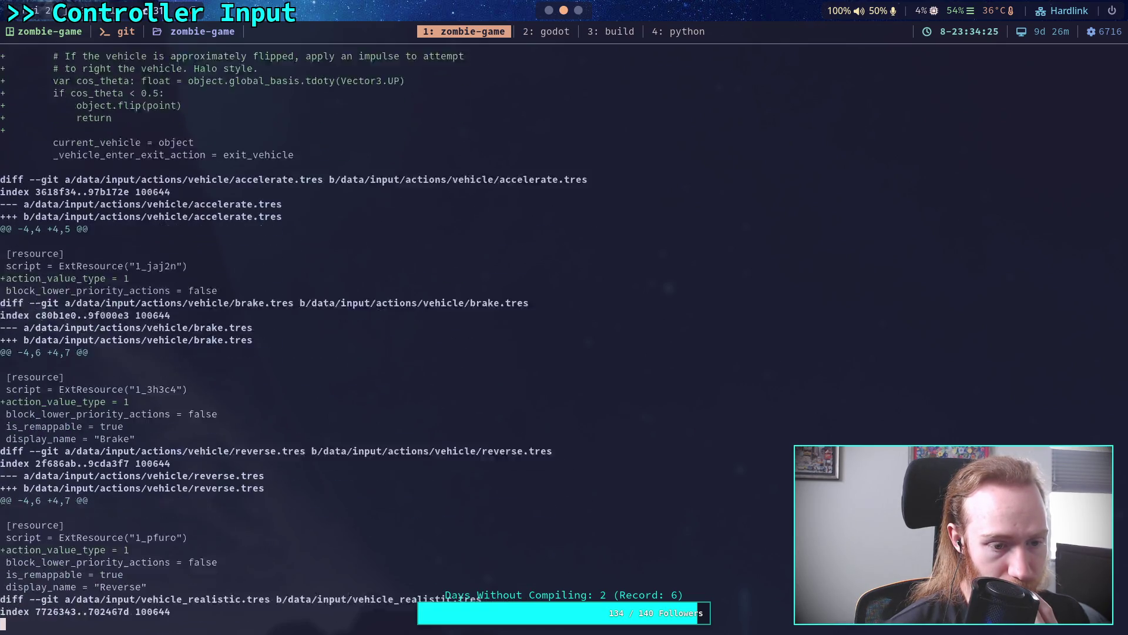
scroll(294, 334, "down", 7)
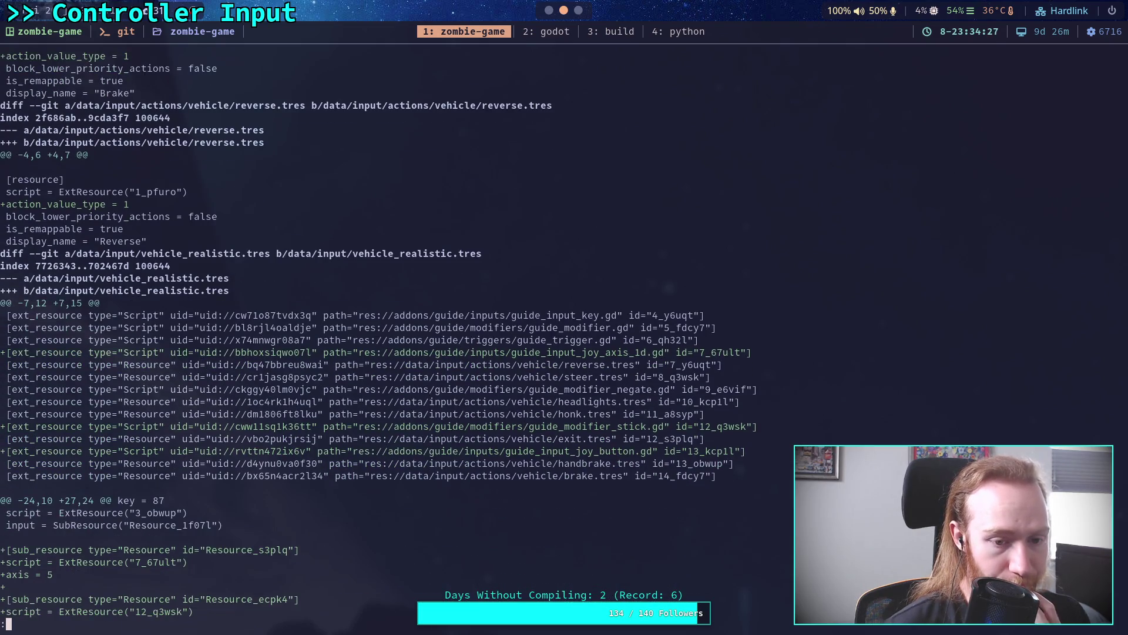
scroll(293, 334, "down", 5)
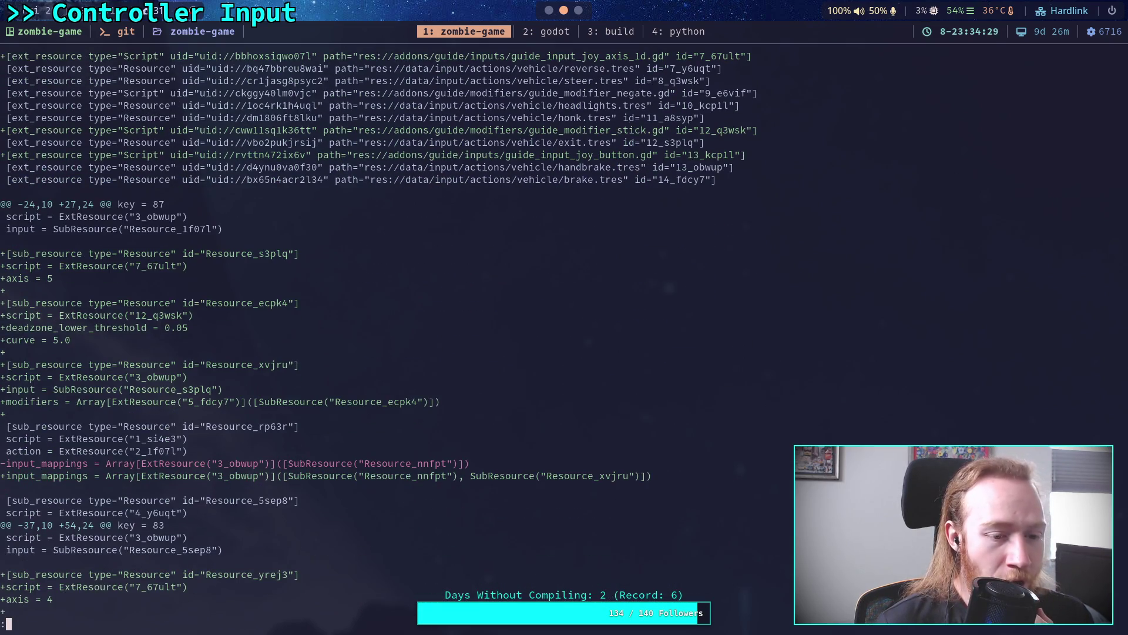
scroll(294, 334, "down", 15)
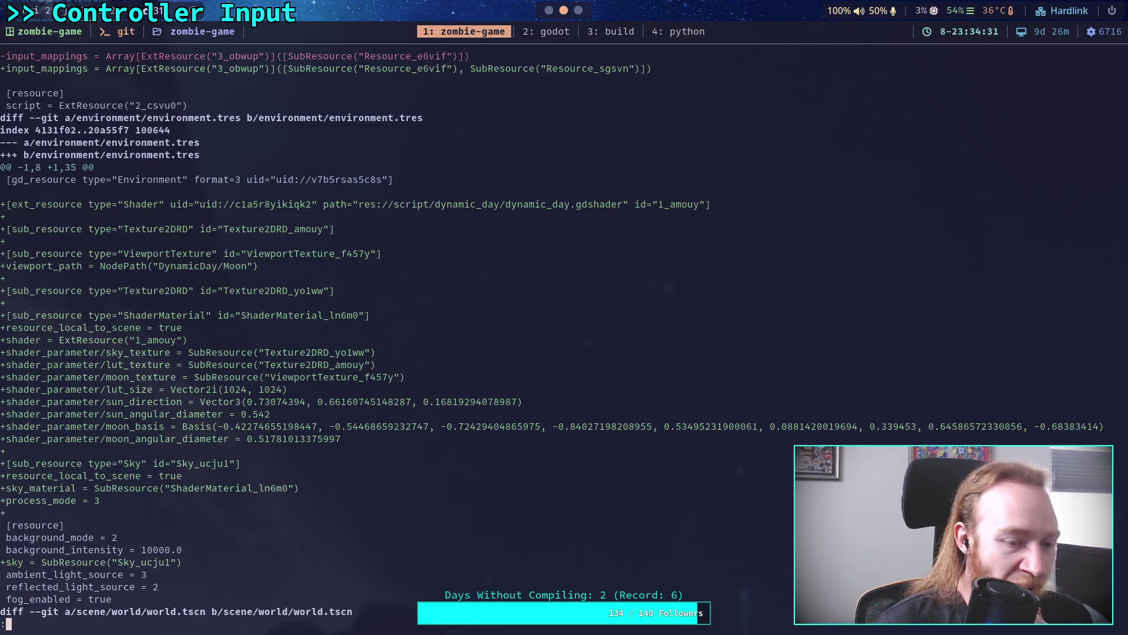
key("super+2")
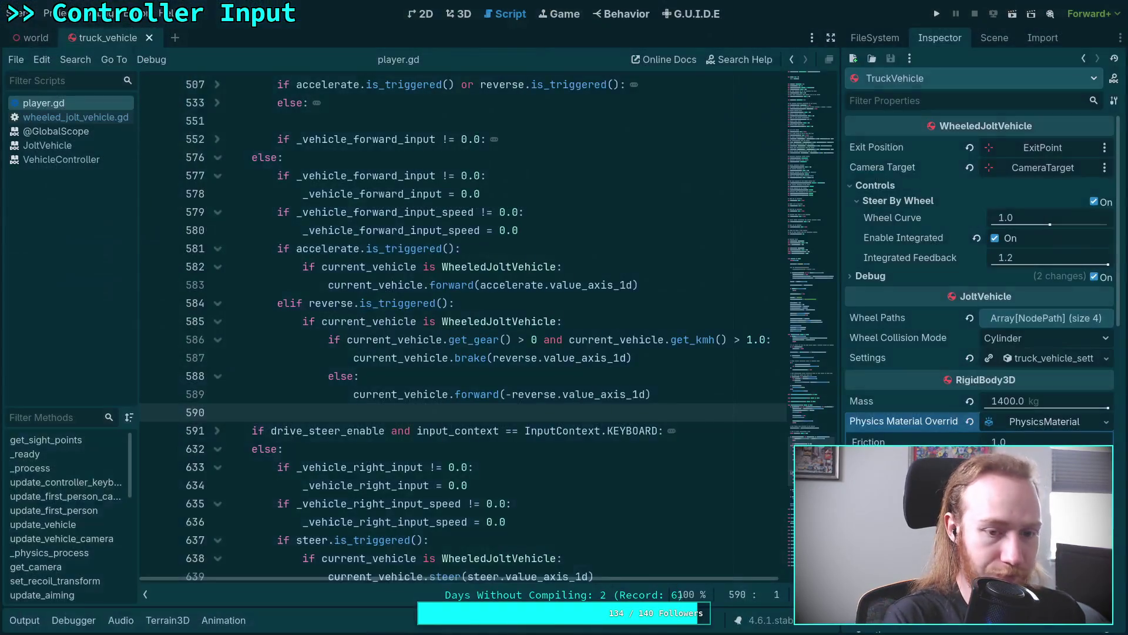
Step: Undo the truck's tilt so it stands upright, drag it down to y 8.241 m, and save
left_click(457, 15)
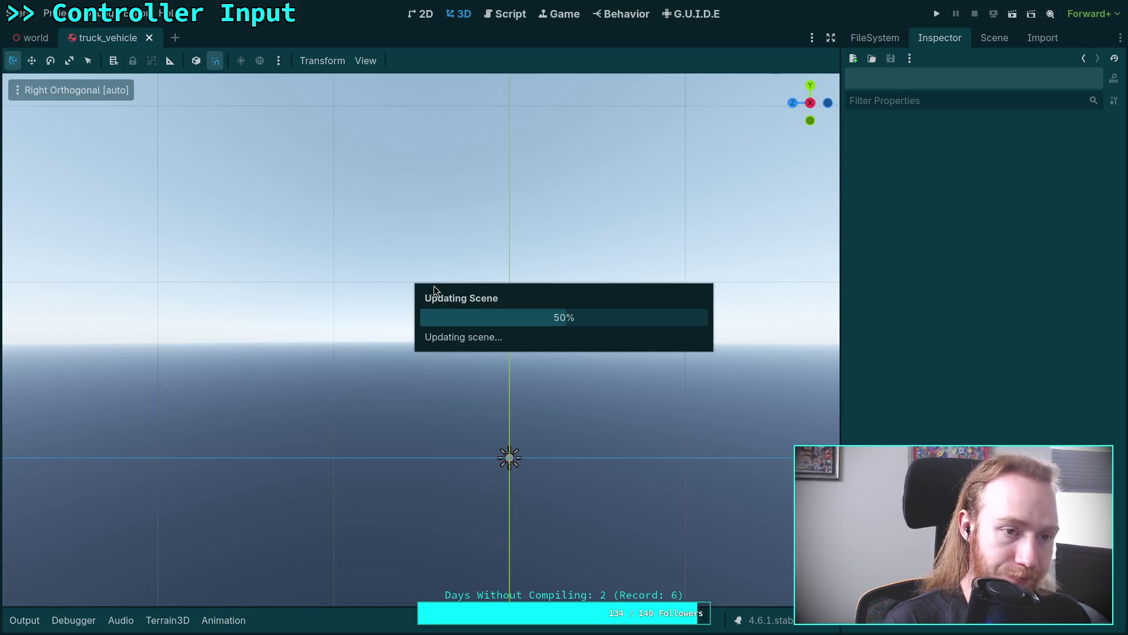
key("ctrl+s")
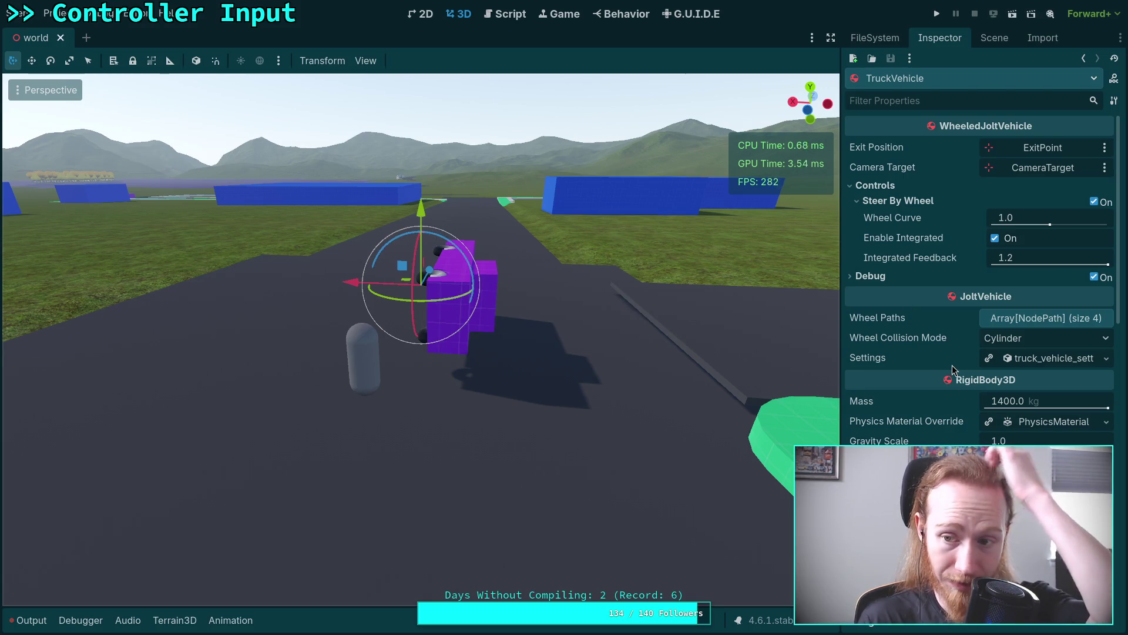
scroll(980, 294, "down", 10)
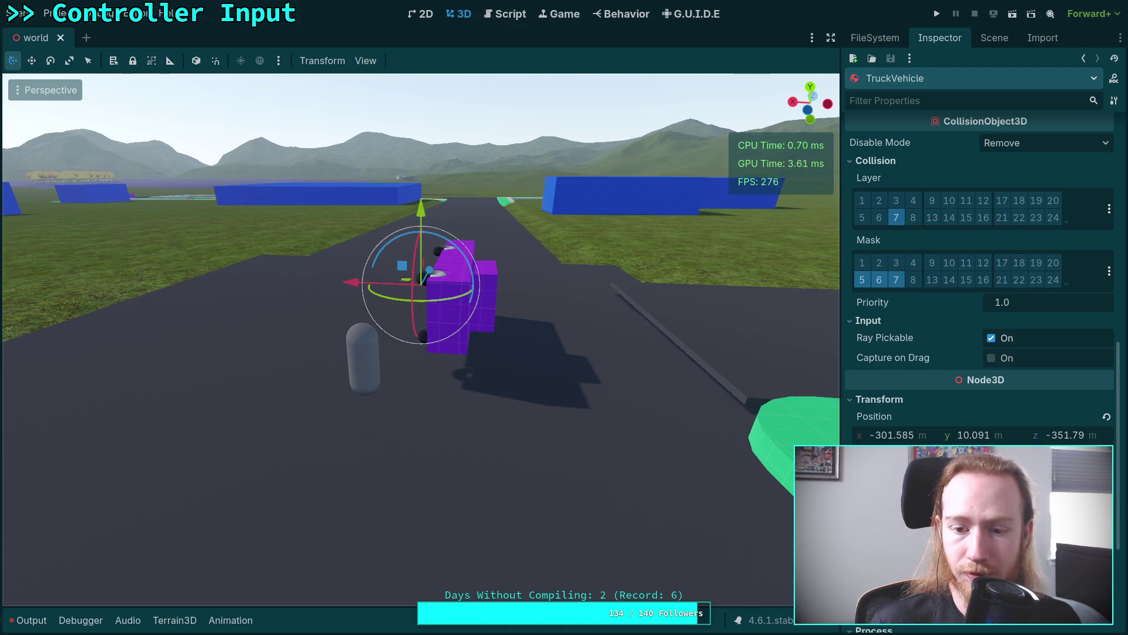
key("ctrl+z")
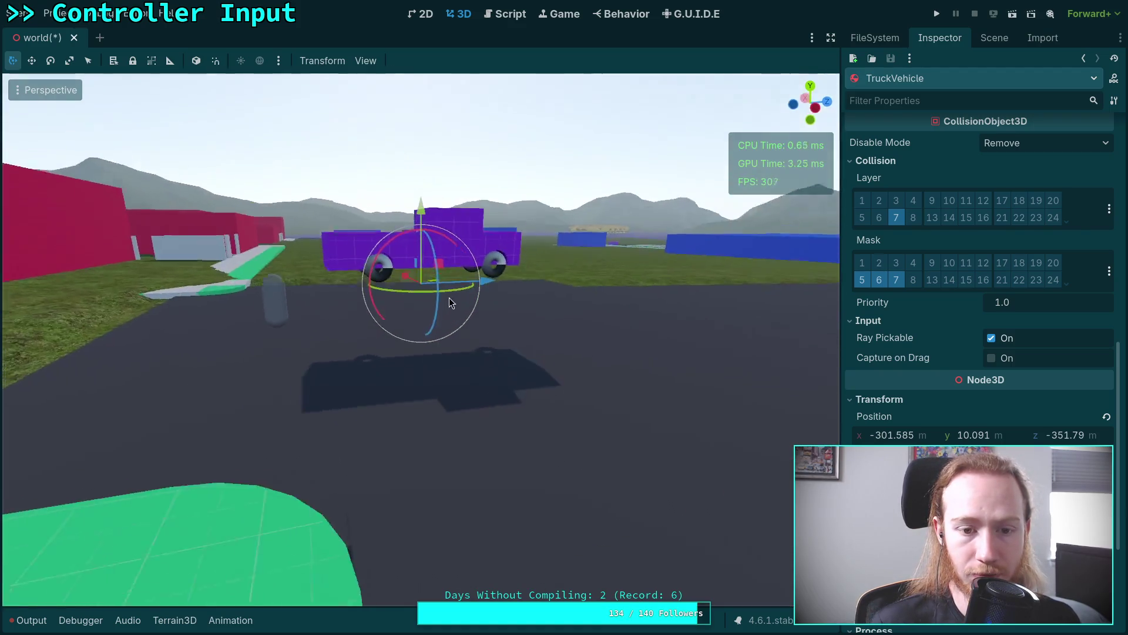
mouse_move(422, 207)
left_mouse_down()
mouse_move(425, 249)
mouse_move(445, 283)
mouse_move(382, 262)
mouse_move(347, 267)
mouse_move(420, 262)
mouse_move(376, 267)
mouse_move(613, 295)
left_mouse_up()
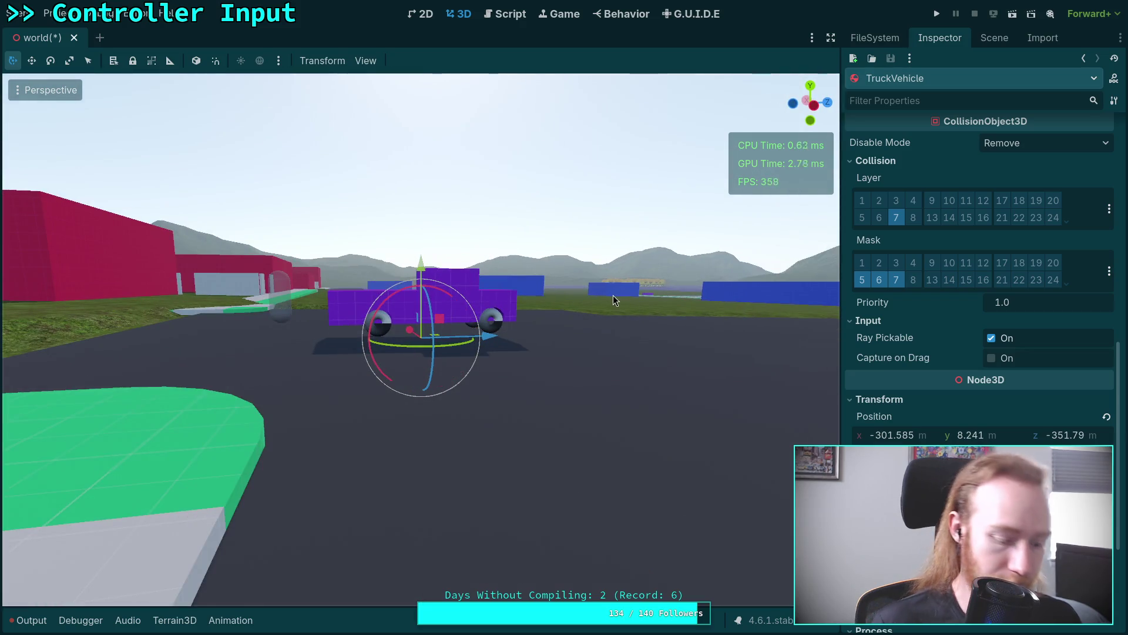
key("ctrl+s")
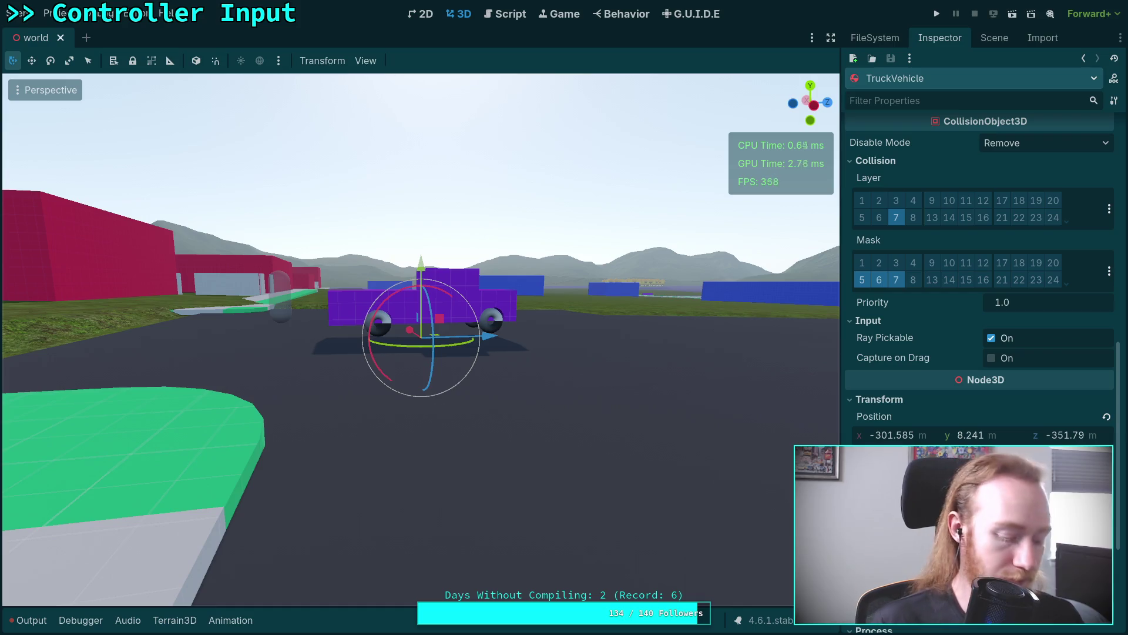
key("super+1")
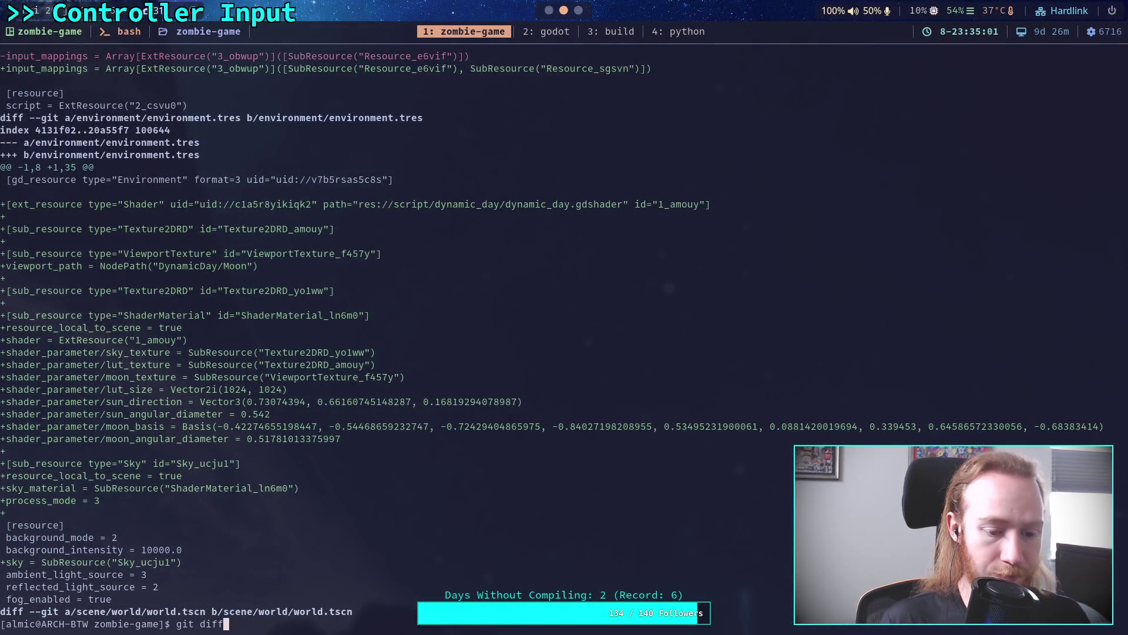
Step: Page the git diff past player.gd and the input resources to the world.tscn transform hunk
key("space")
key("space")
key("space")
key("space")
key("space")
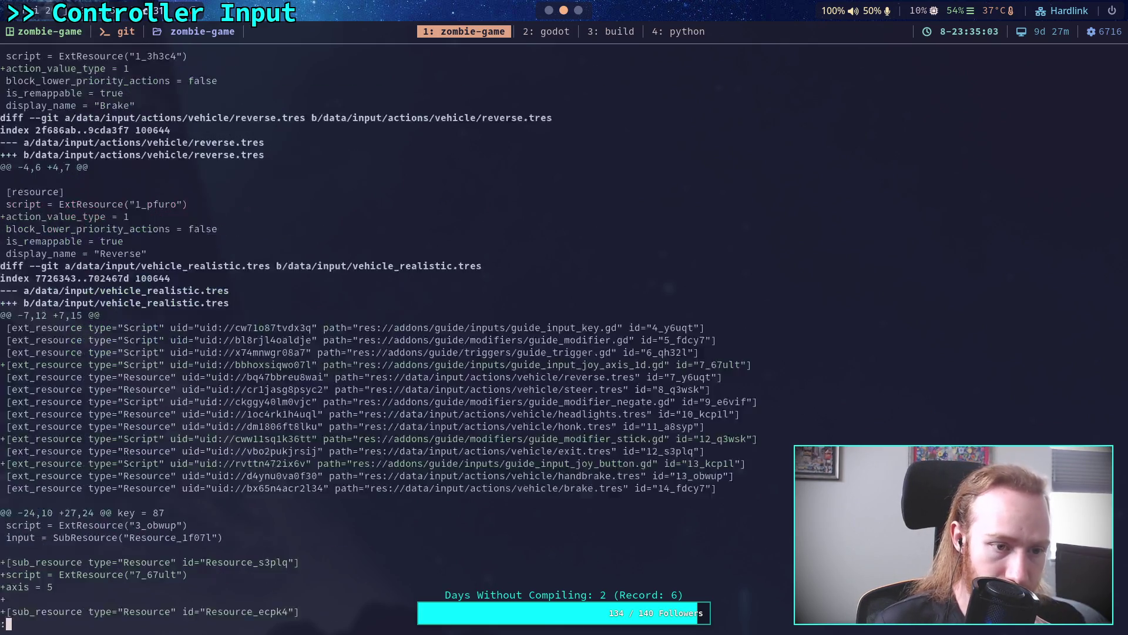
key("space")
key("space")
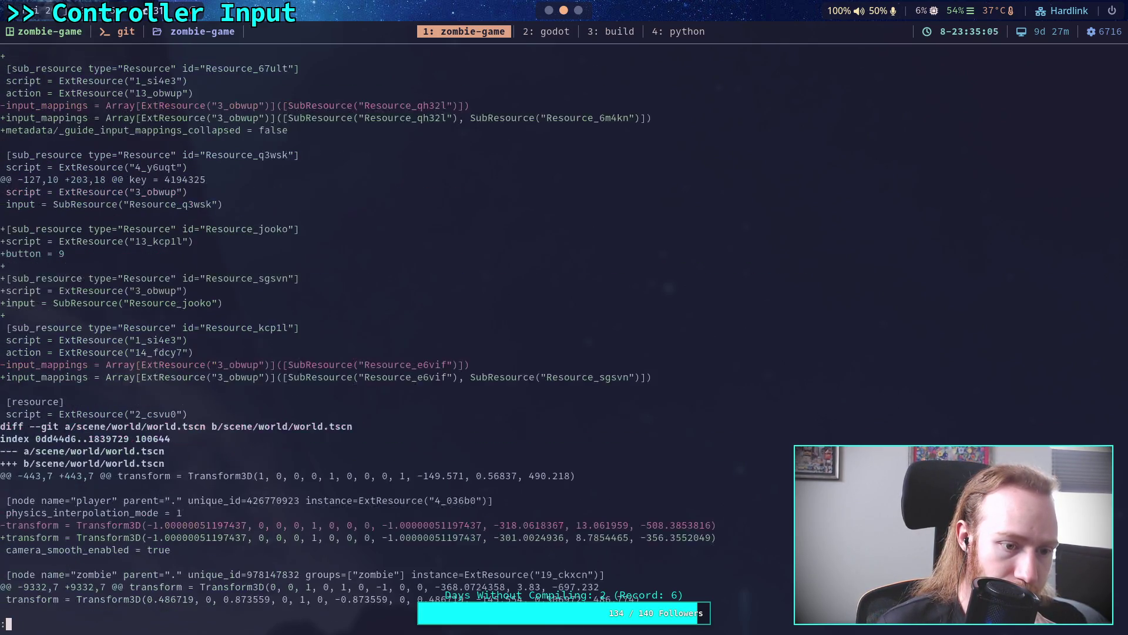
key("space")
key("space")
scroll(352, 335, "up", 13)
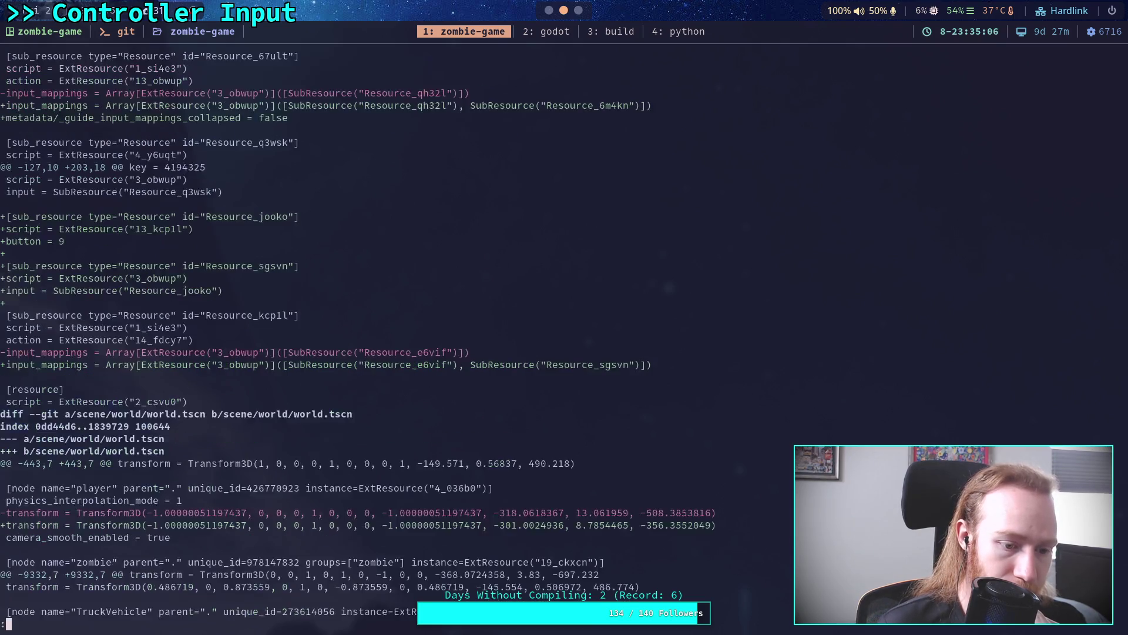
scroll(352, 335, "down", 2)
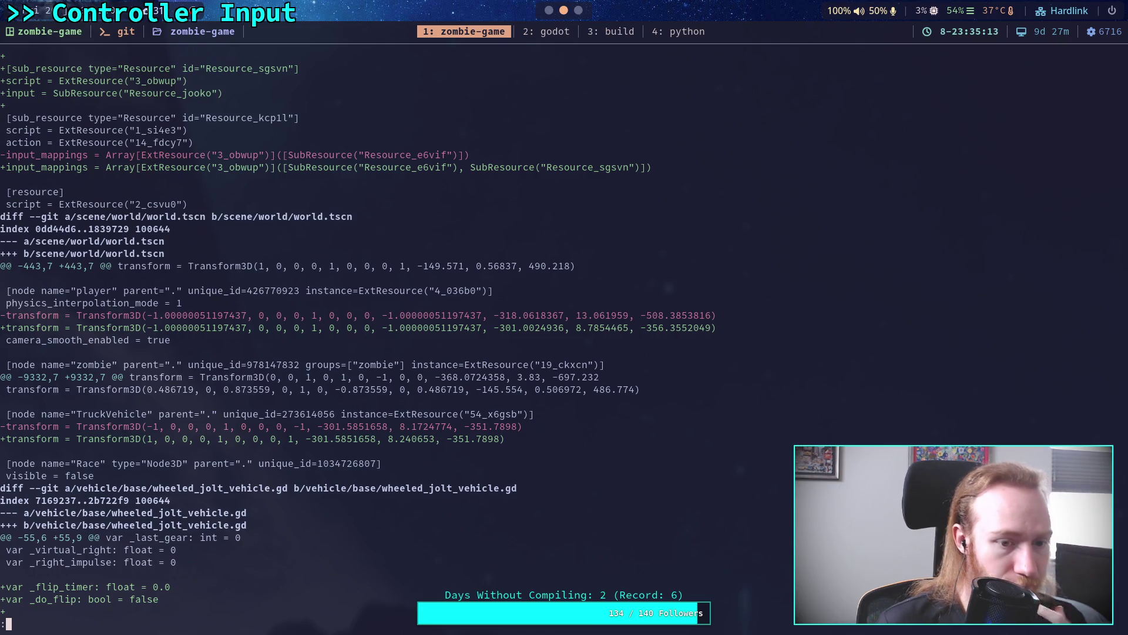
key("super+2")
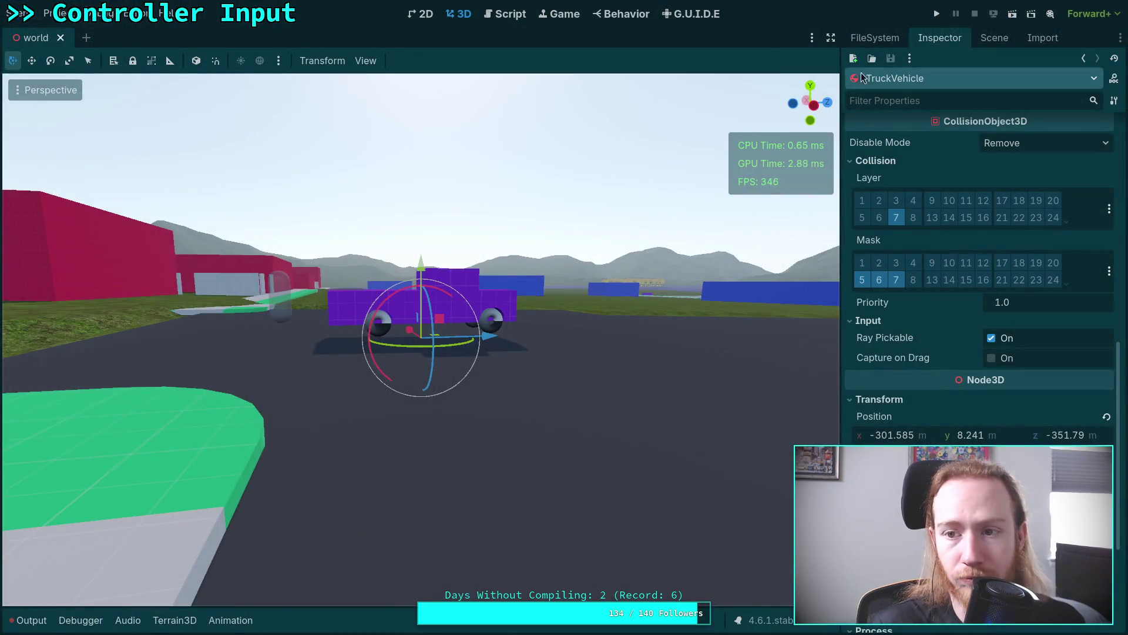
Step: Select the player node and collapse its Combat, Camera and Controls Inspector sections
left_click(1000, 42)
left_click(904, 182)
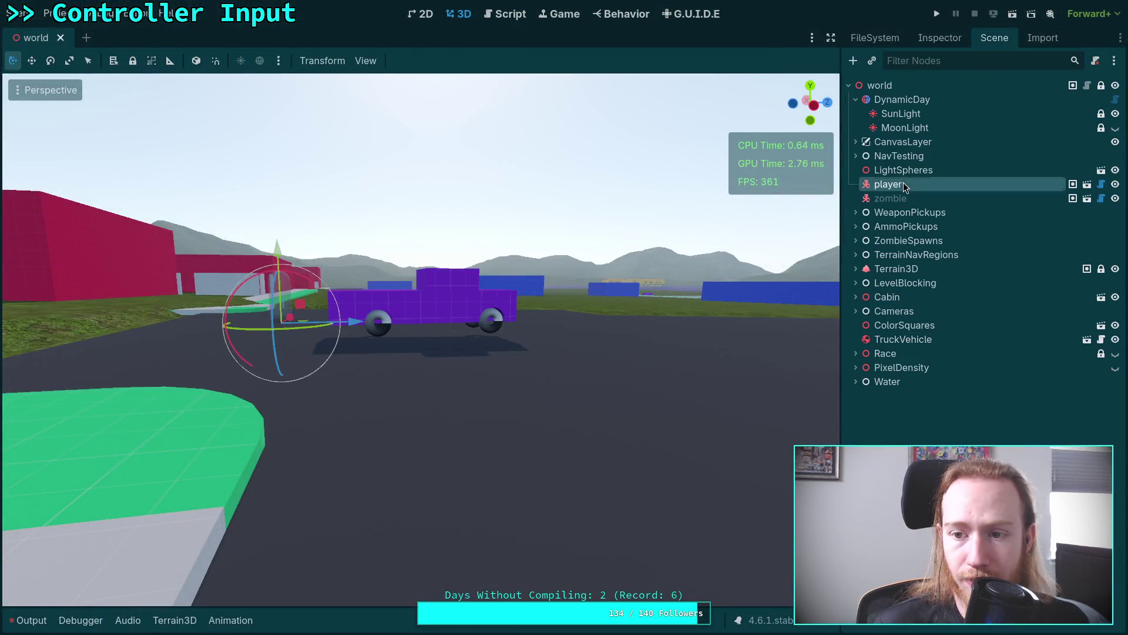
left_click(940, 40)
left_click(872, 163)
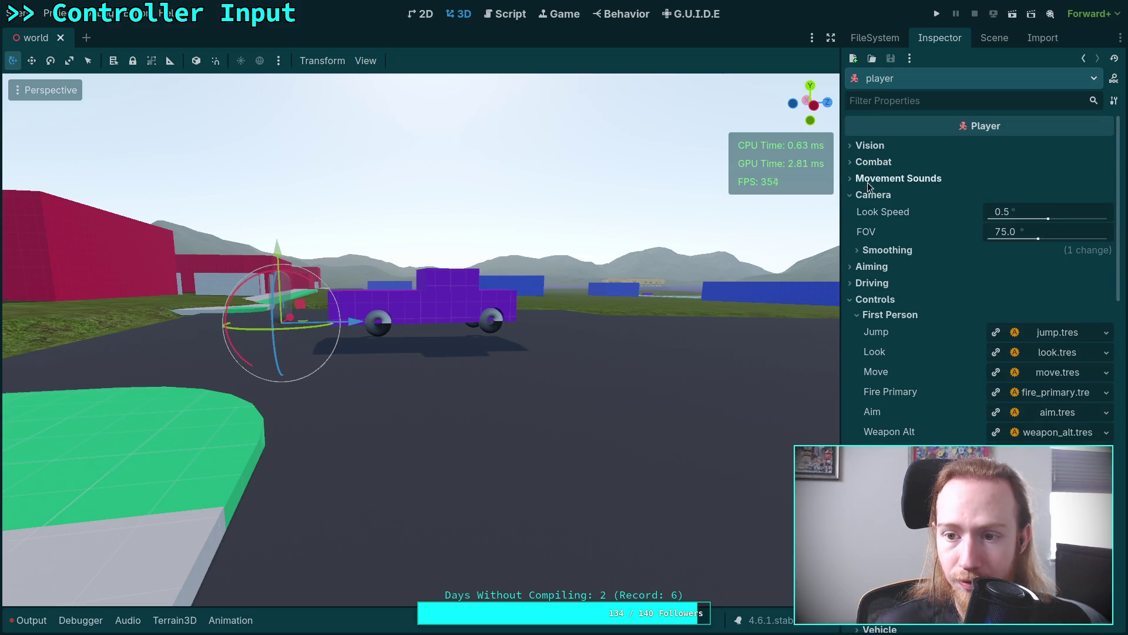
left_click(869, 194)
left_click(867, 244)
scroll(907, 423, "down", 5)
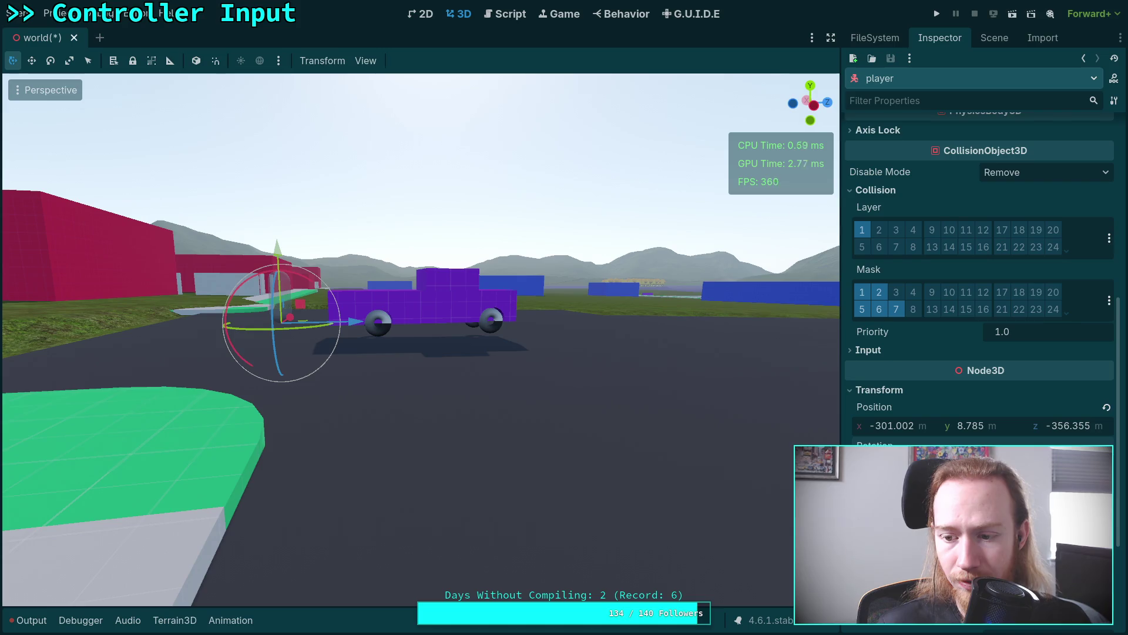
Step: Orbit toward the truck, save the world scene, and open the player scene for editing
left_click_drag(538, 386, 735, 424)
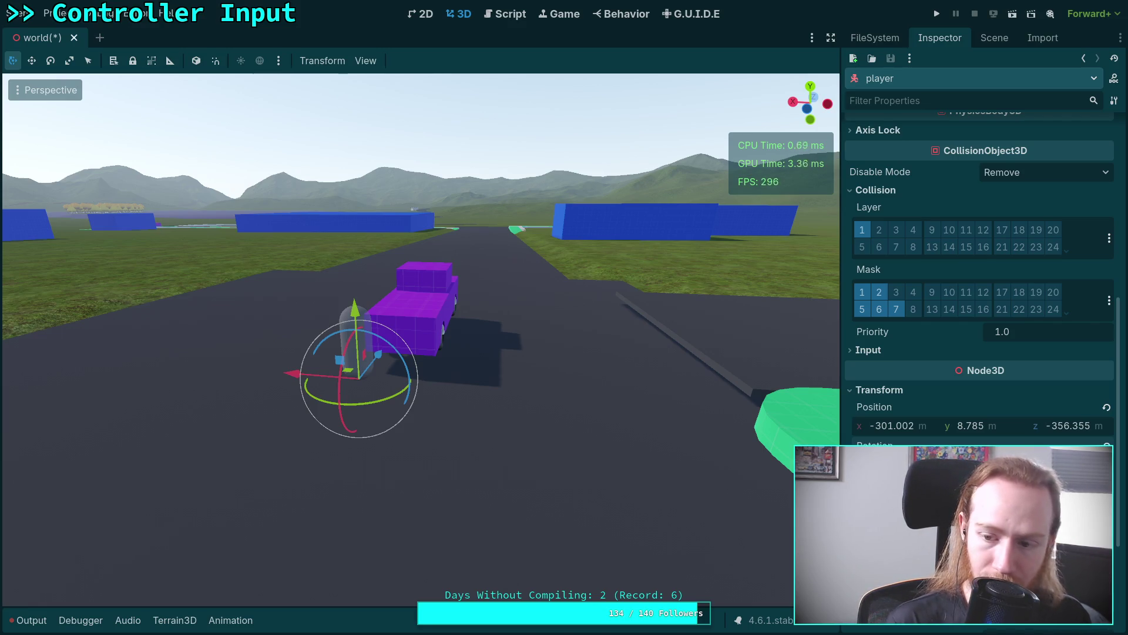
key("ctrl+s")
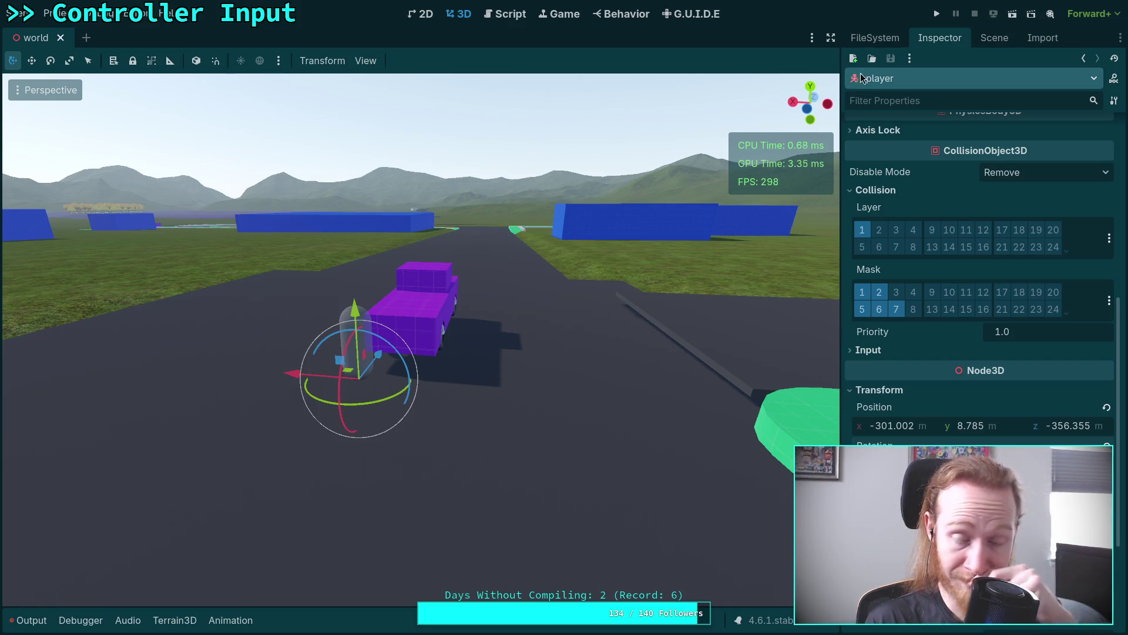
left_click(995, 37)
left_click(1087, 185)
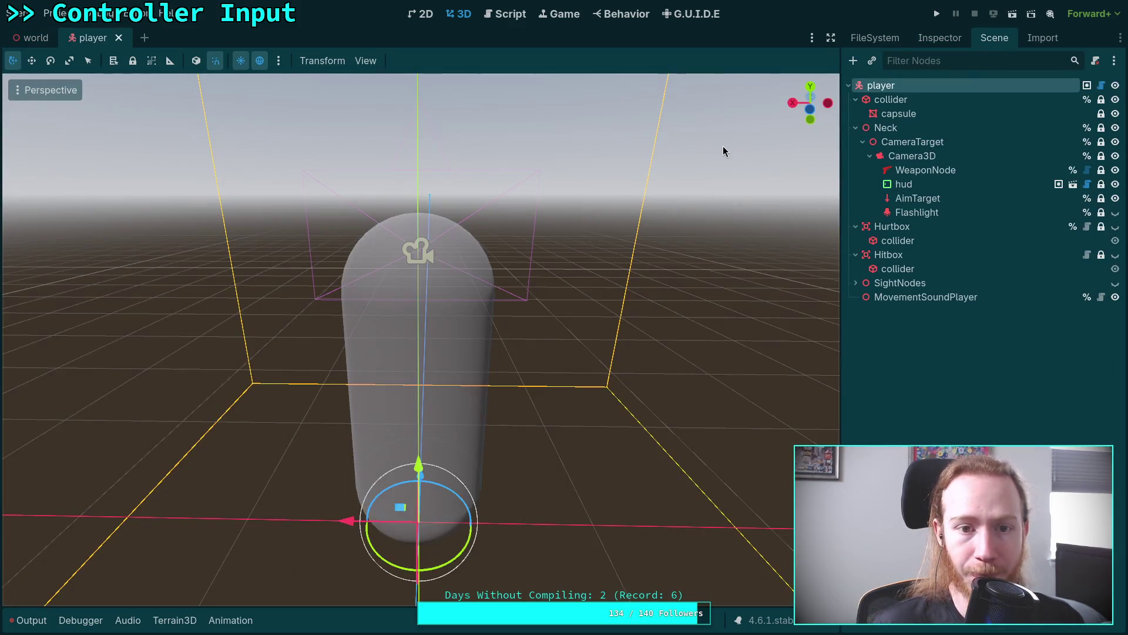
Step: Collapse the Combat, Movement Sounds, Driving and Controls sections and inspect the player's Y rotation
left_click(940, 37)
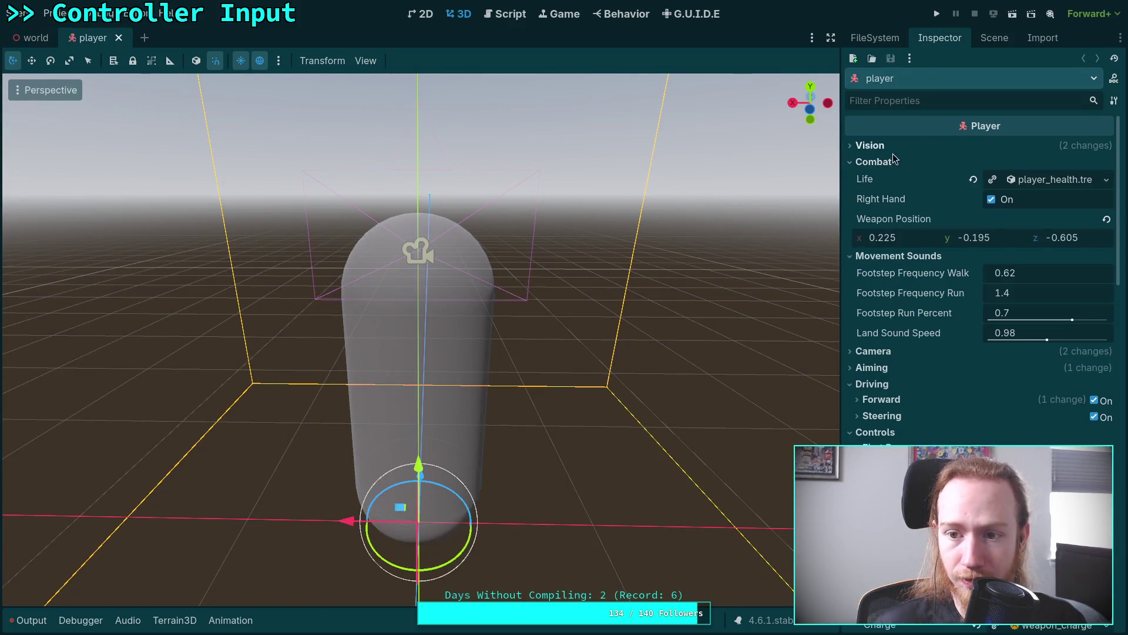
left_click(873, 159)
left_click(874, 178)
left_click(873, 228)
left_click(876, 244)
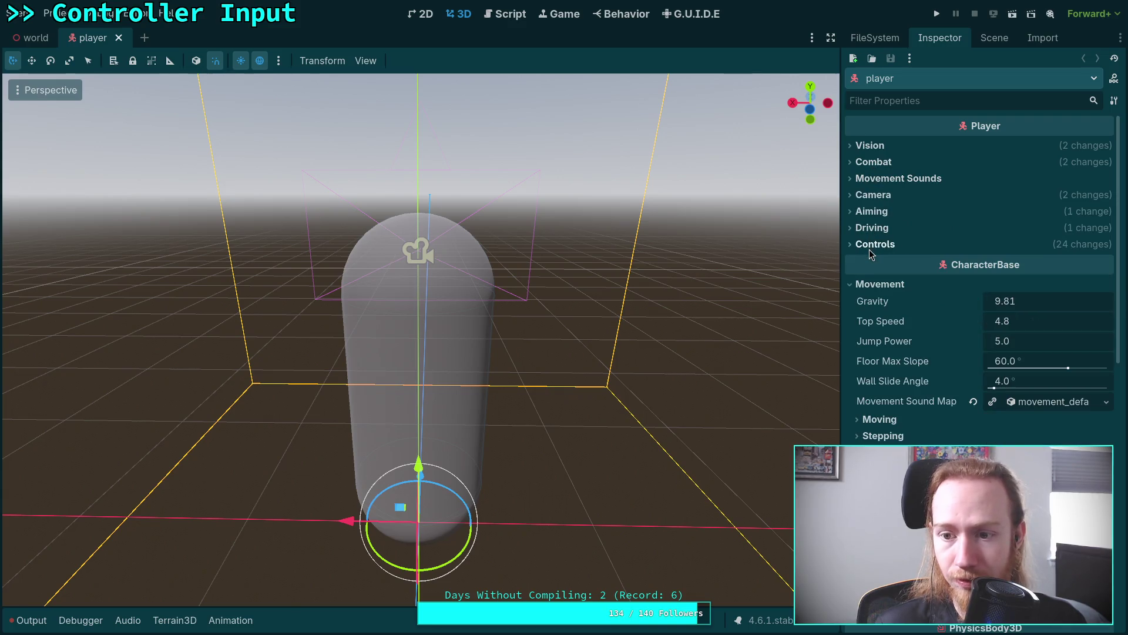
scroll(894, 341, "down", 9)
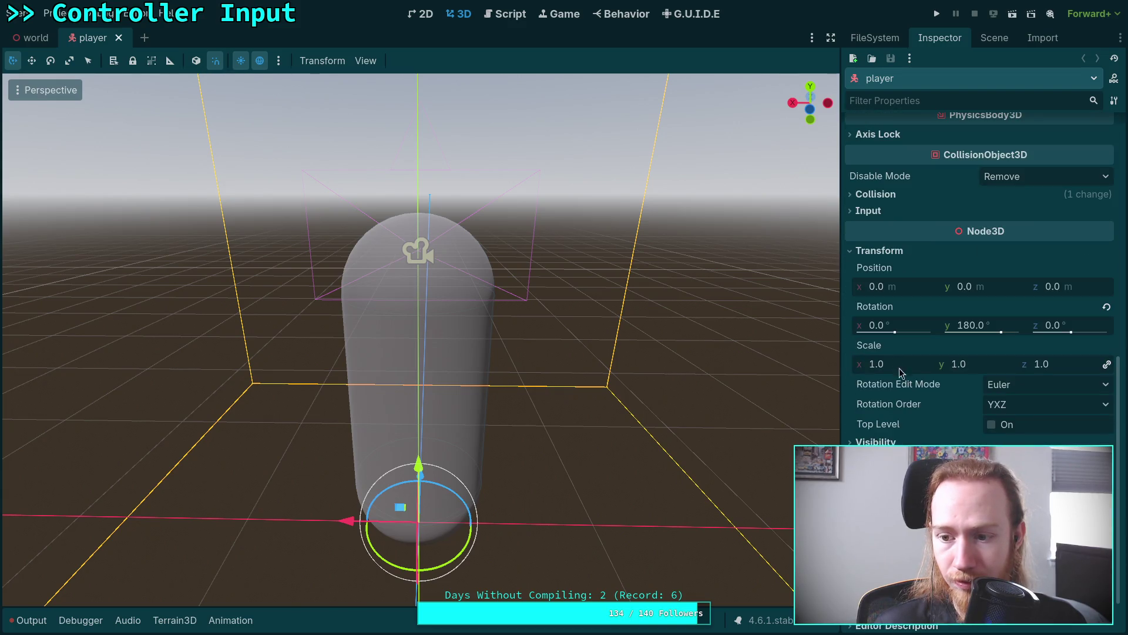
mouse_move(529, 378)
left_mouse_down()
mouse_move(706, 369)
mouse_move(630, 375)
left_mouse_up()
scroll(630, 375, "down", 5)
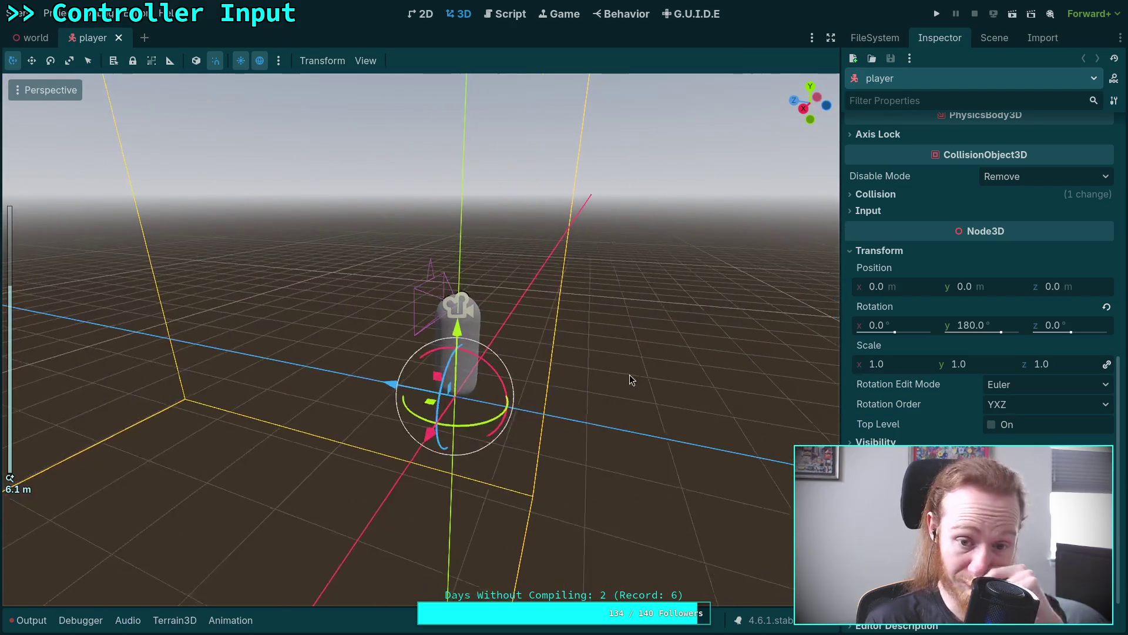
left_click(980, 324)
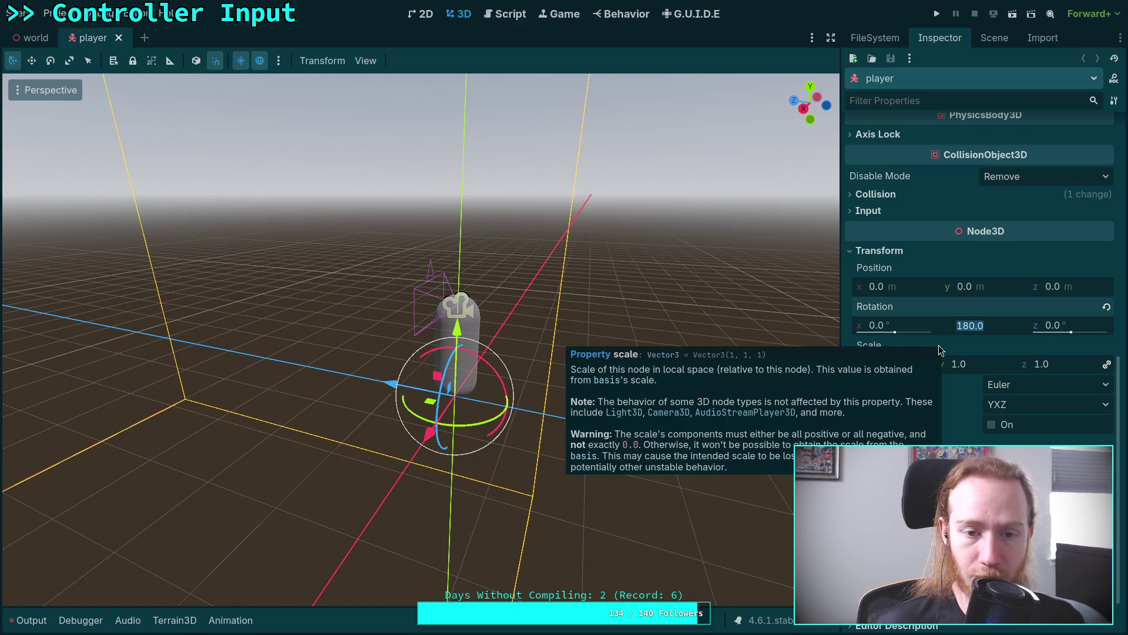
mouse_move(655, 253)
left_mouse_down()
mouse_move(569, 269)
mouse_move(824, 322)
left_mouse_up()
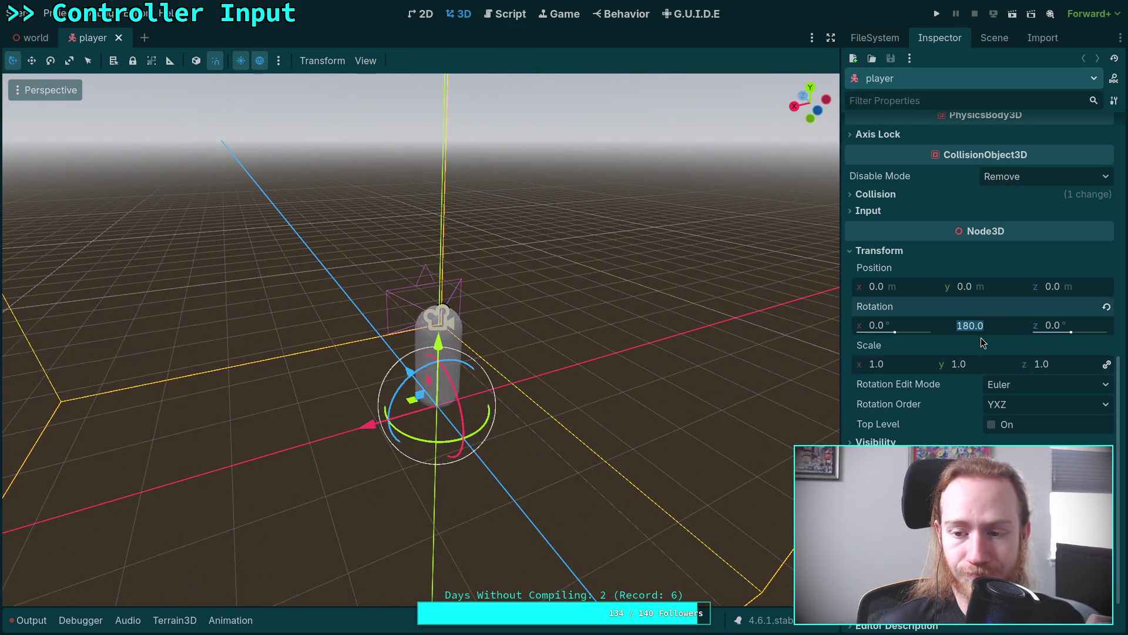
mouse_move(584, 311)
left_mouse_down()
mouse_move(580, 272)
mouse_move(626, 273)
left_mouse_up()
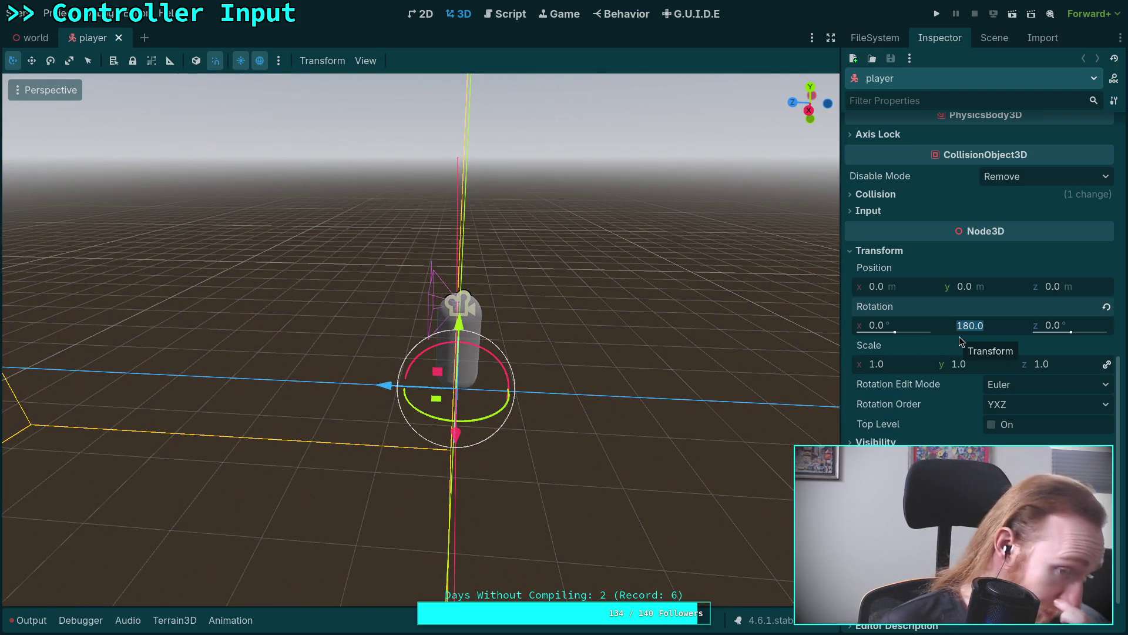
Step: Collapse the collider, Neck, Hurtbox, Hitbox and remaining nodes in the player scene tree
left_click(992, 37)
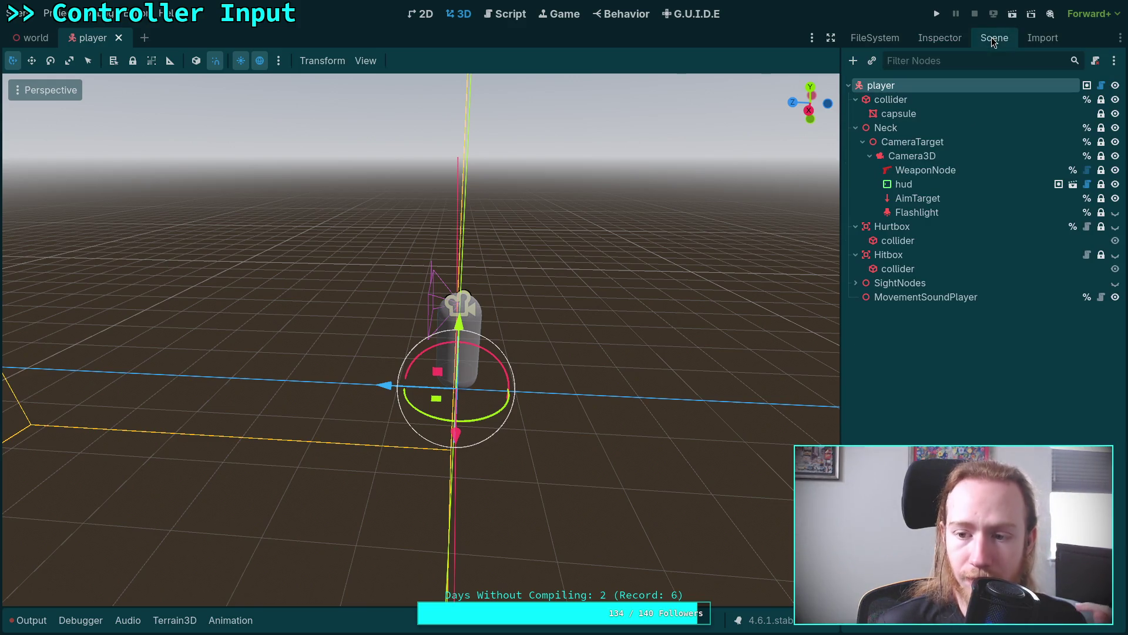
left_click(856, 100)
left_click(857, 113)
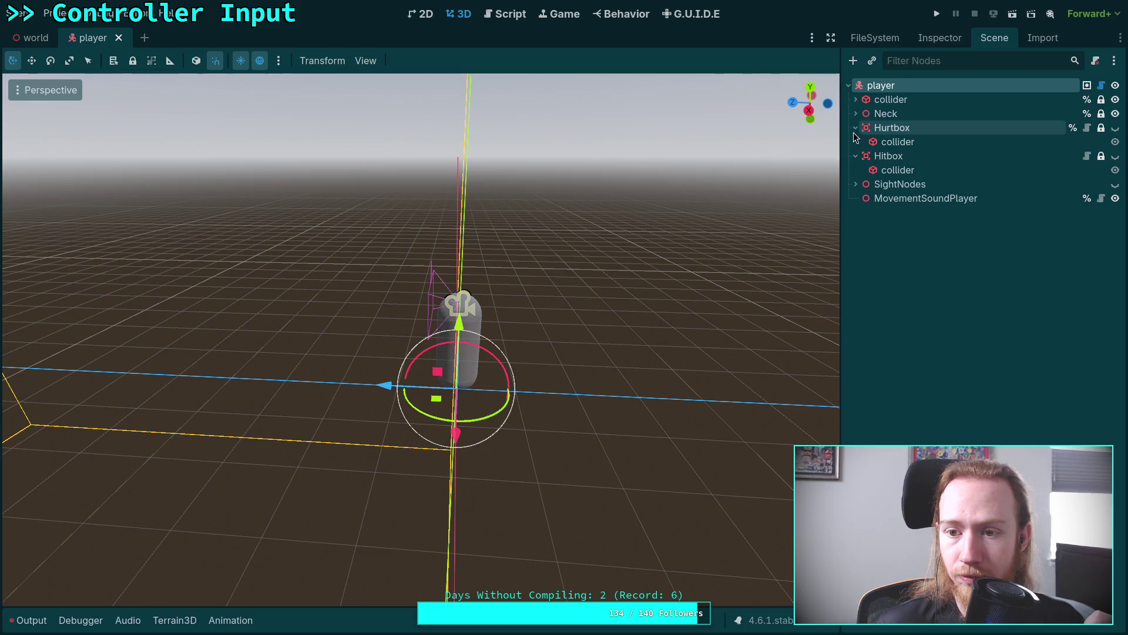
left_click(857, 128)
left_click(857, 141)
left_click(856, 155)
left_click(856, 155)
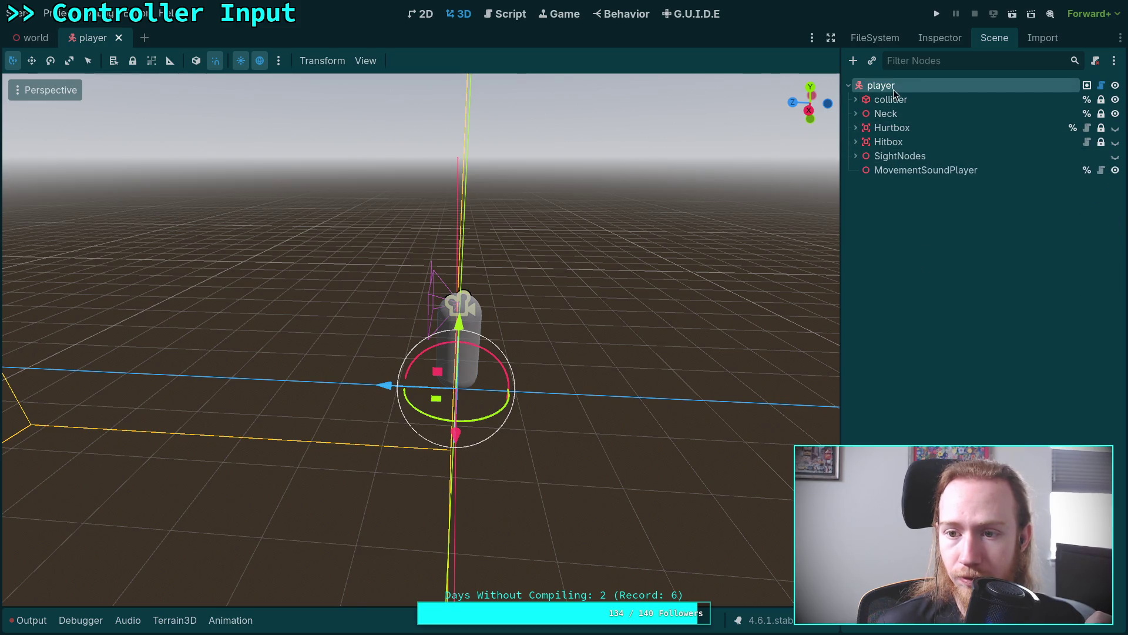
Step: Revert the player root's Y rotation to 0° and save the player scene
left_click(882, 86)
left_click(939, 37)
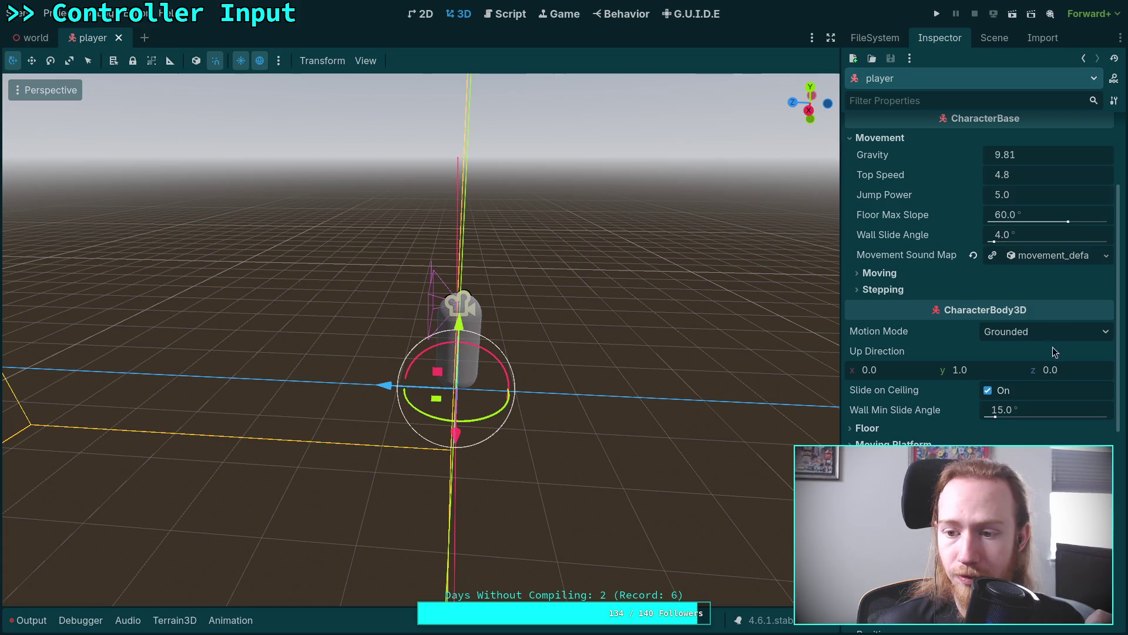
scroll(977, 425, "down", 6)
left_click(1106, 253)
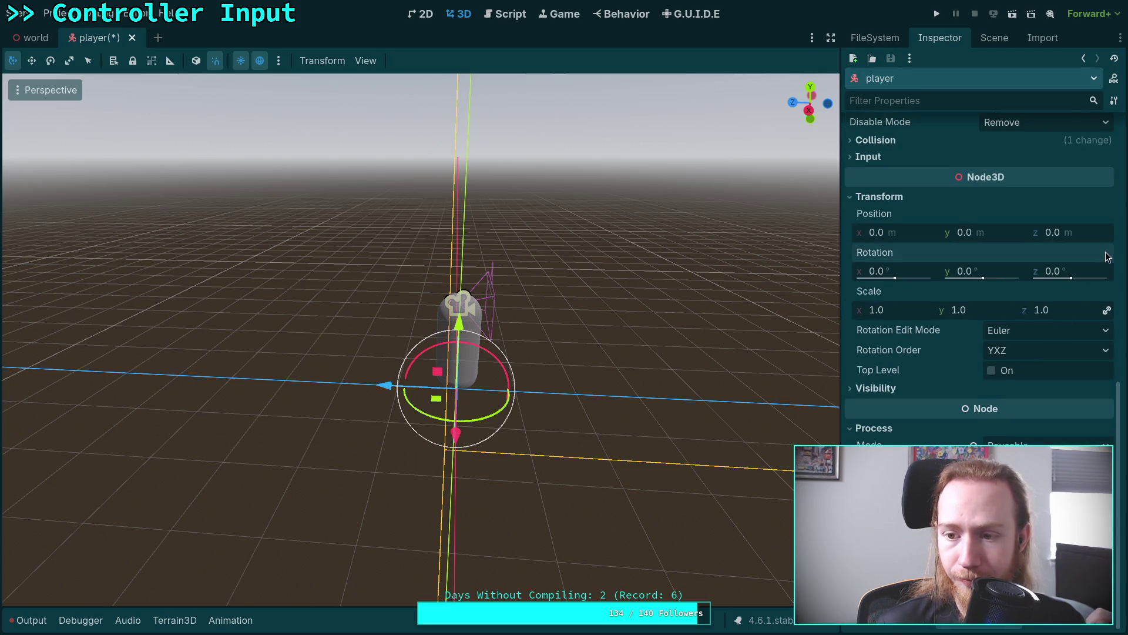
key("ctrl+s")
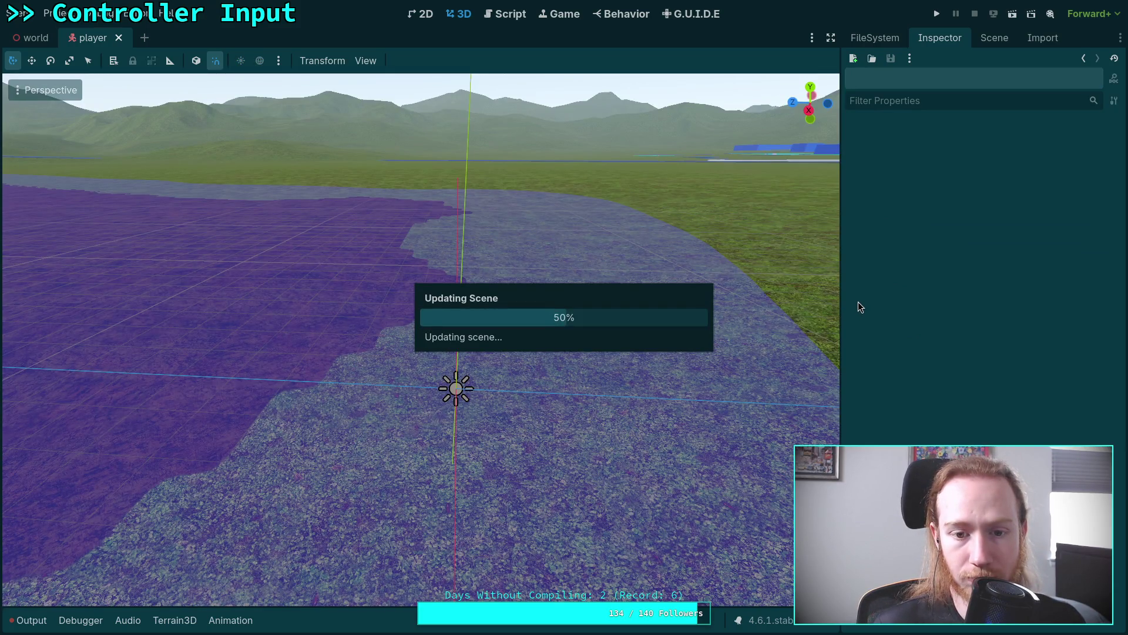
Step: Test-run the project, then pause and exit the game back to the editor
scroll(940, 412, "down", 5)
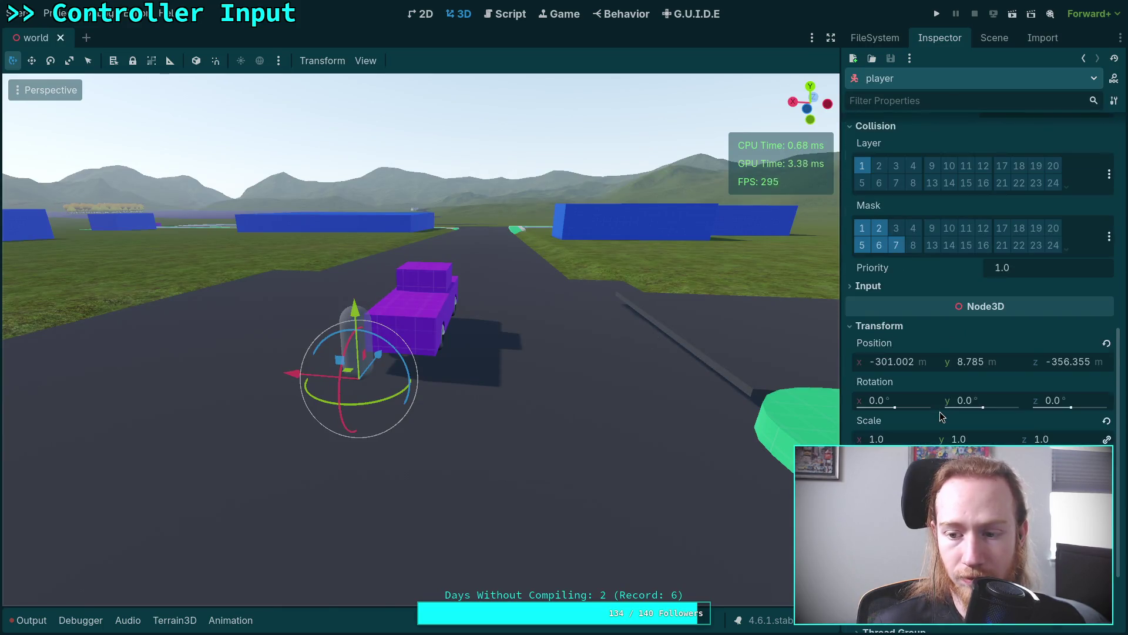
mouse_move(767, 406)
left_mouse_down()
mouse_move(710, 379)
mouse_move(669, 325)
left_mouse_up()
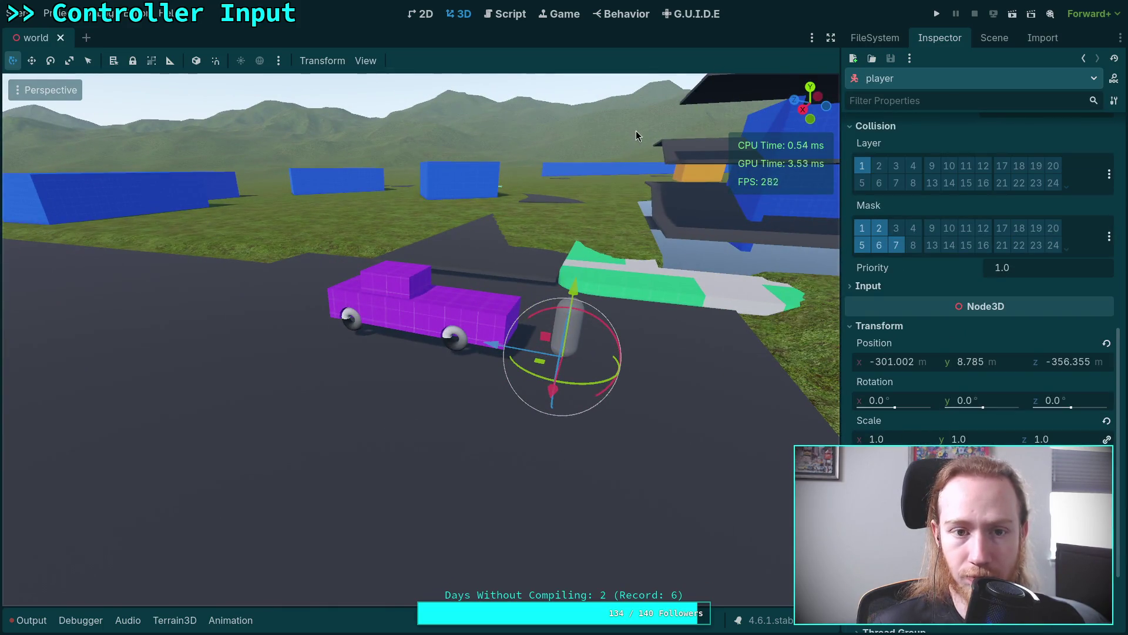
left_click_drag(563, 236, 488, 232)
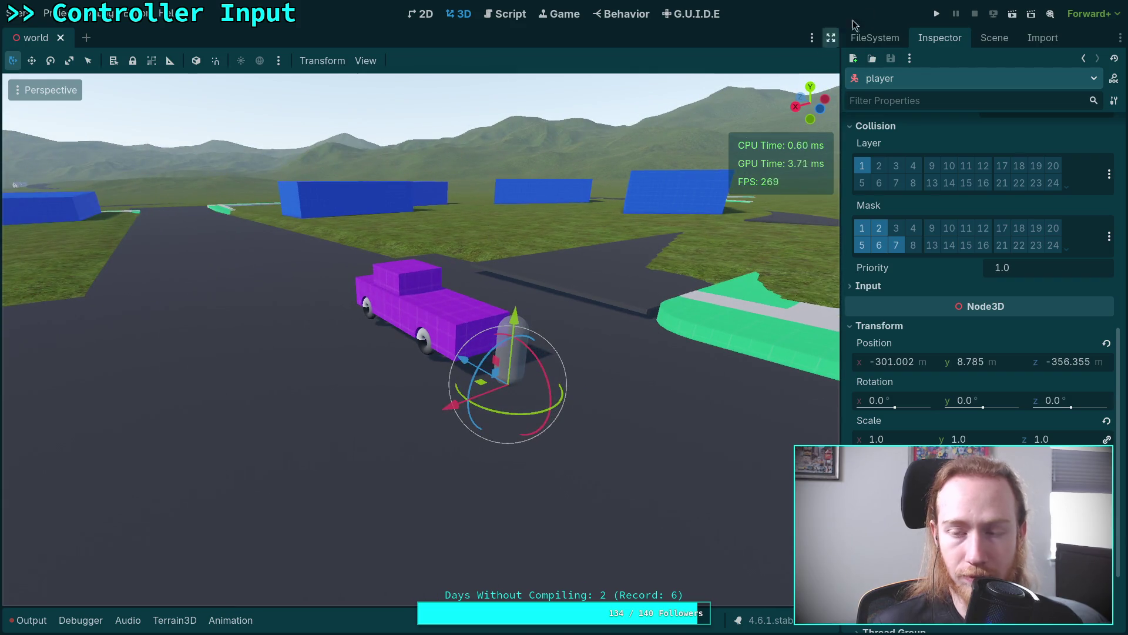
left_click(937, 13)
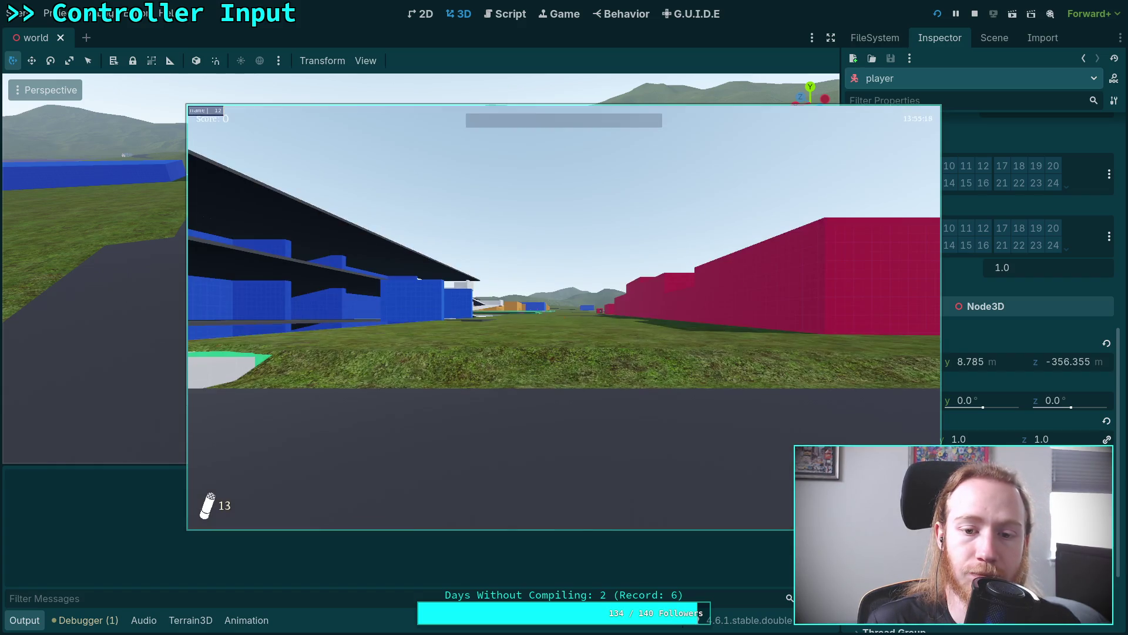
key("Escape")
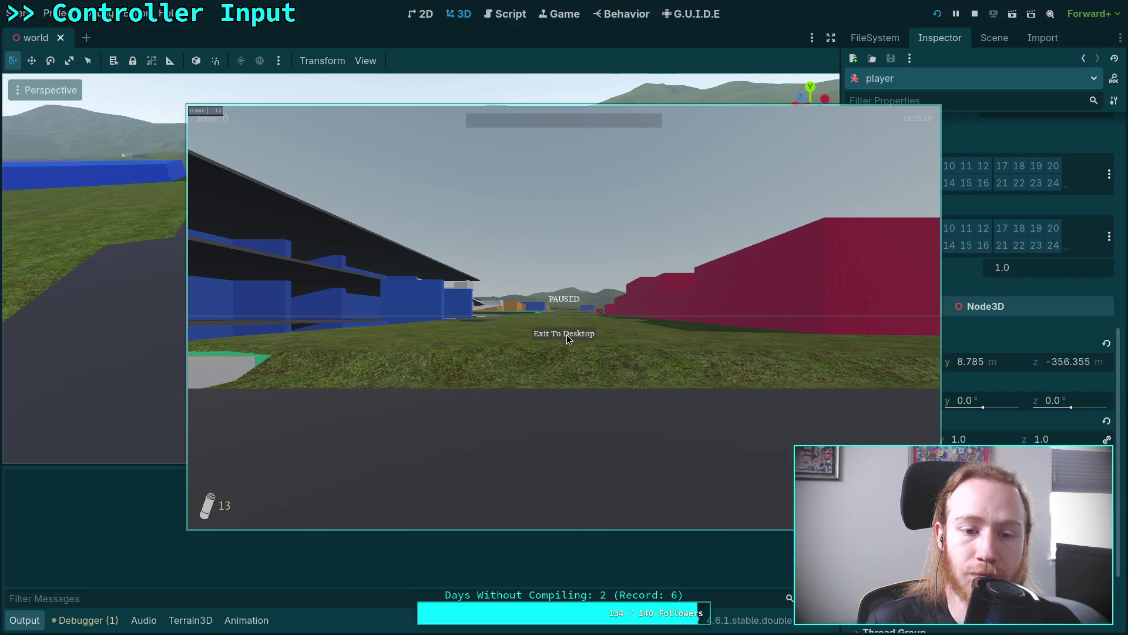
left_click(566, 333)
Step: Set the world player's Rotation Y to 180 and save the world scene
left_click(980, 400)
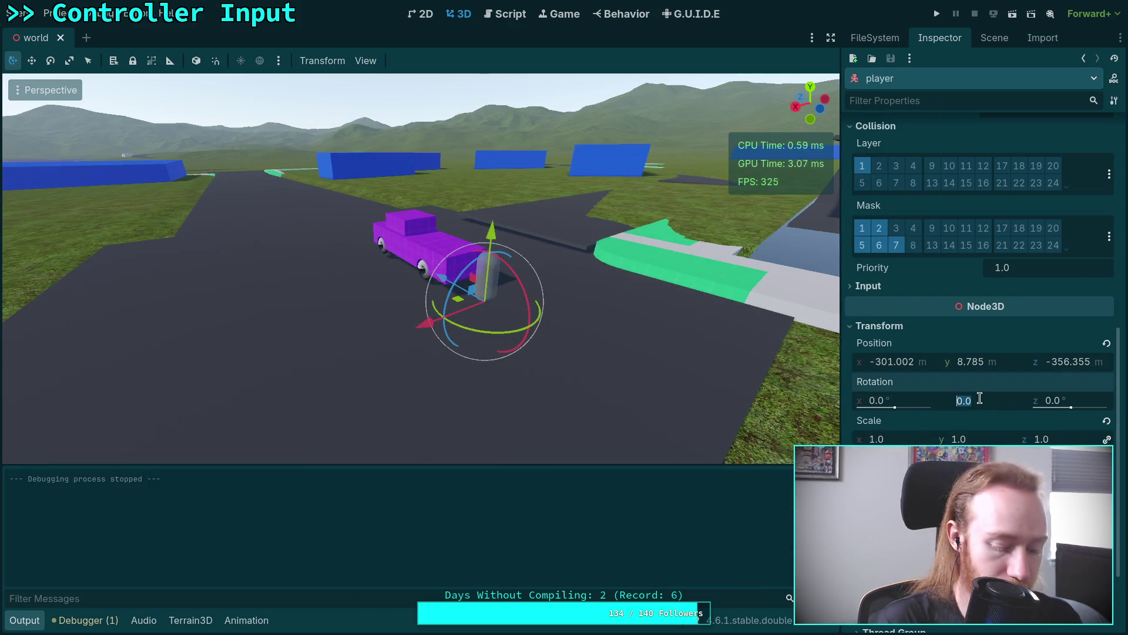
type("180")
key("Return")
key("ctrl+s")
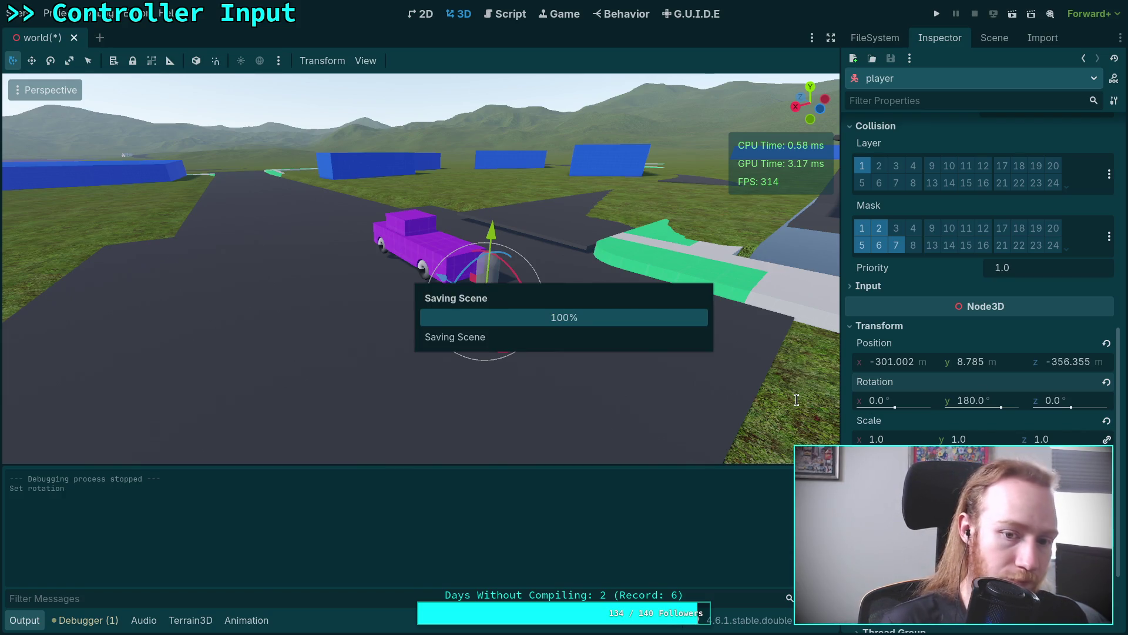
Step: Page the git diff from the start through player.gd and the input action resources
key("super+1")
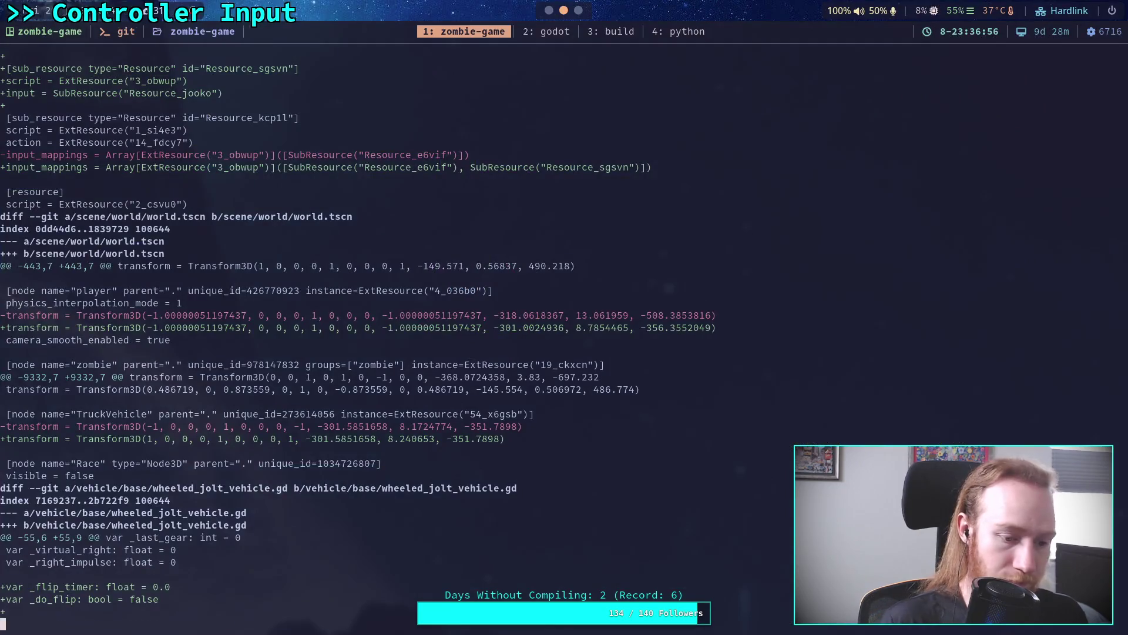
key("g")
key("space")
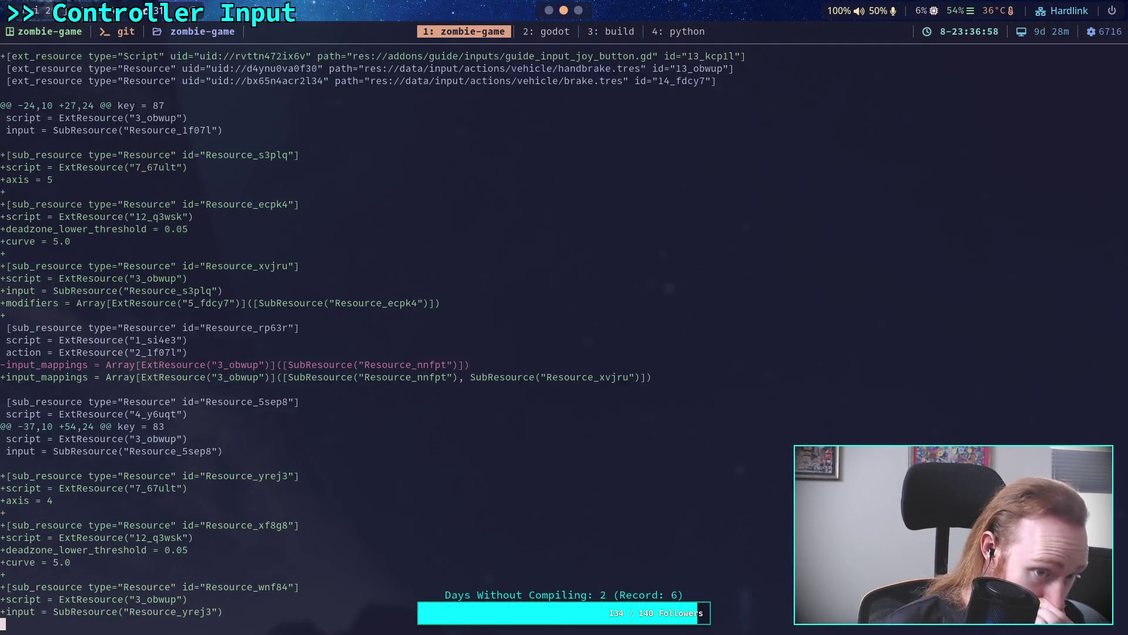
key("space")
key("b")
key("b")
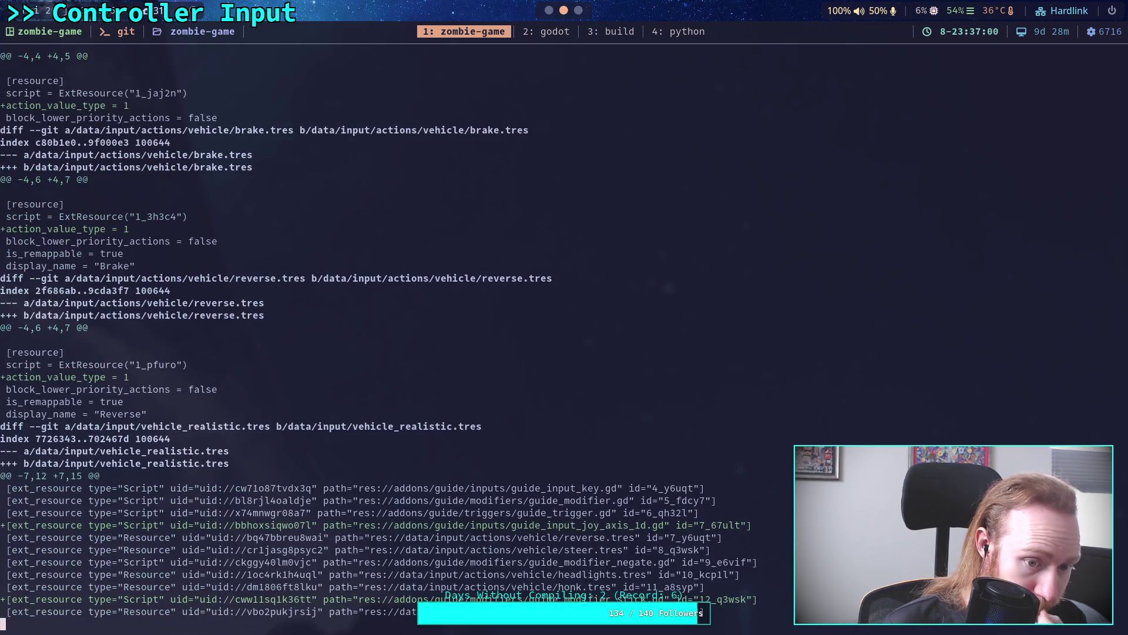
key("space")
key("b")
key("b")
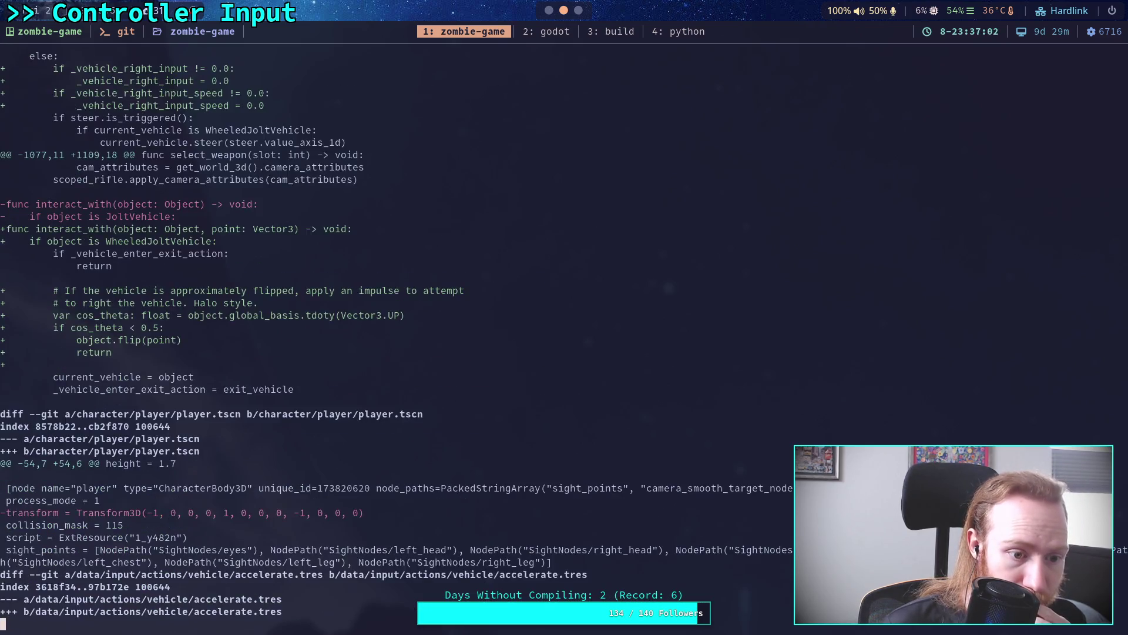
key("g")
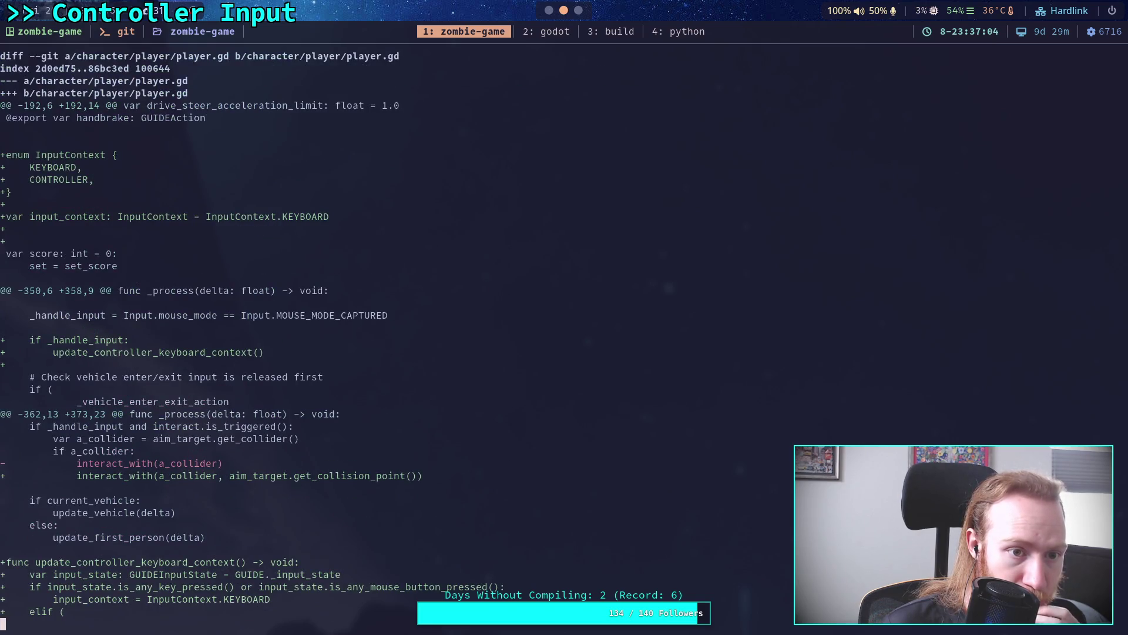
key("space")
key("space")
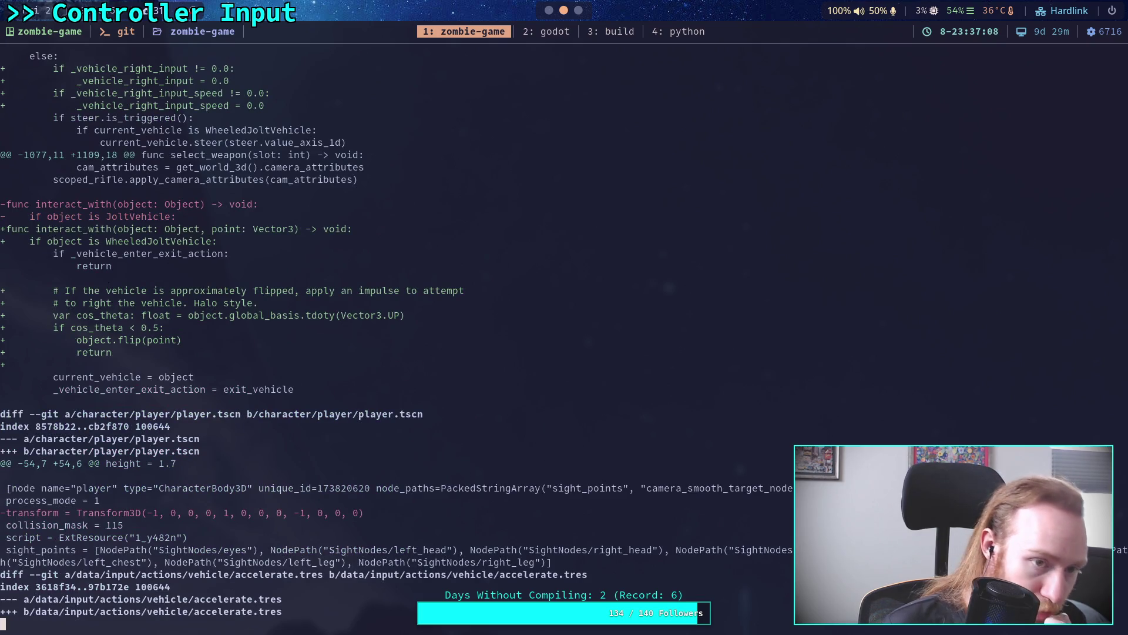
key("space")
key("space")
key("space")
key("space")
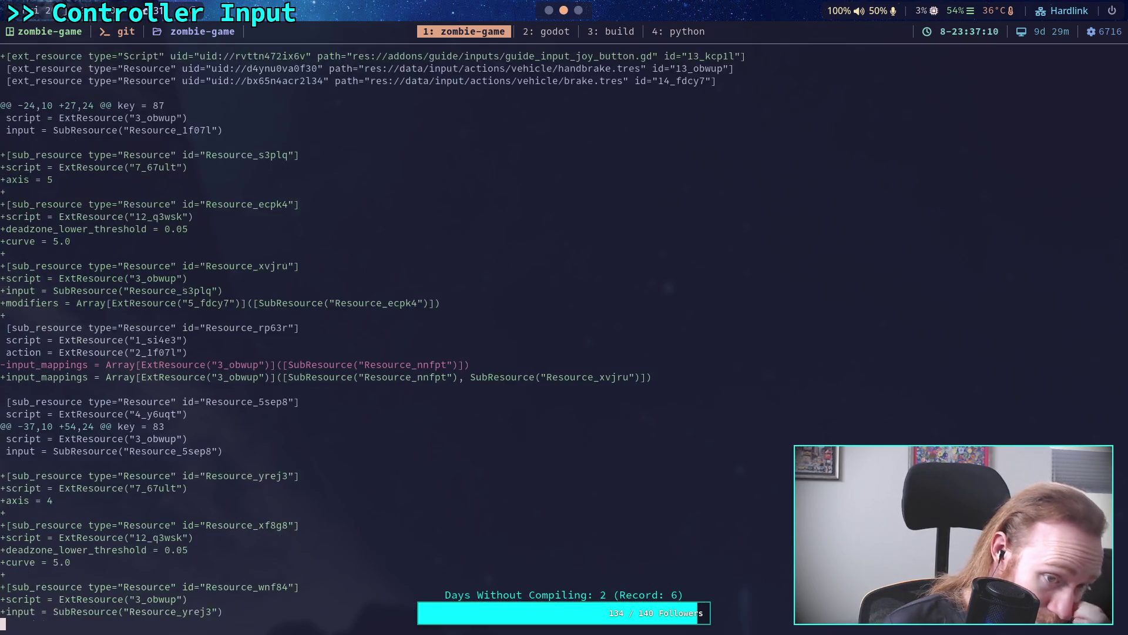
Step: Read the flip logic and truck_vehicle.tscn diffs through the wheel blocks to the end
key("space")
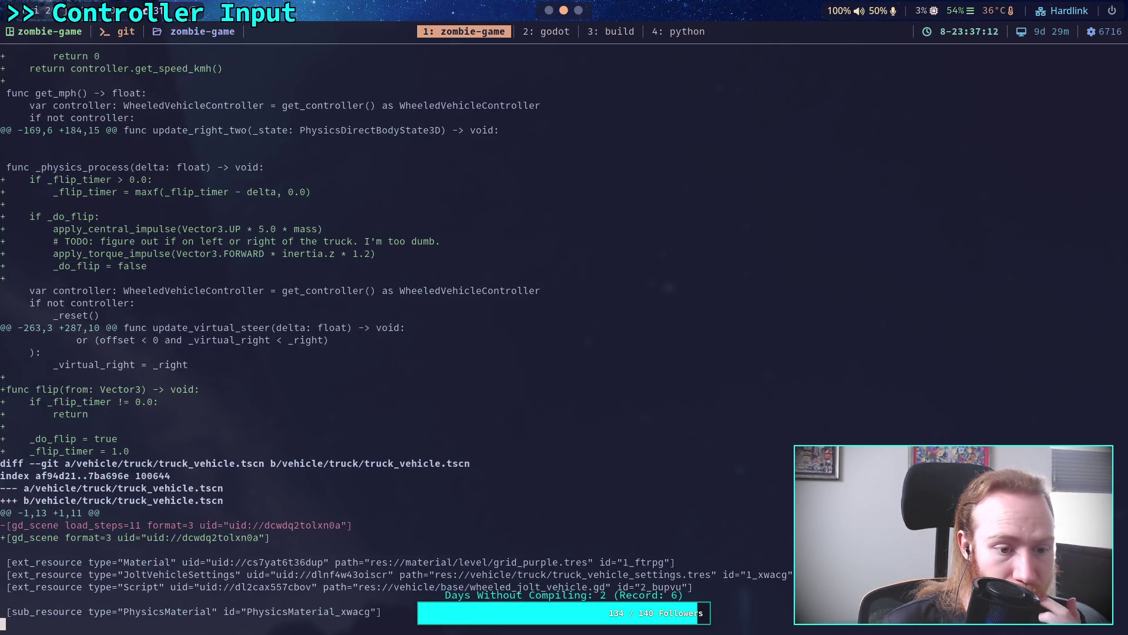
key("b")
key("space")
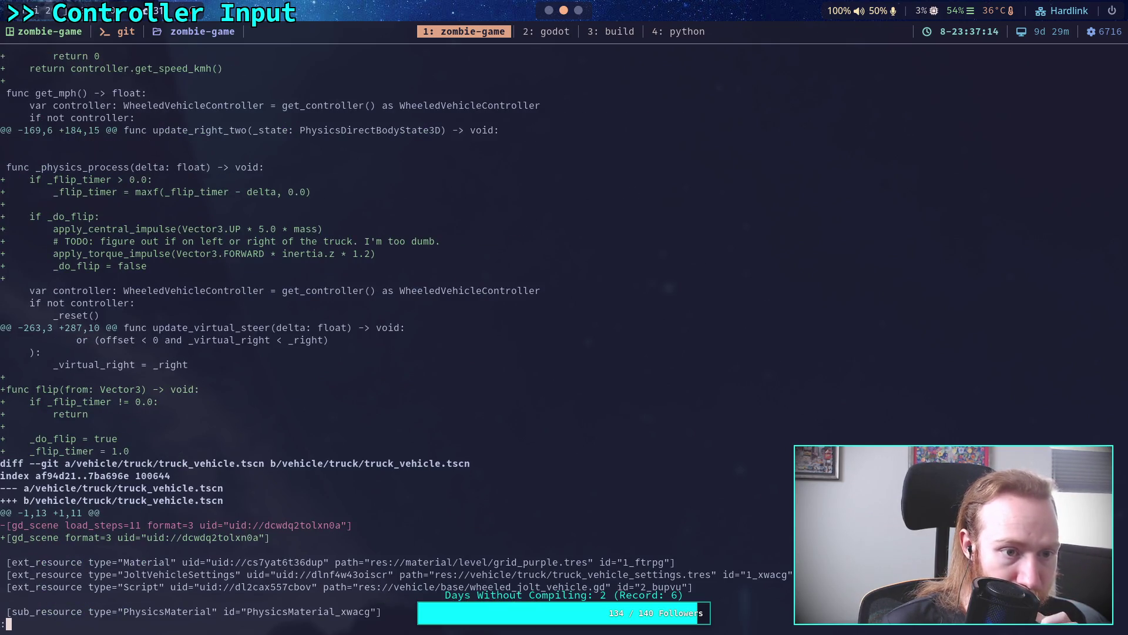
key("space")
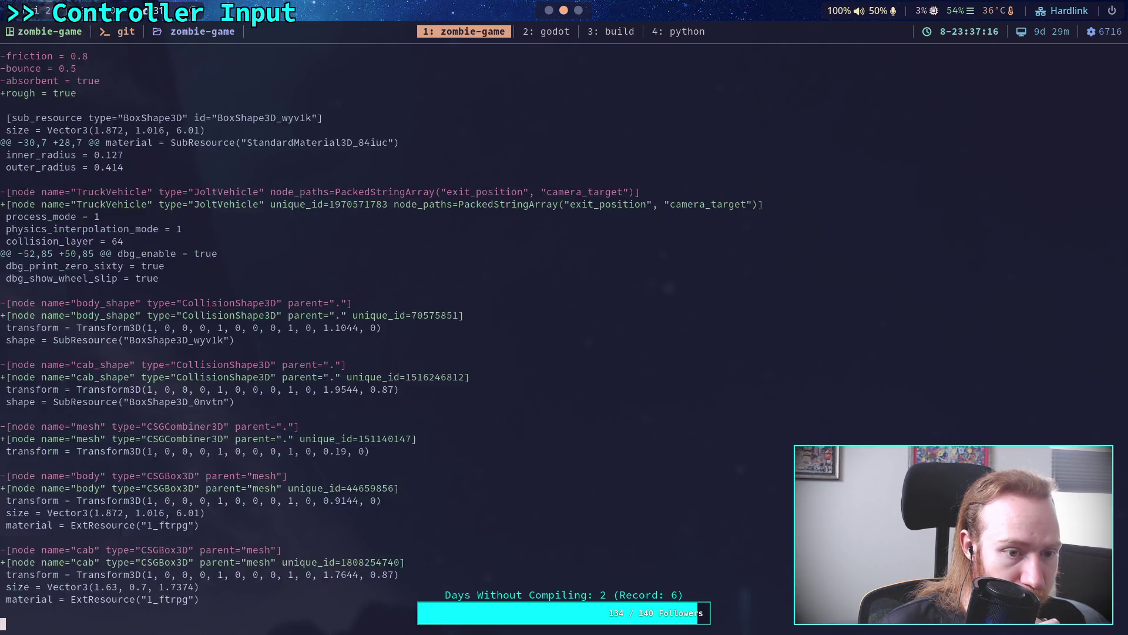
key("space")
key("b")
key("b")
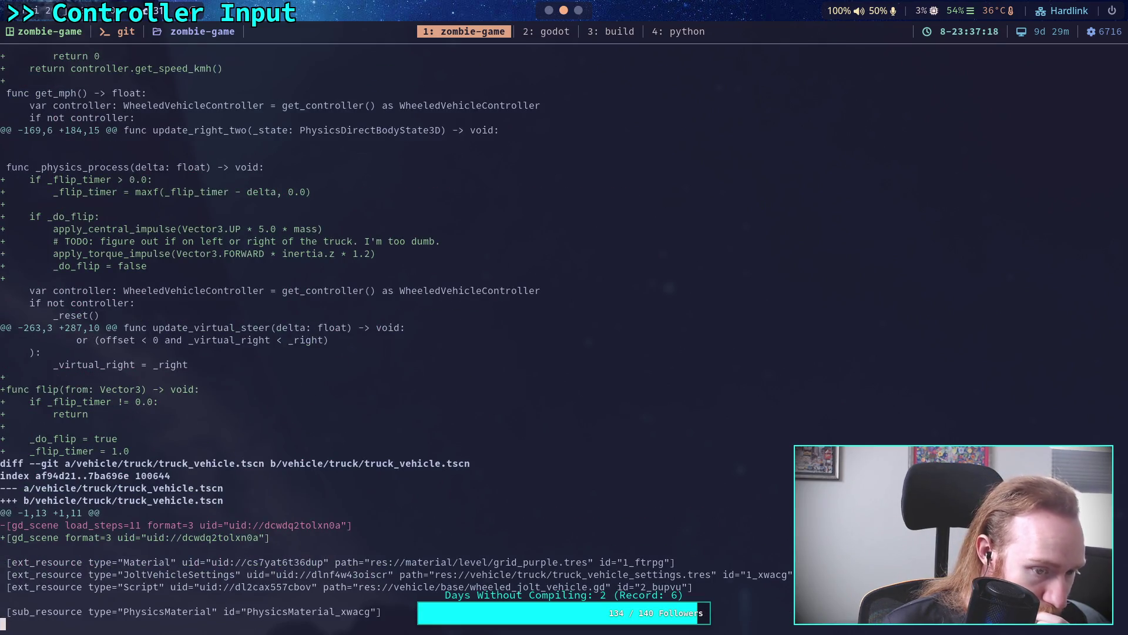
key("space")
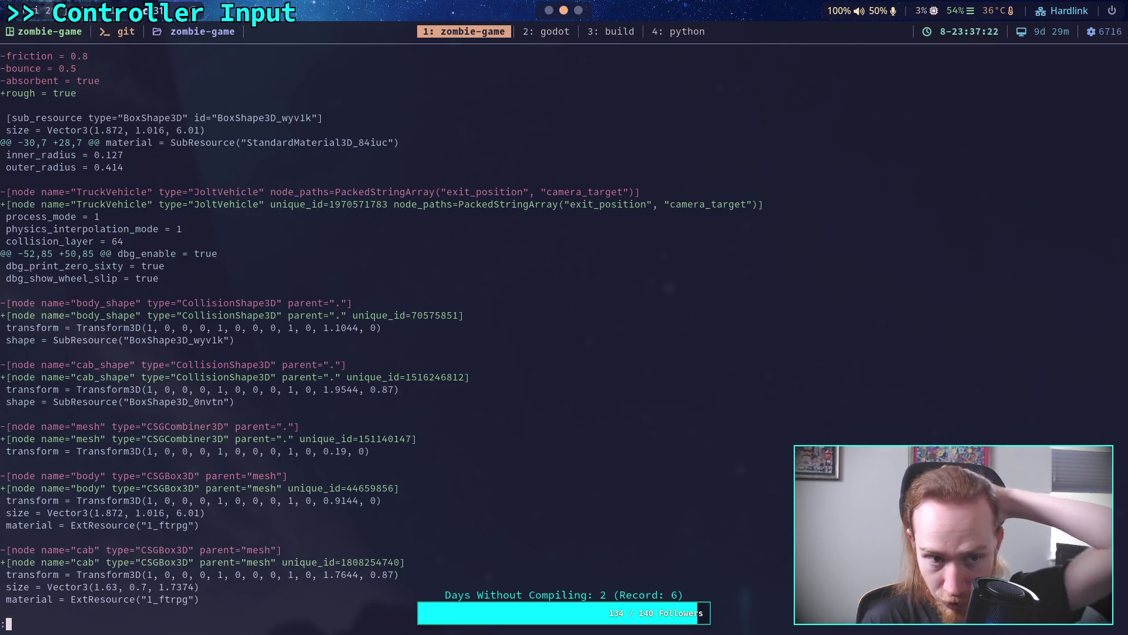
key("k")
key("k")
key("k")
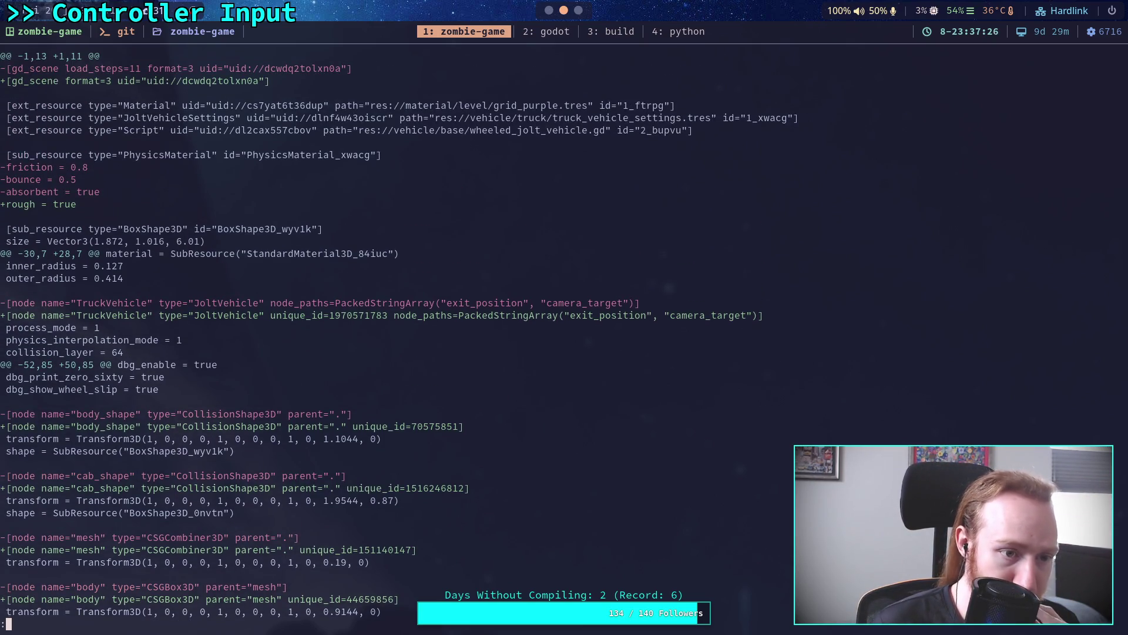
key("space")
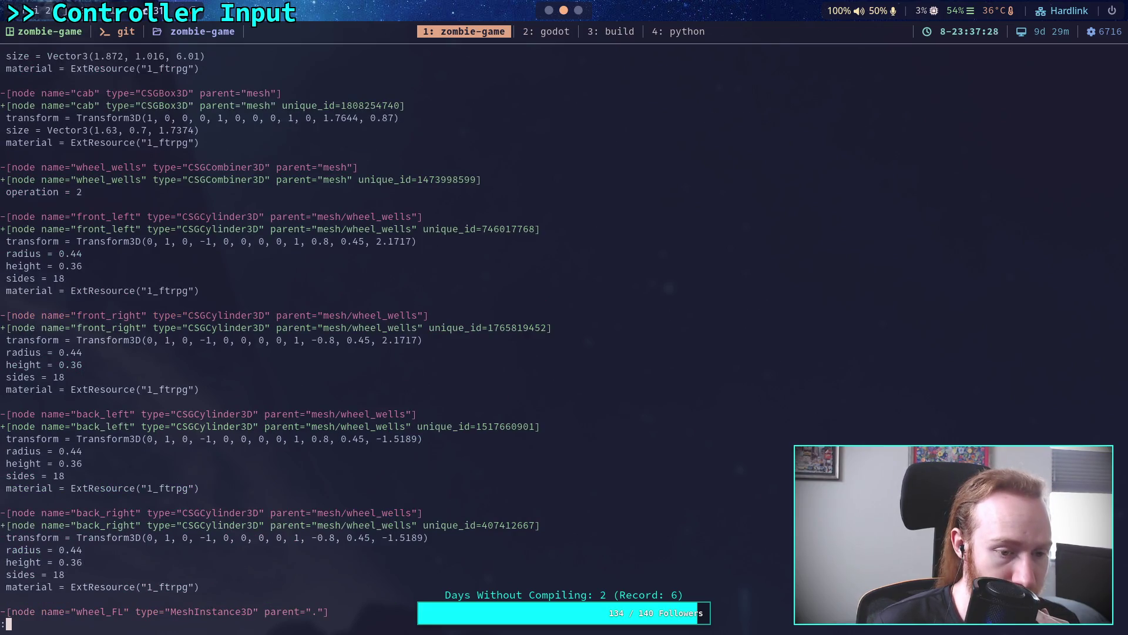
key("space")
key("k")
key("k")
key("k")
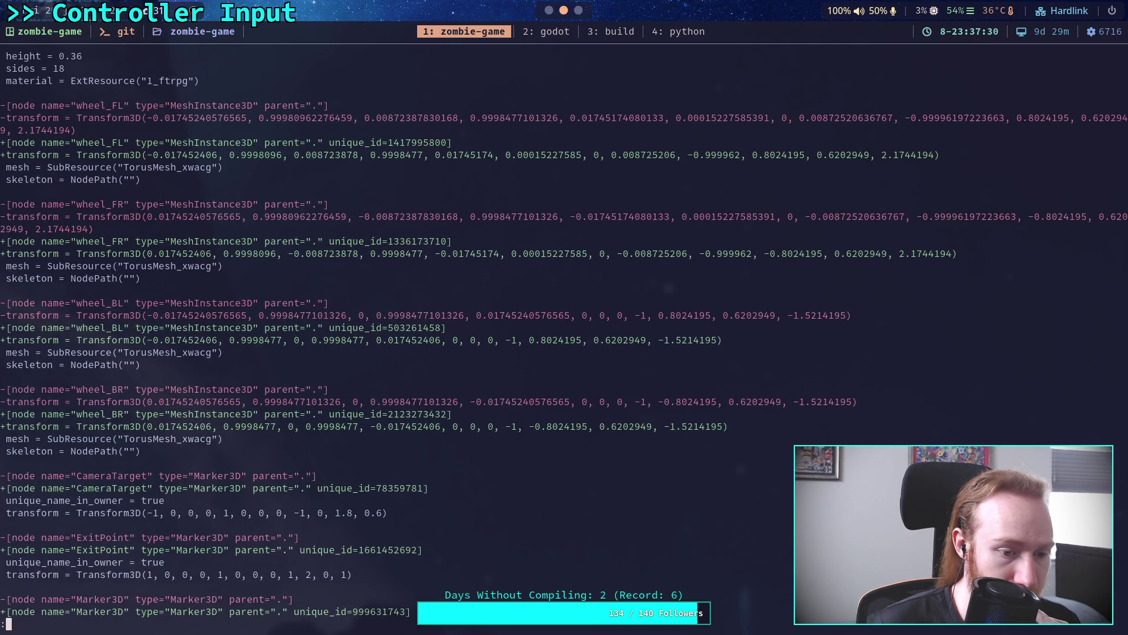
key("j")
key("j")
key("j")
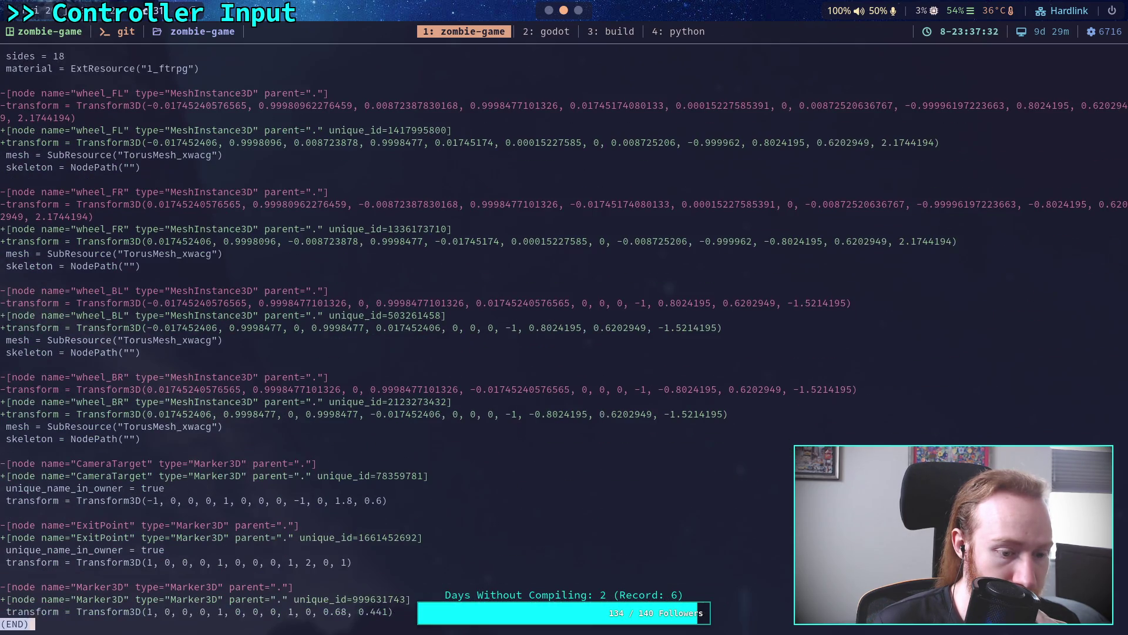
Step: Quit the pager, check git status, and stage character/, data/input/, scene/world/ and vehicle/
type("q")
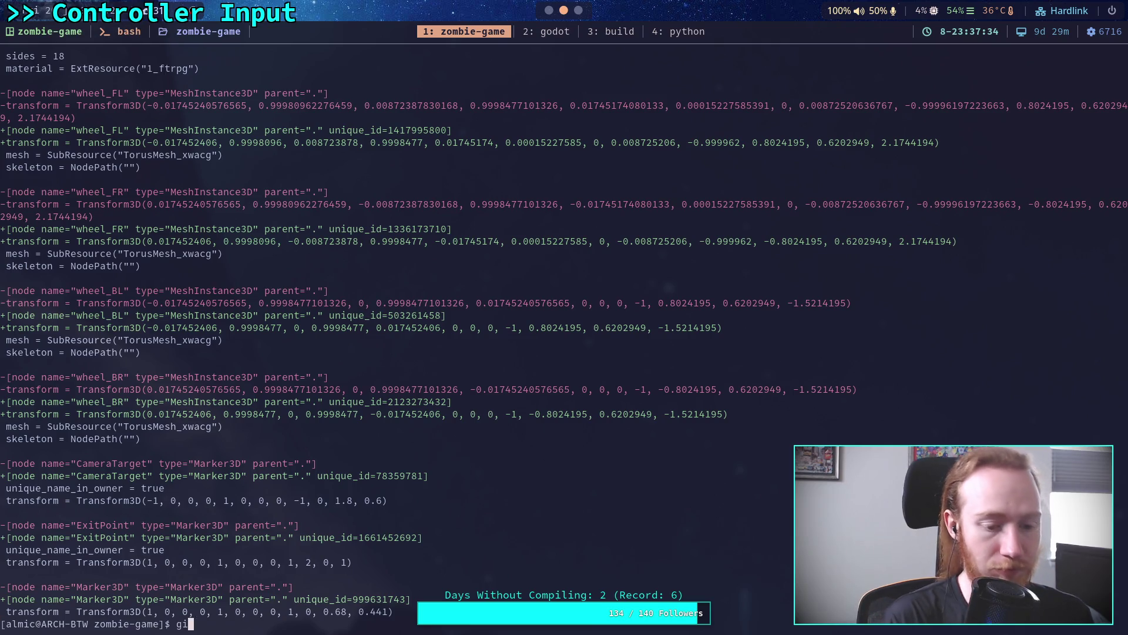
type("git status")
key("Return")
type("git ad")
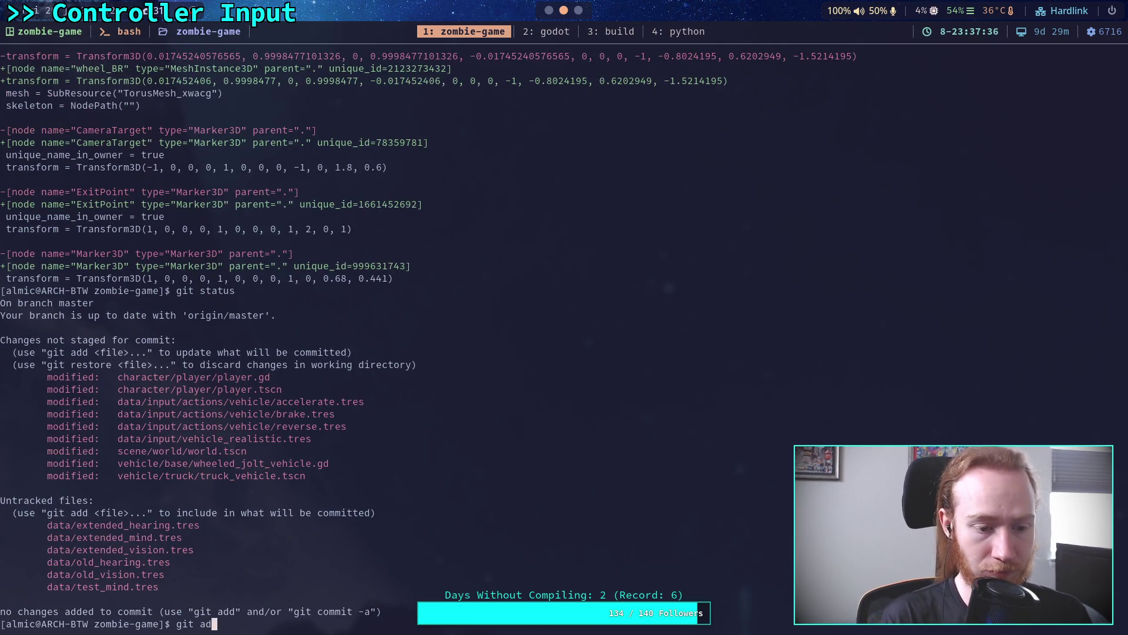
type("d character/")
key("Return")
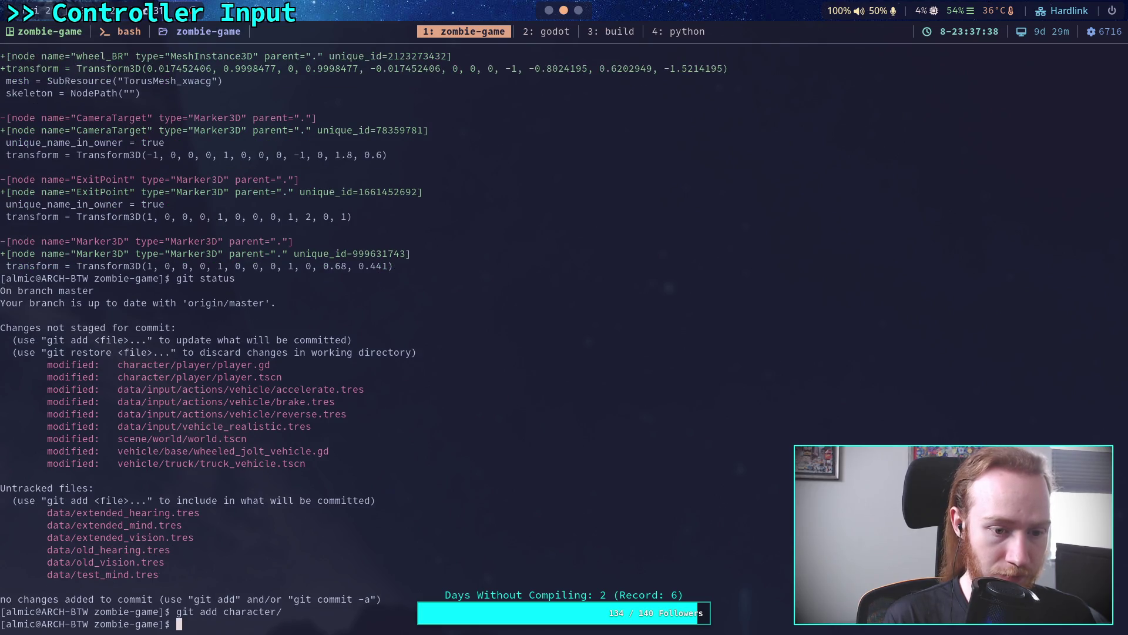
type("git add data/input/")
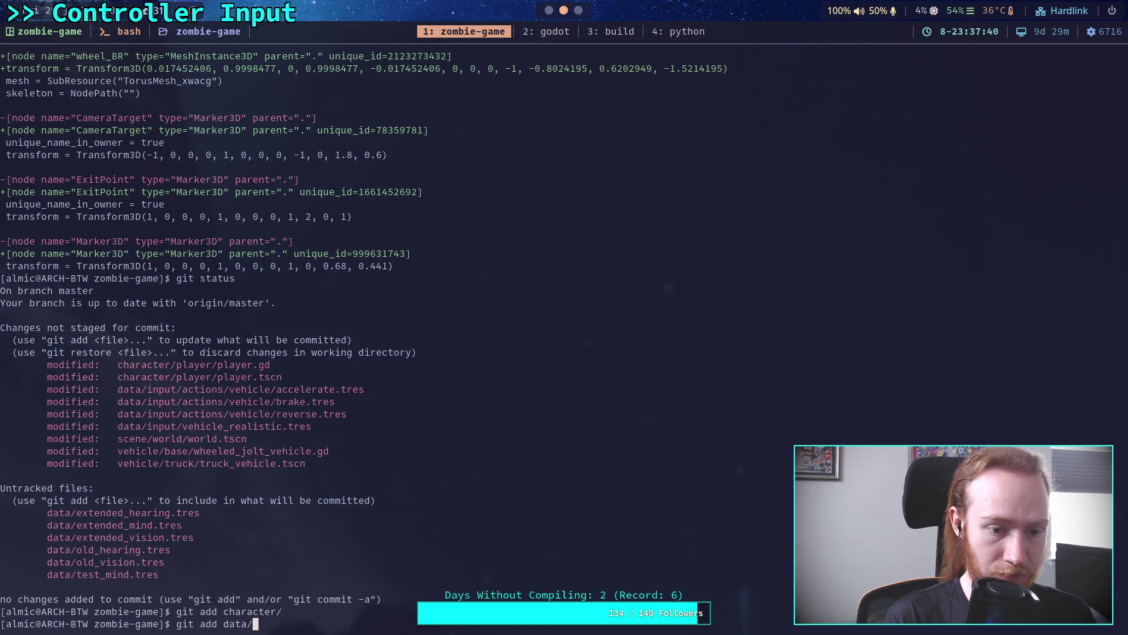
key("Return")
type("git add ")
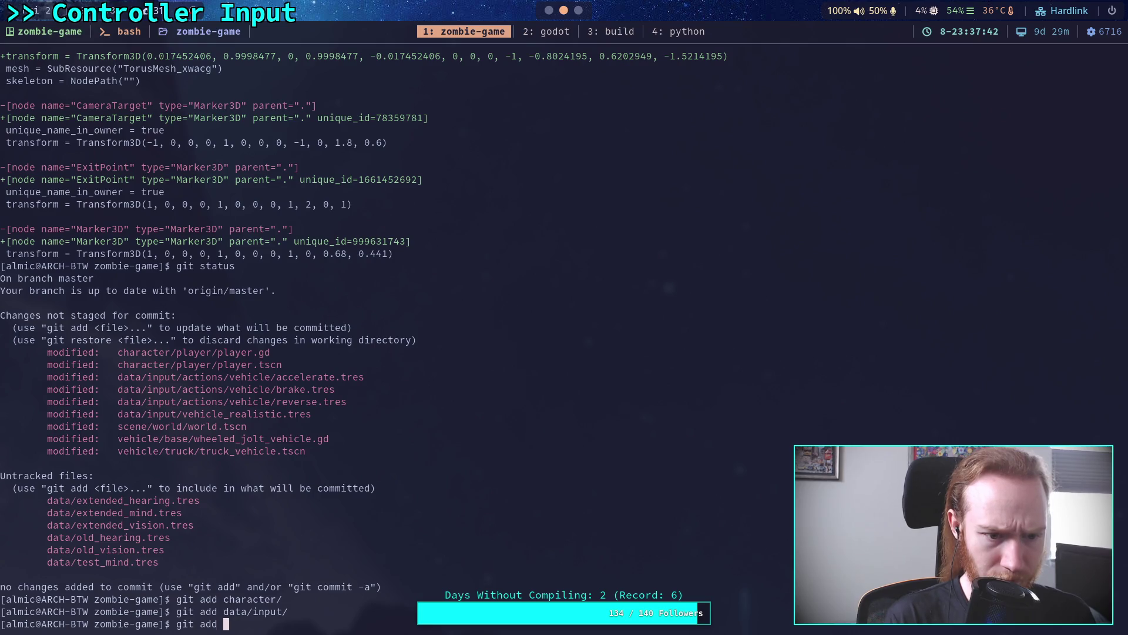
type("scene/world/")
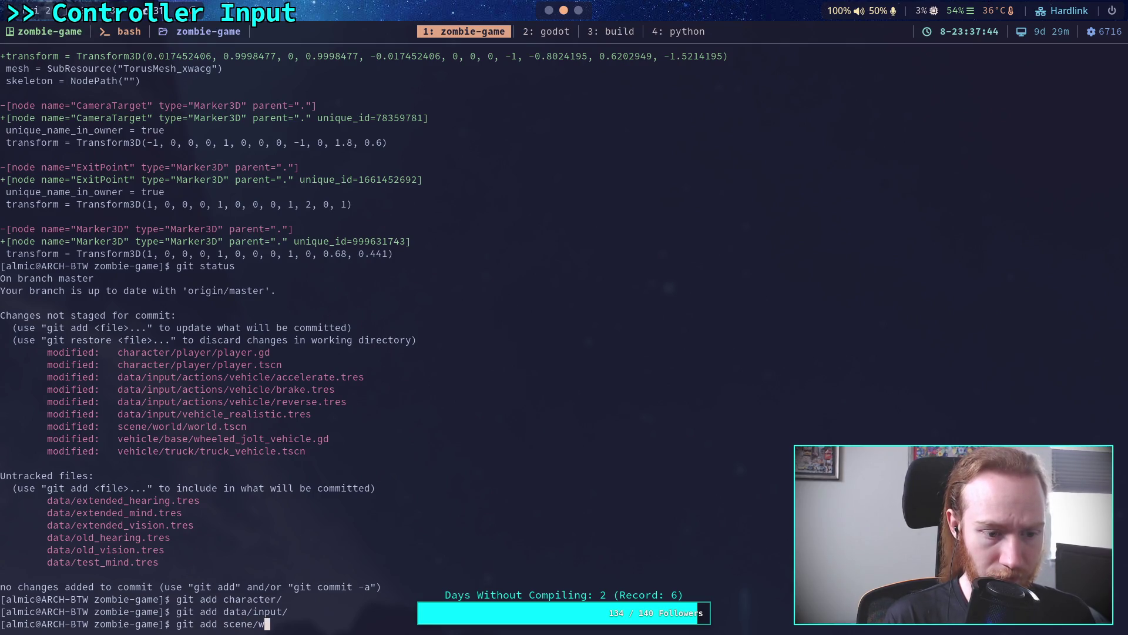
key("Return")
type("git add v")
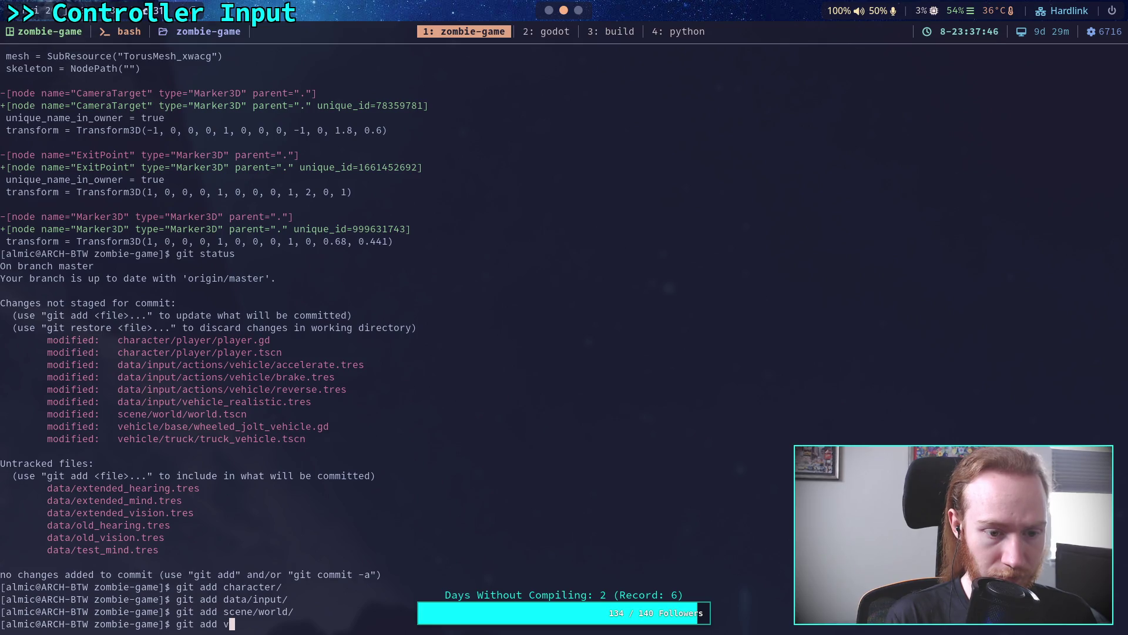
type("ehicle/")
key("Return")
Step: Confirm the nine staged files with git status and open git diff --staged
type("git status")
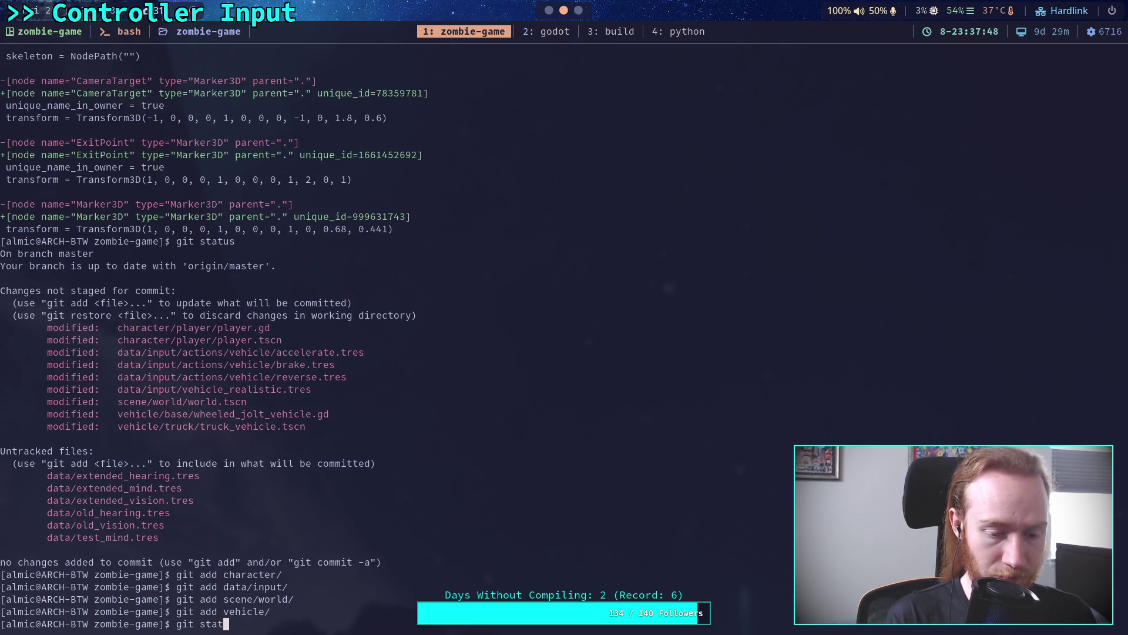
key("Return")
type("git diff --staged")
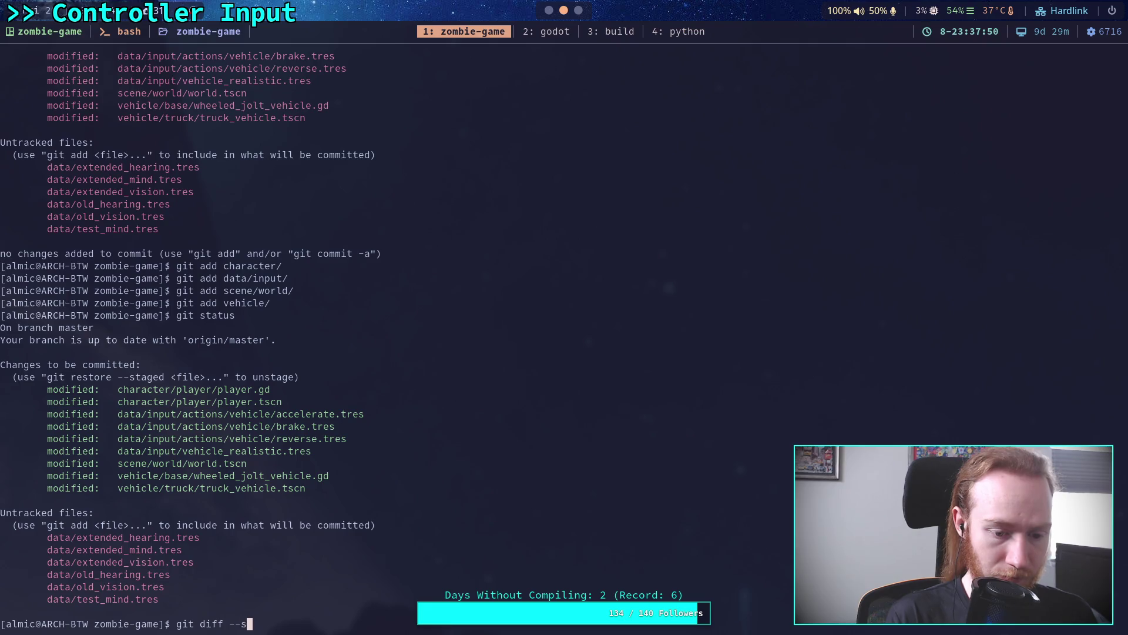
key("Return")
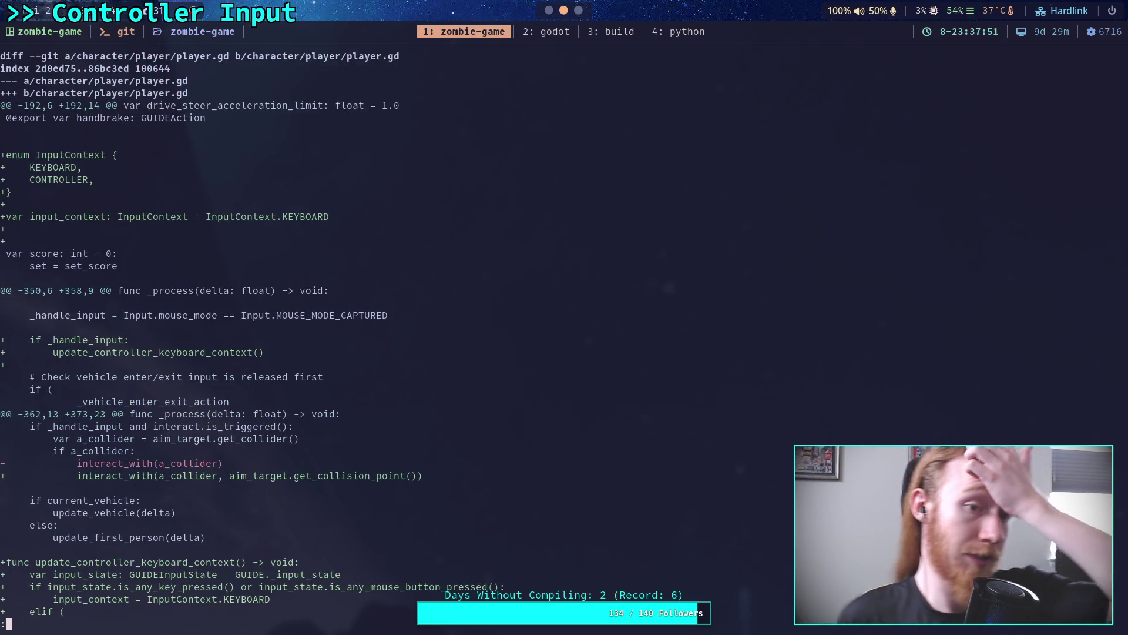
Step: Scroll through the staged player.gd changes
scroll(556, 341, "down", 12)
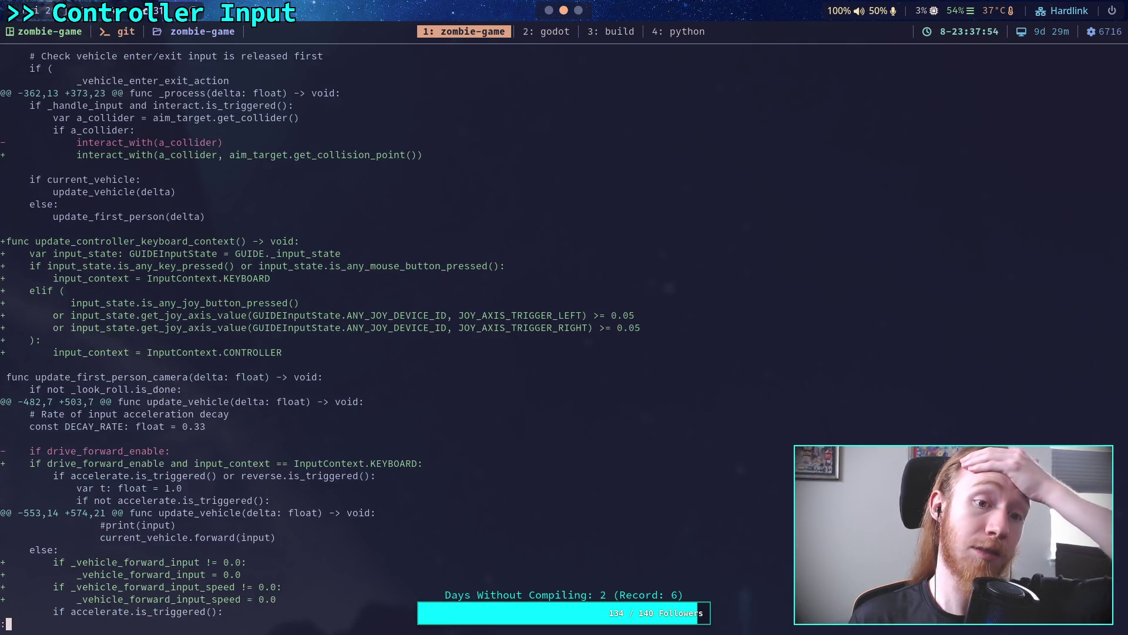
scroll(556, 340, "down", 1)
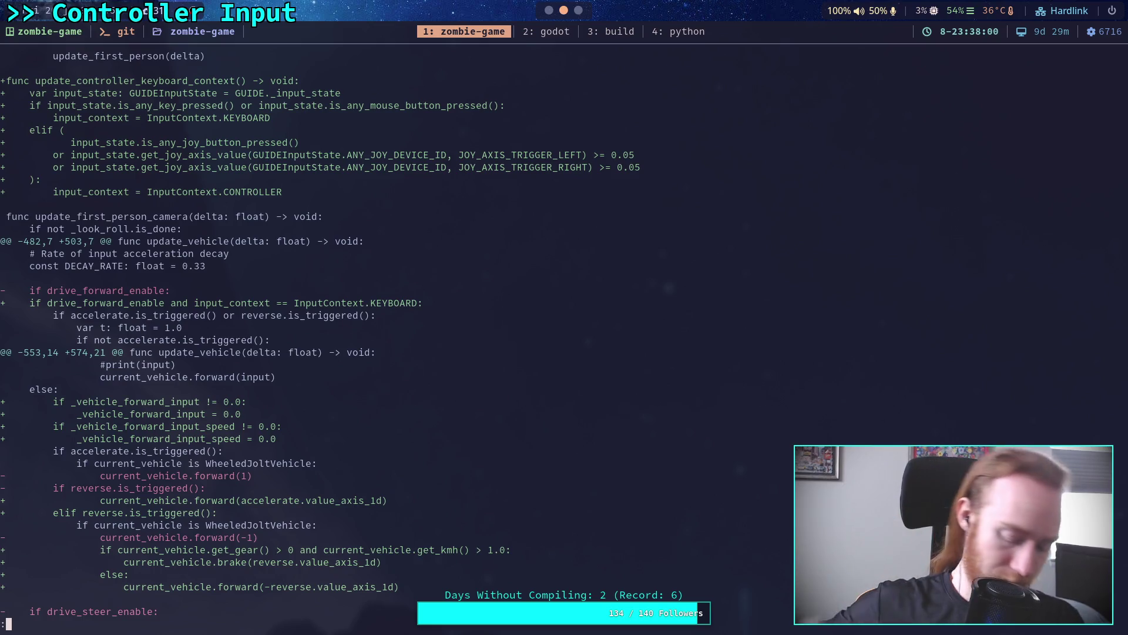
scroll(556, 341, "down", 7)
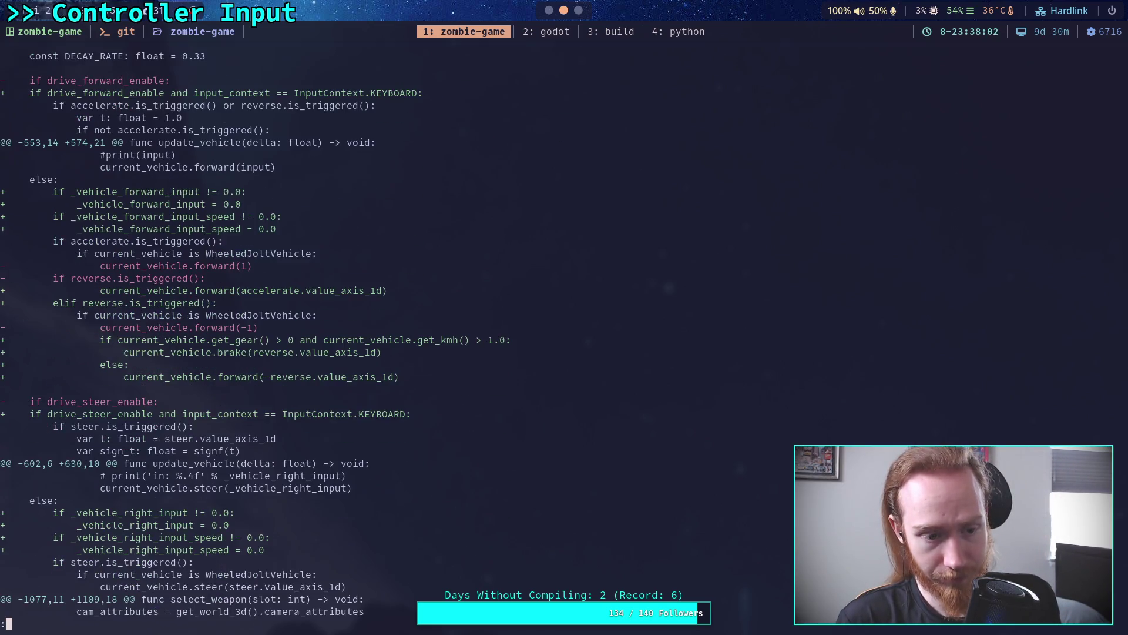
scroll(556, 341, "down", 5)
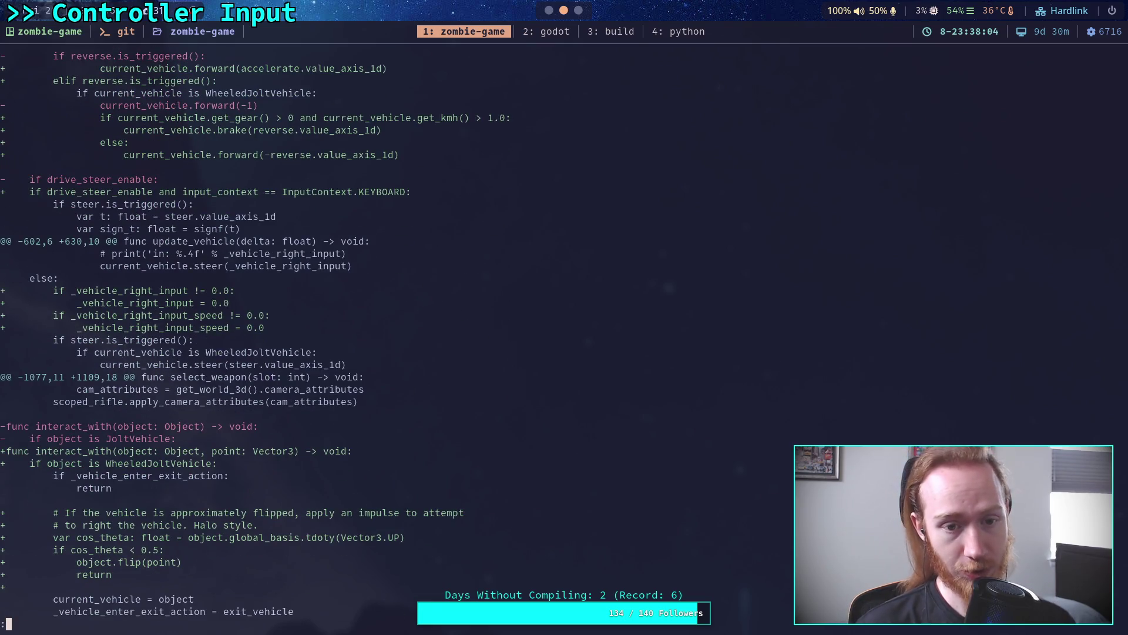
scroll(556, 341, "down", 2)
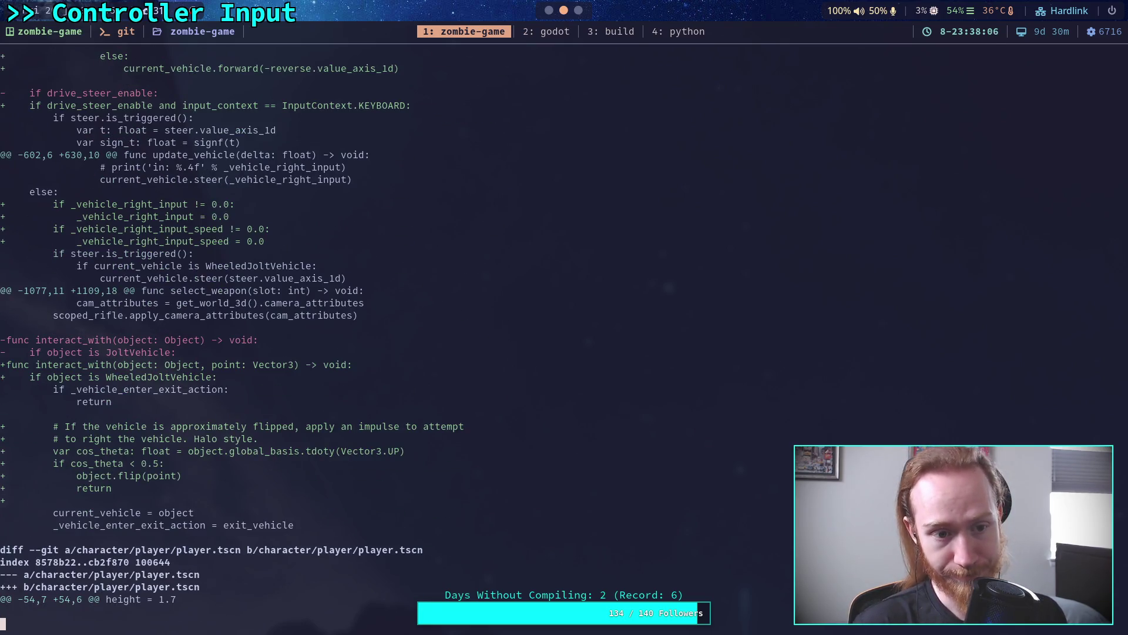
scroll(556, 340, "down", 2)
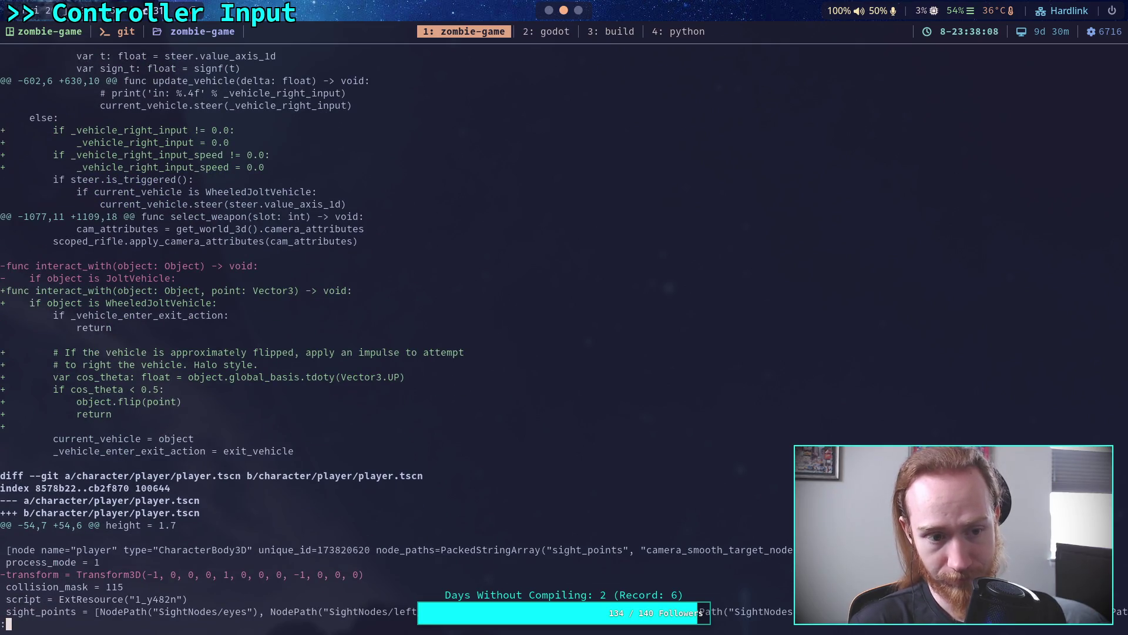
scroll(556, 341, "up", 5)
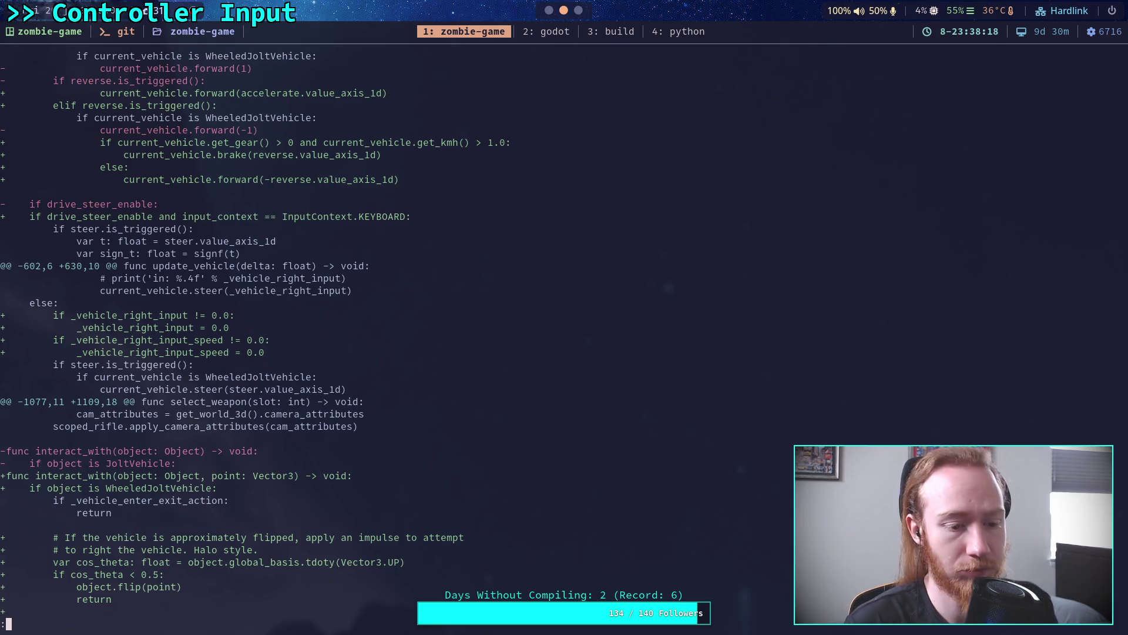
scroll(499, 323, "down", 2)
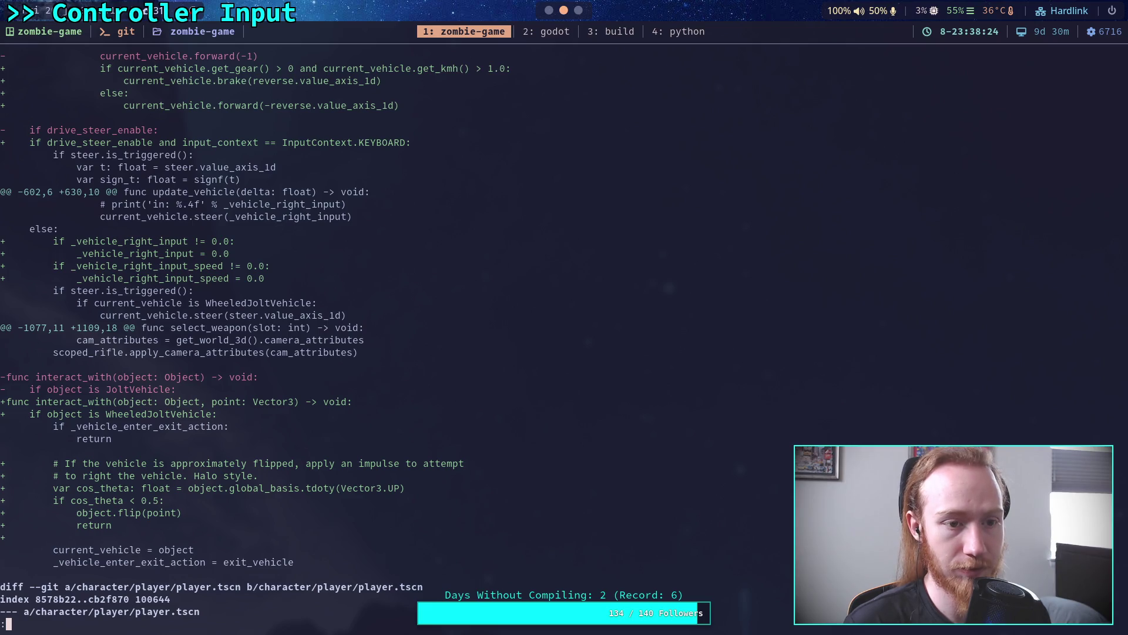
Step: Page through the player scene, vehicle input settings and vehicle_realistic.tres hunks, then return to Godot
key("space")
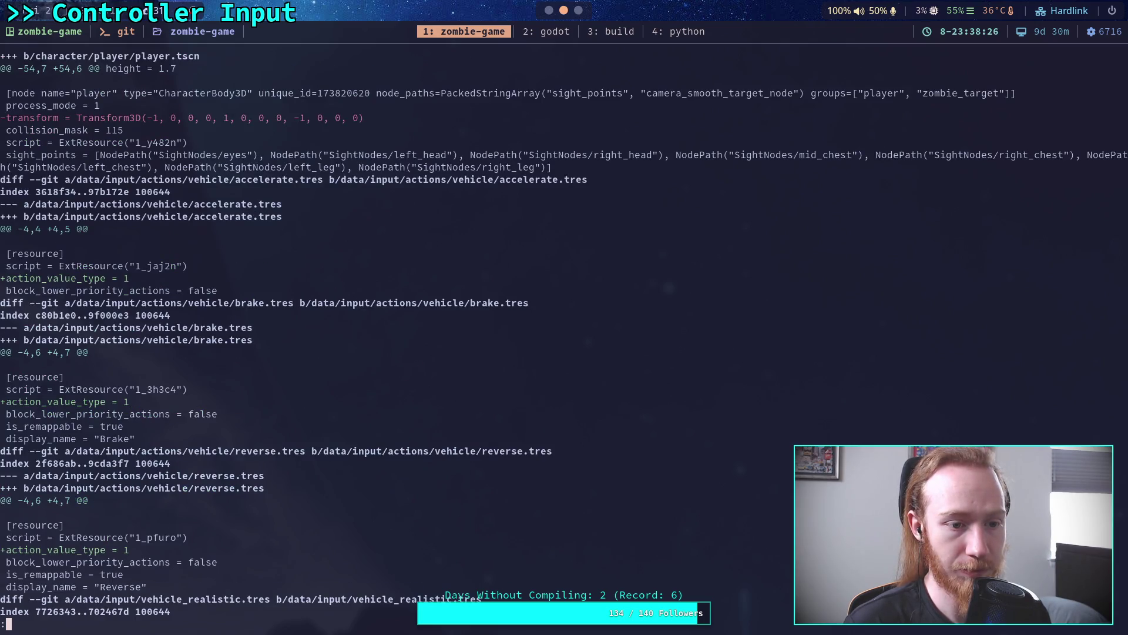
key("space")
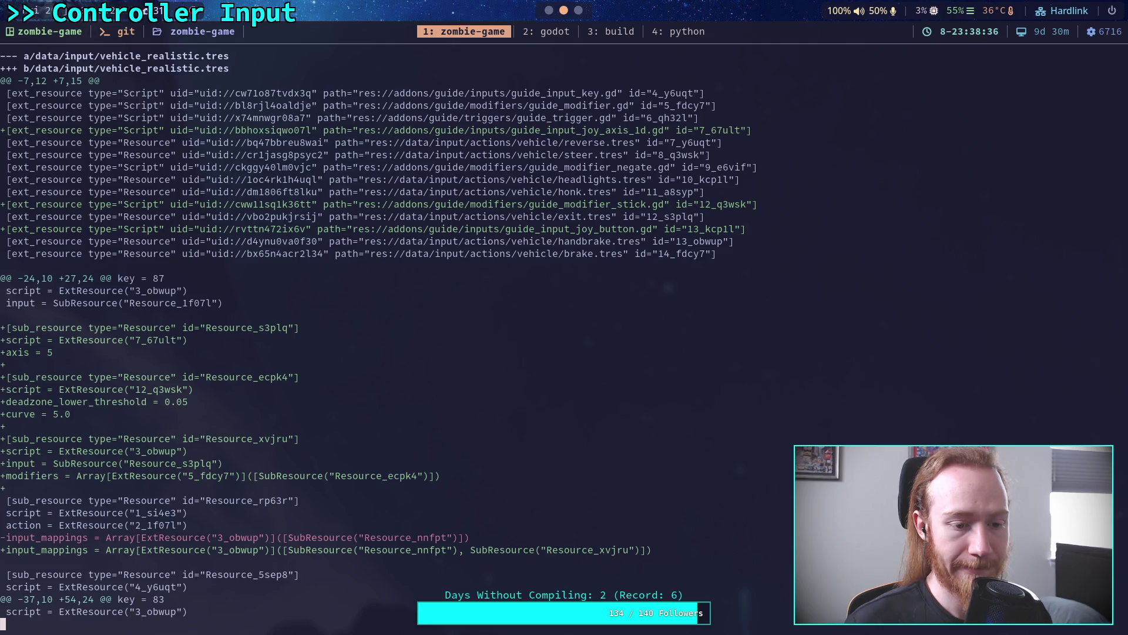
key("space")
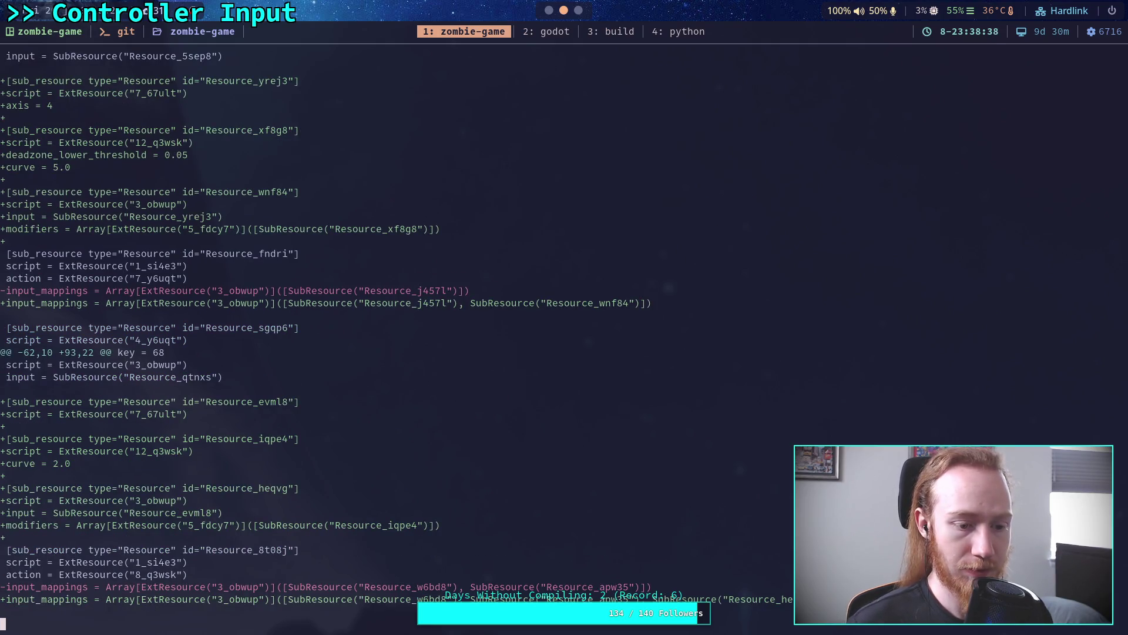
key("space")
key("space")
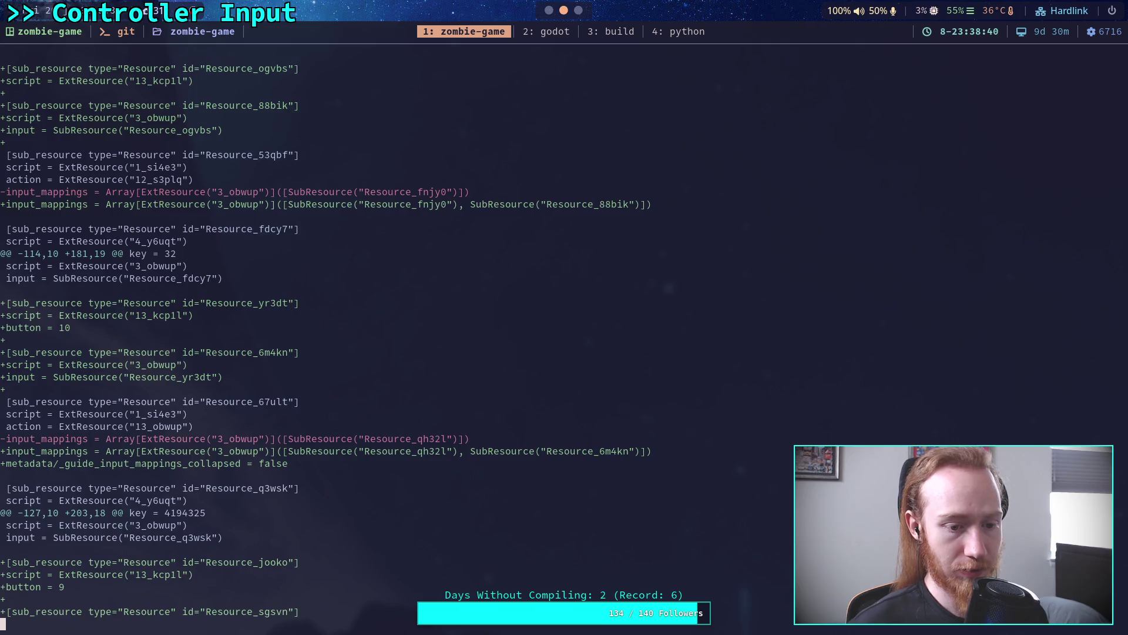
key("space")
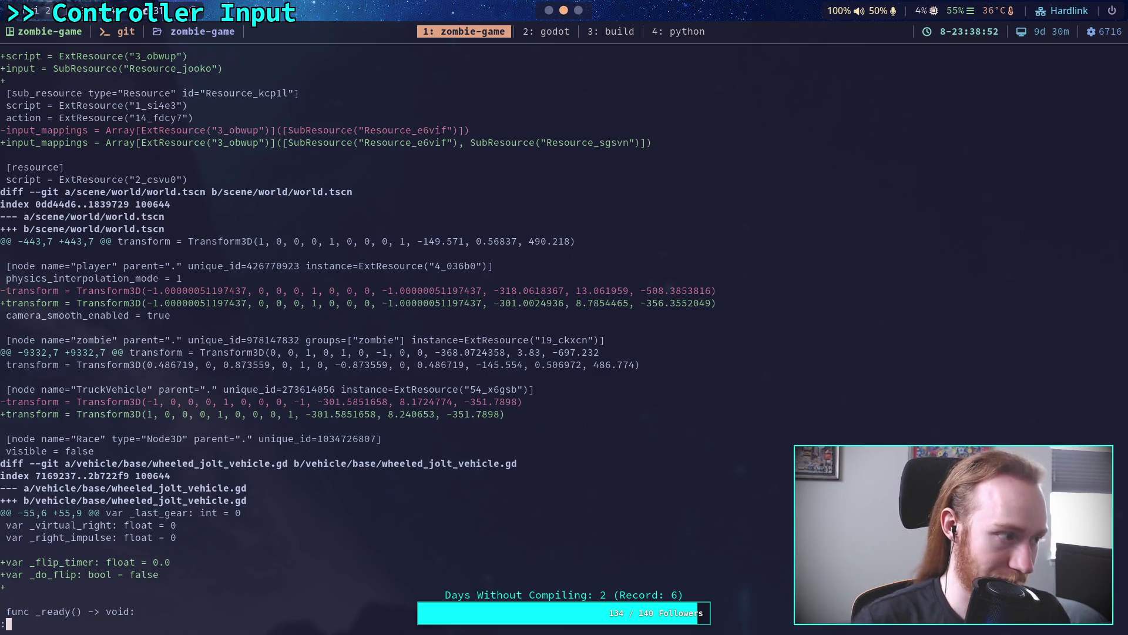
key("super+2")
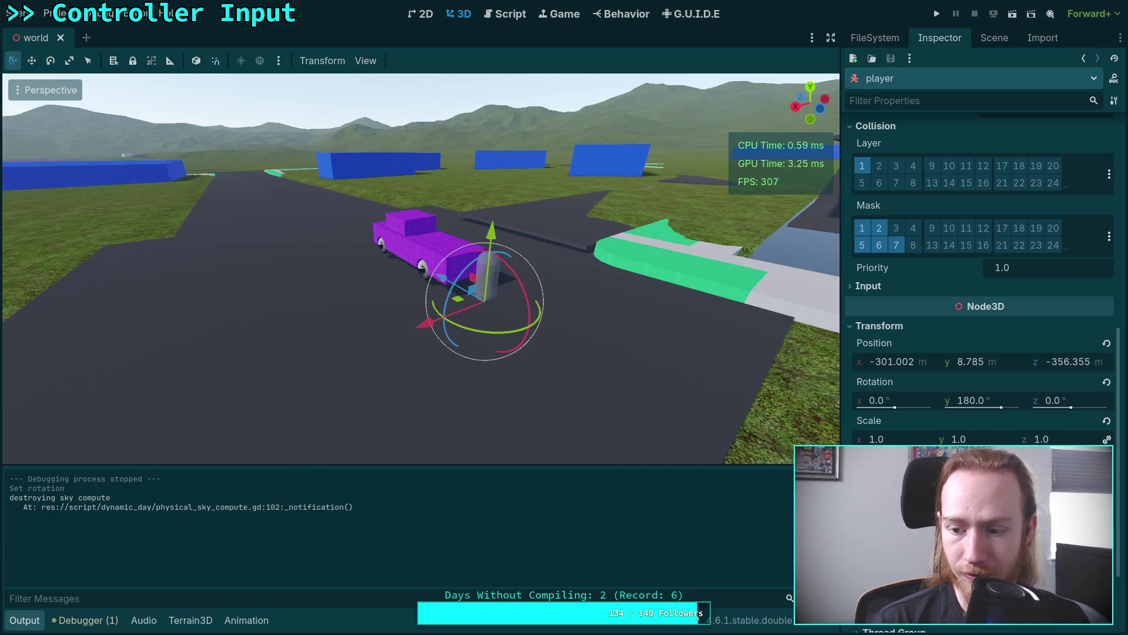
Step: Show the player's rotation as a basis, try xx and zz at 0, then restore both to -1
left_click(926, 464)
left_click(922, 403)
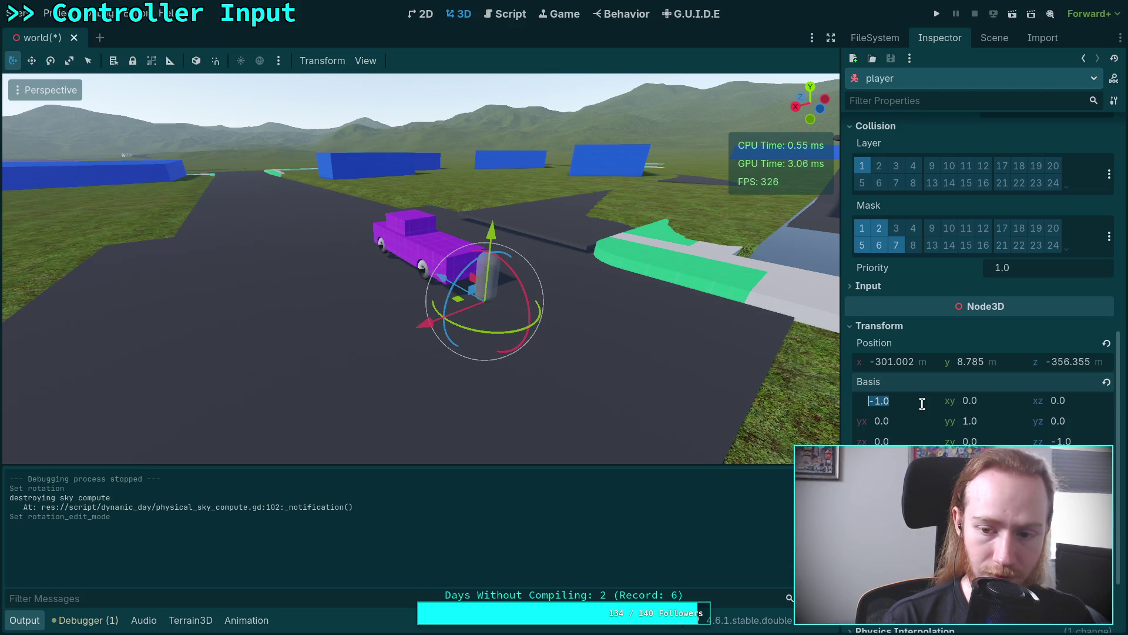
type("0")
key("Return")
type("-1")
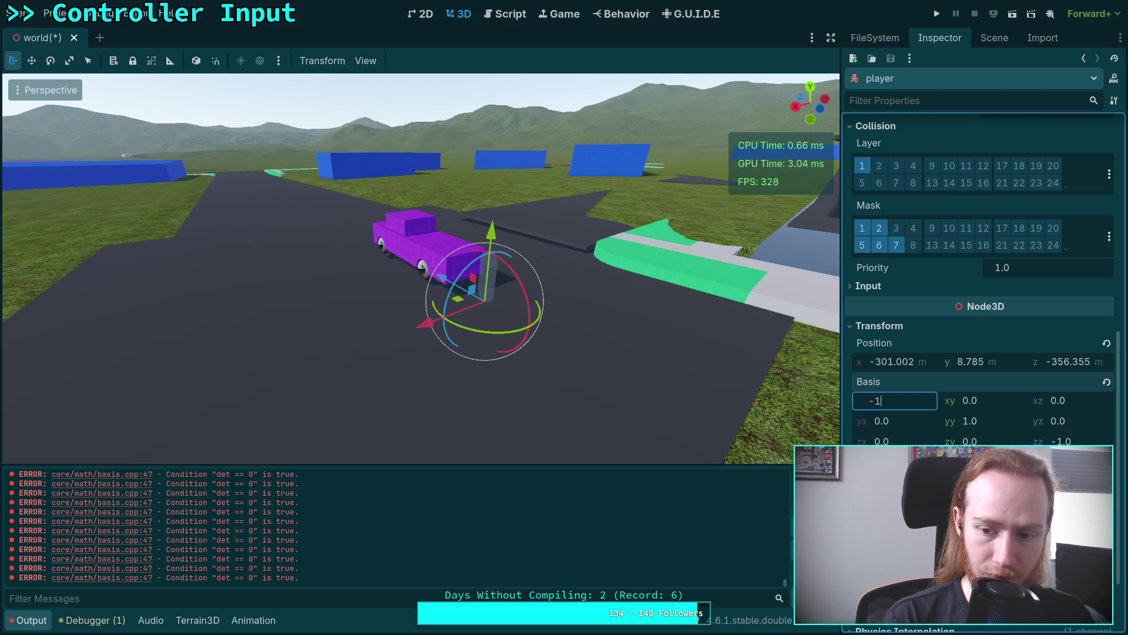
key("Return")
left_click(1076, 442)
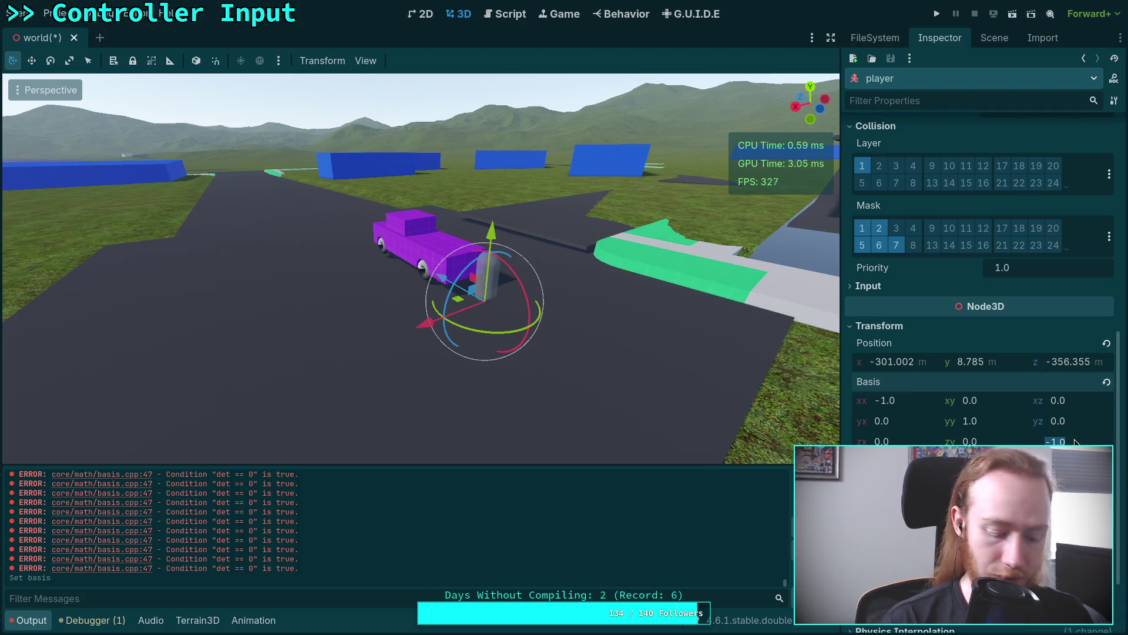
type("0")
key("Return")
type("-1")
key("Return")
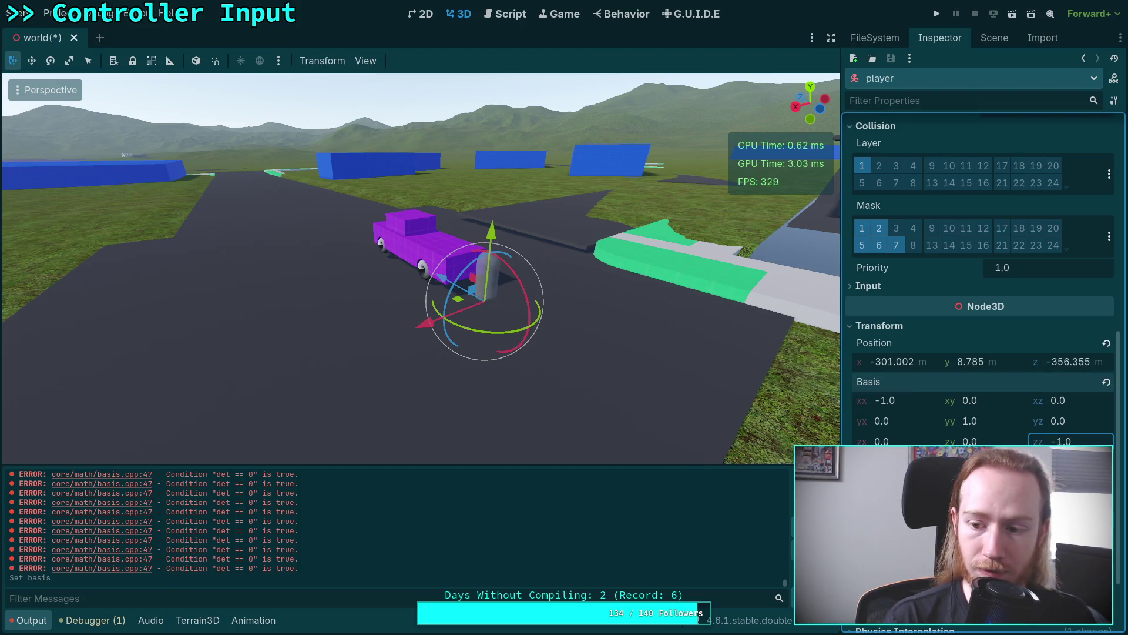
Step: Try basis yy at 0, restore it to 1, clear the Output log, and save the world scene
left_click(996, 428)
type("0")
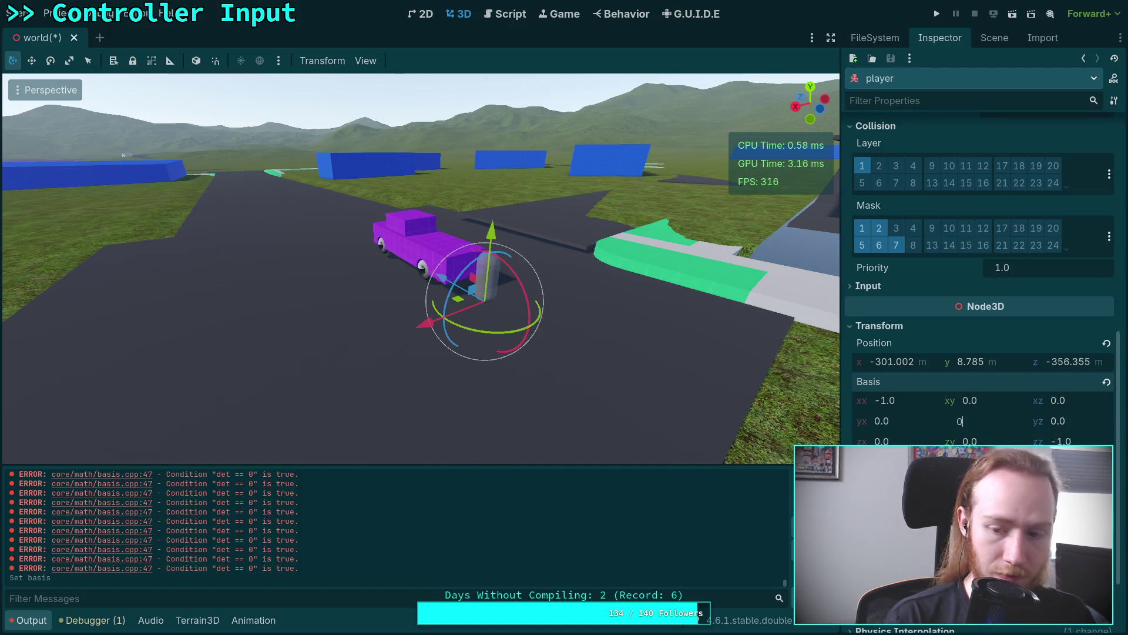
key("Return")
type("1")
key("Return")
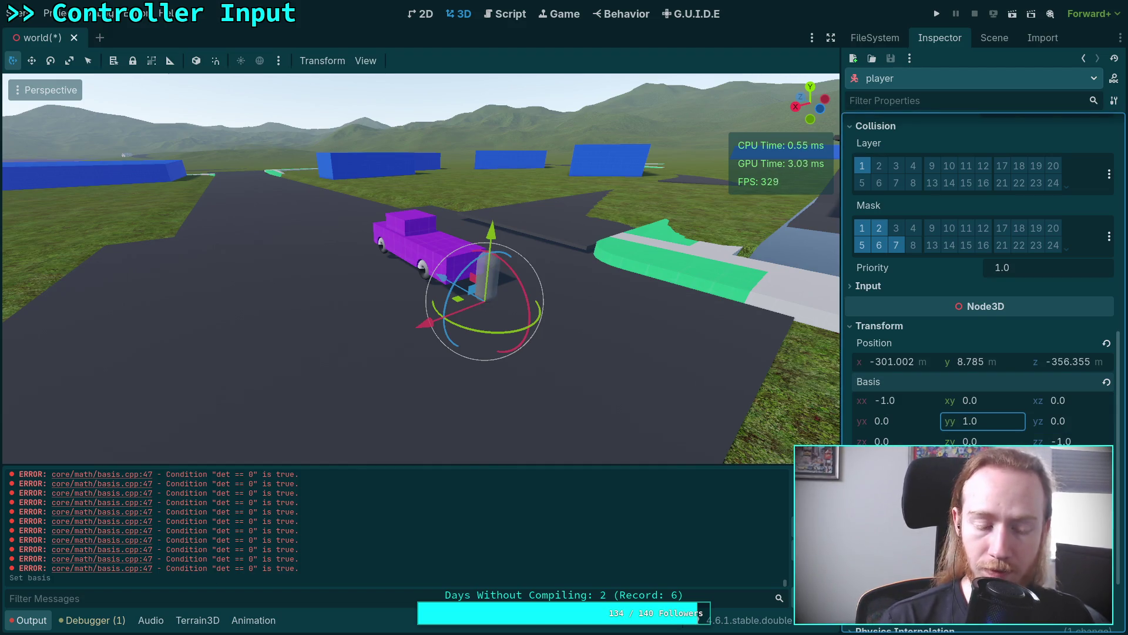
key("Escape")
key("ctrl+alt+k")
key("ctrl+s")
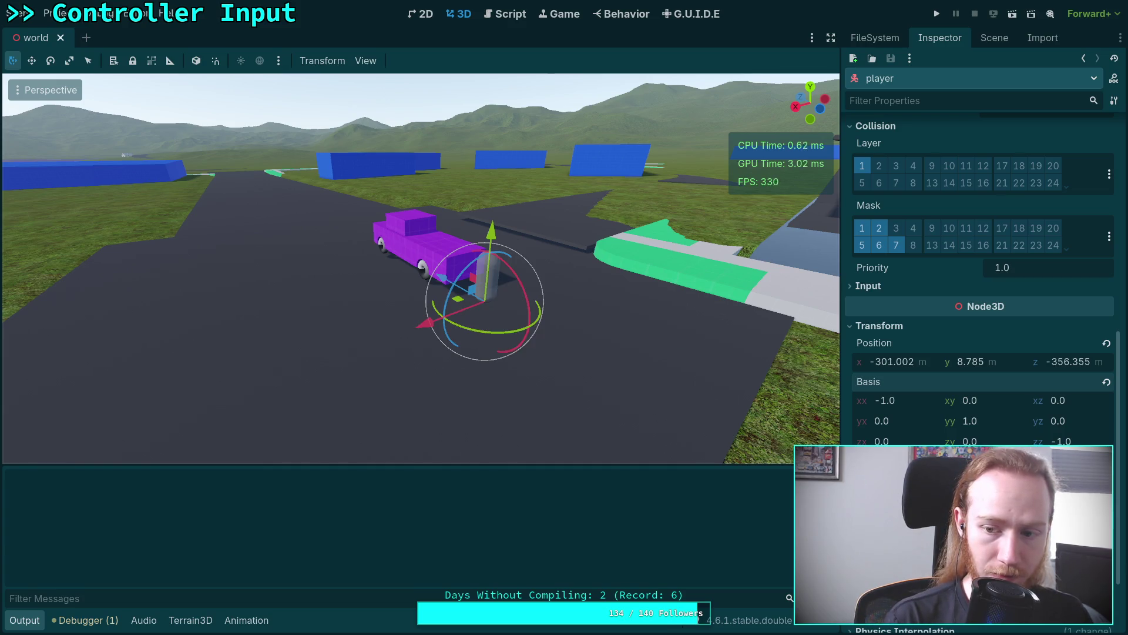
key("super+1")
Step: Show the staged git diff for the scene/ folder
key("j")
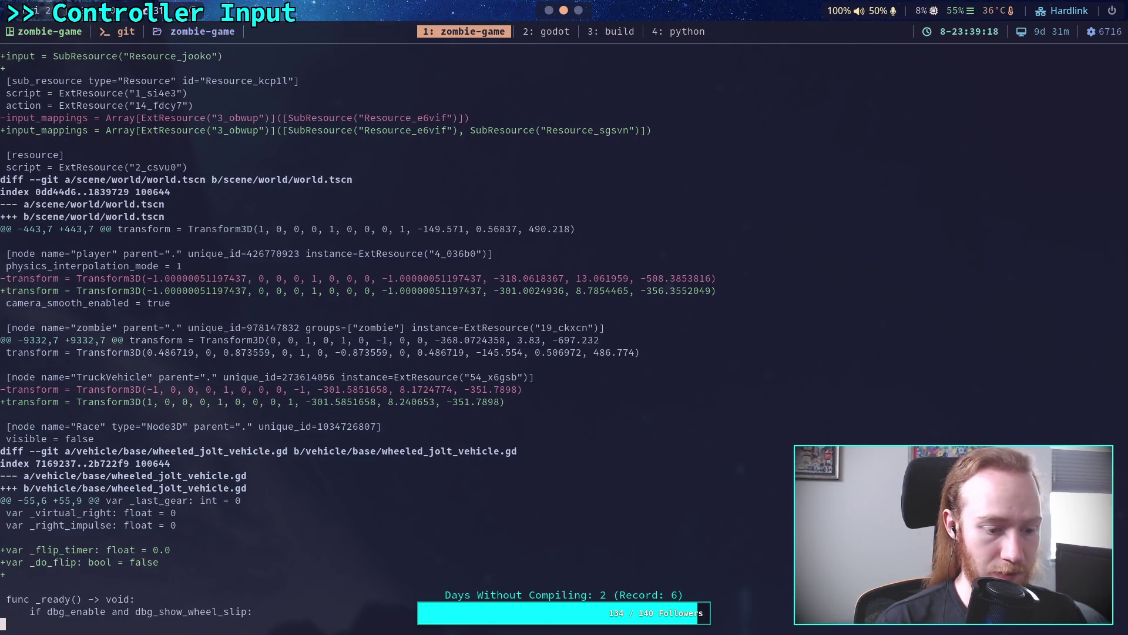
key("q")
key("Up")
type("scene/")
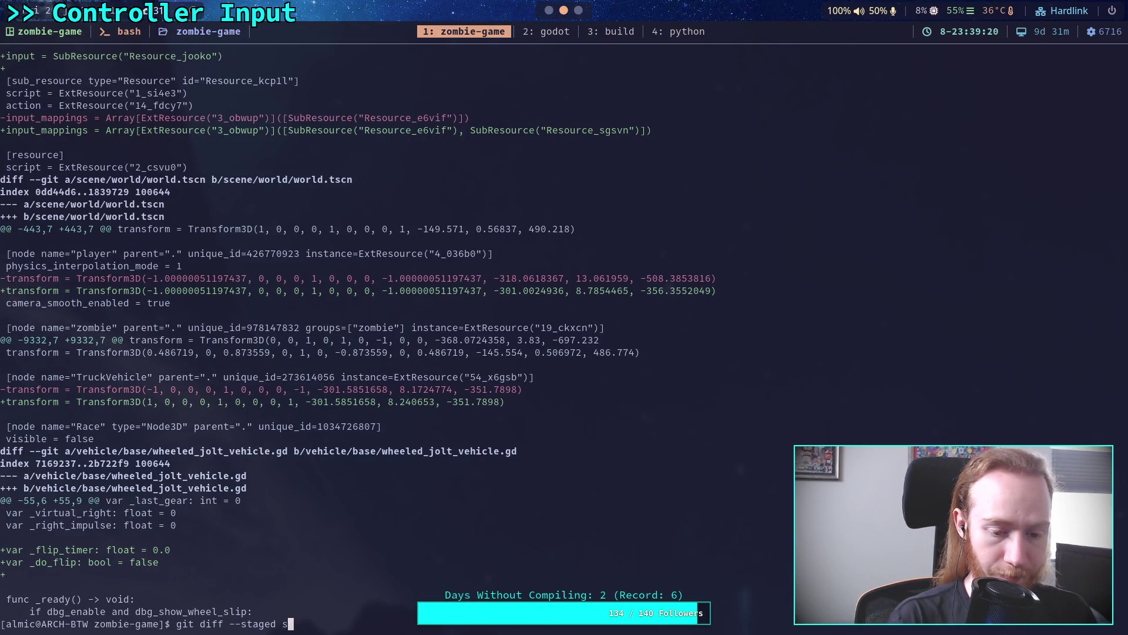
key("Return")
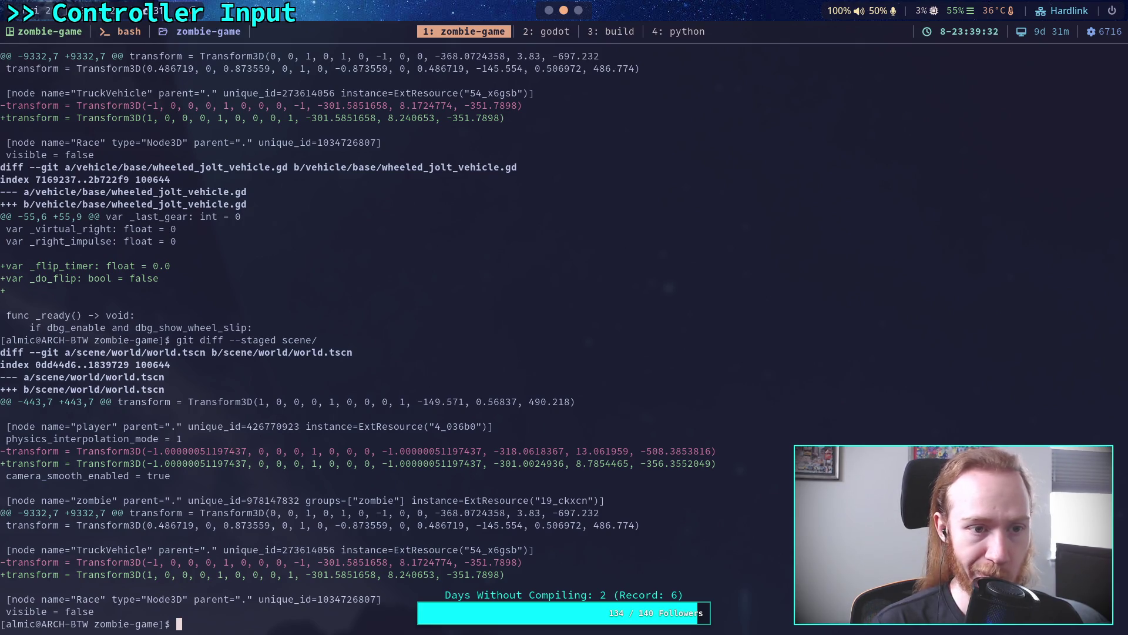
Step: Check git status and the unstaged world.tscn diff with its new rotation_edit_mode line
type("git status")
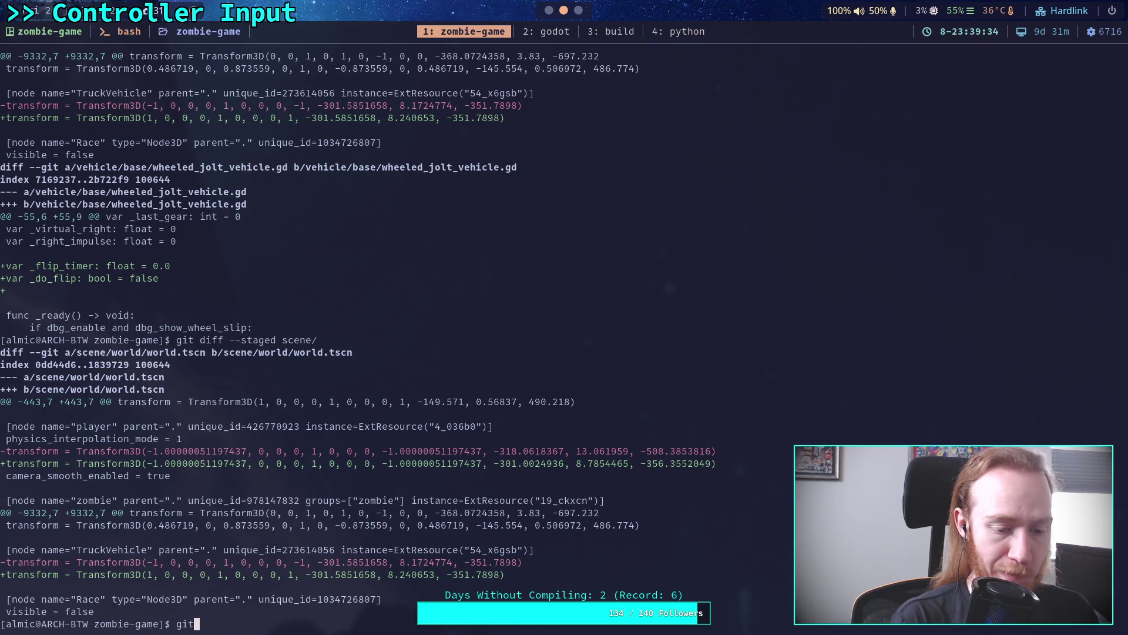
key("Return")
type("git ")
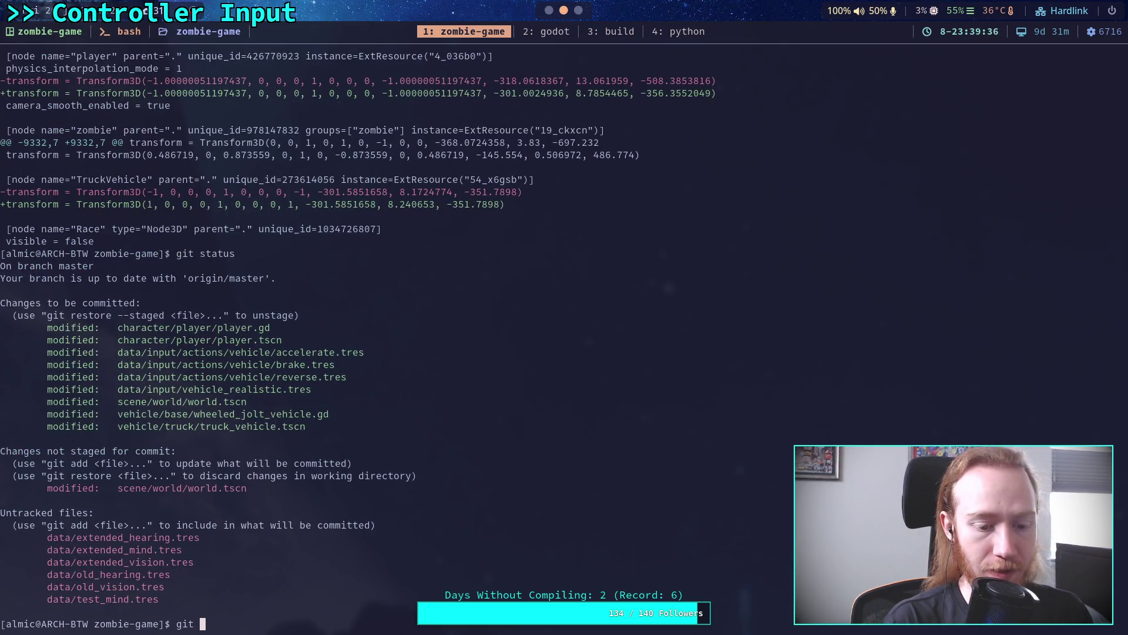
type("diff")
key("Return")
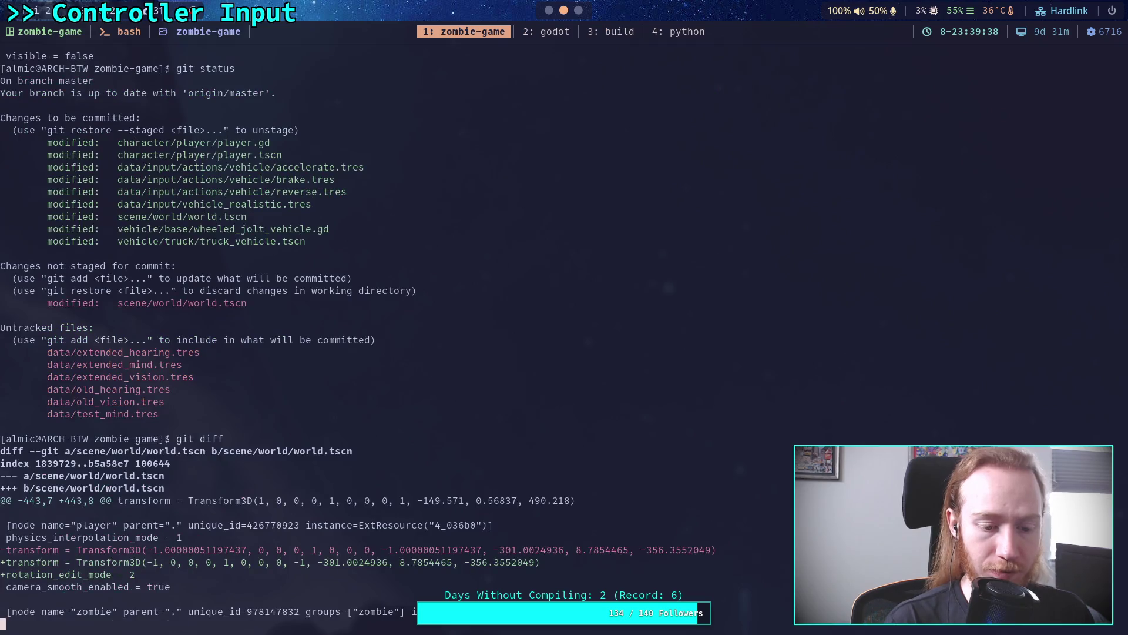
key("q")
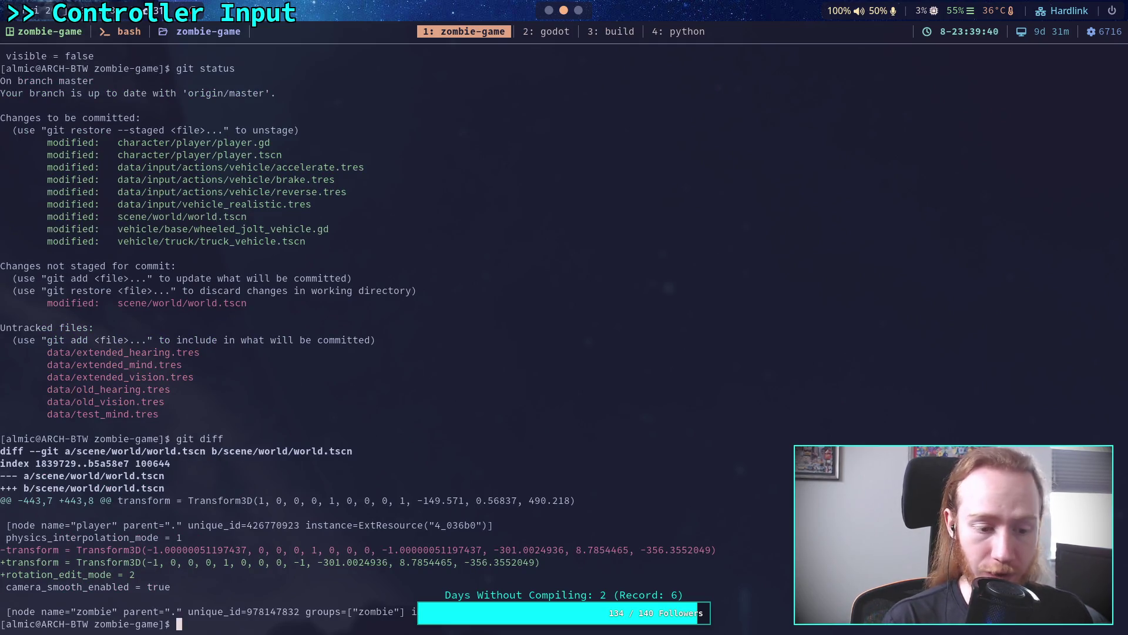
type("q")
key("super+2")
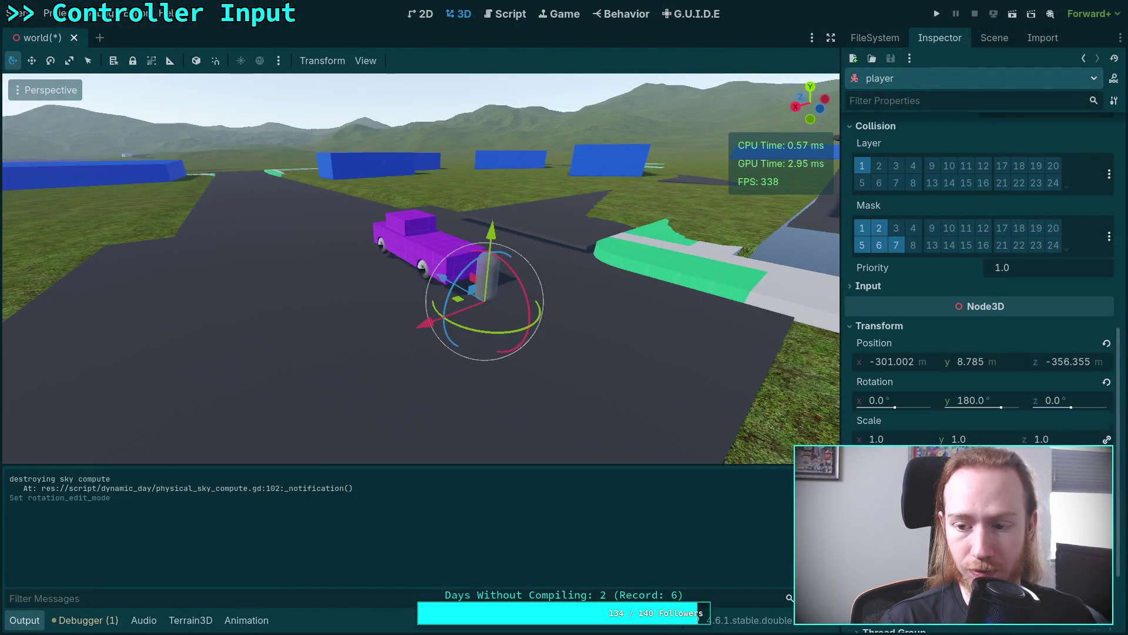
Step: Resave world.tscn and rerun git diff, which now lacks the rotation_edit_mode line
key("ctrl+n")
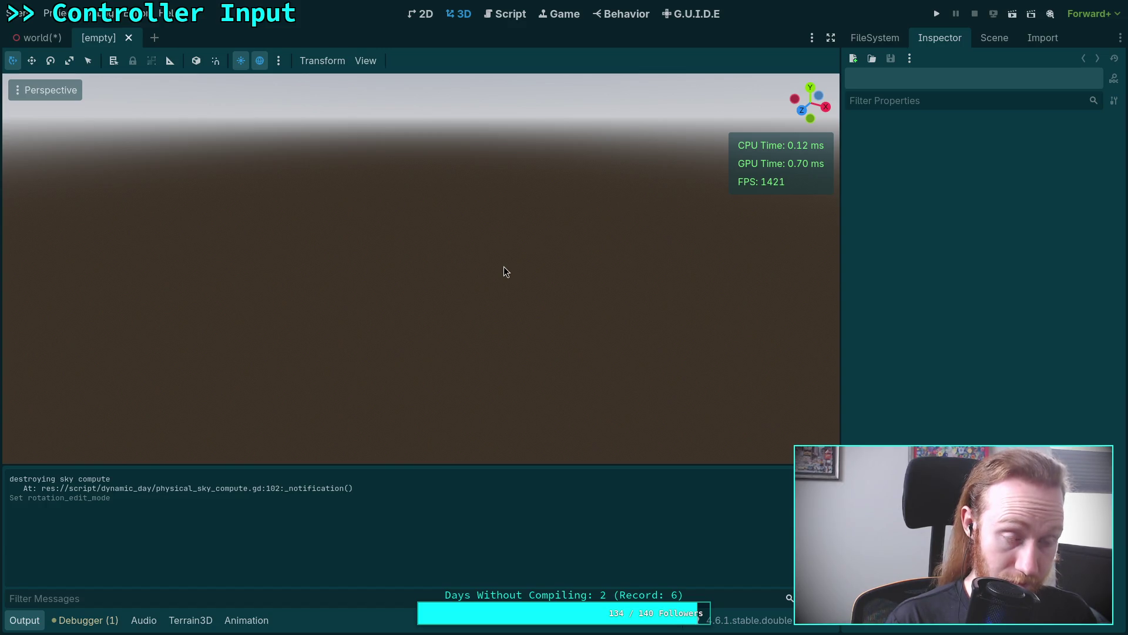
key("ctrl+shift+w")
key("ctrl+s")
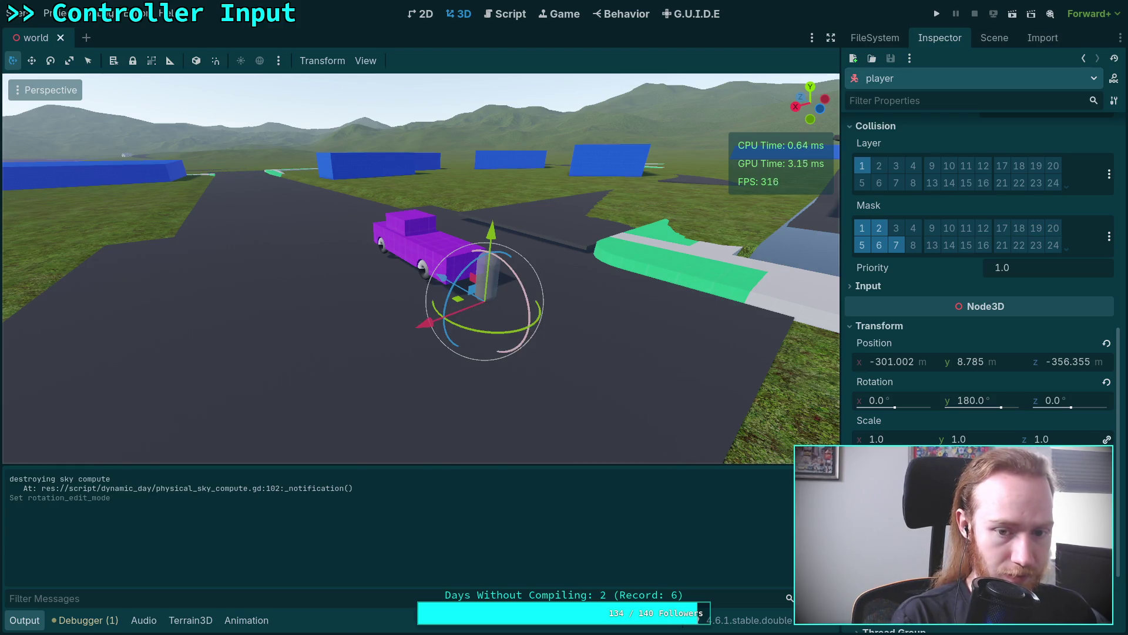
key("super+1")
type("git diff")
key("Return")
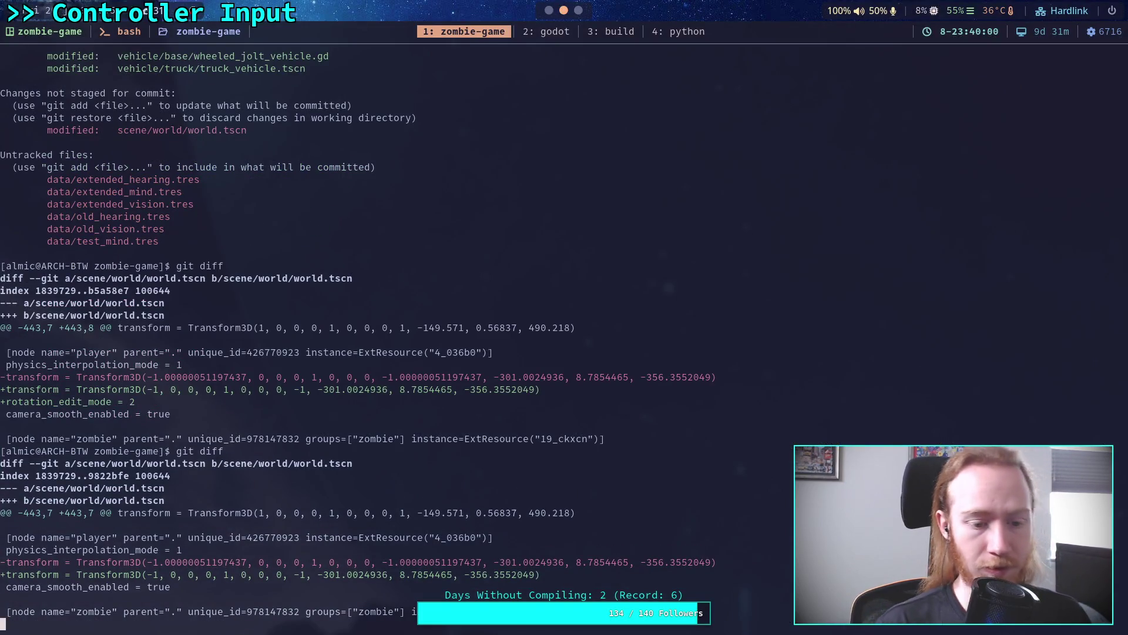
Step: Stage the scene/world/ folder and show the full staged diff
type("git ")
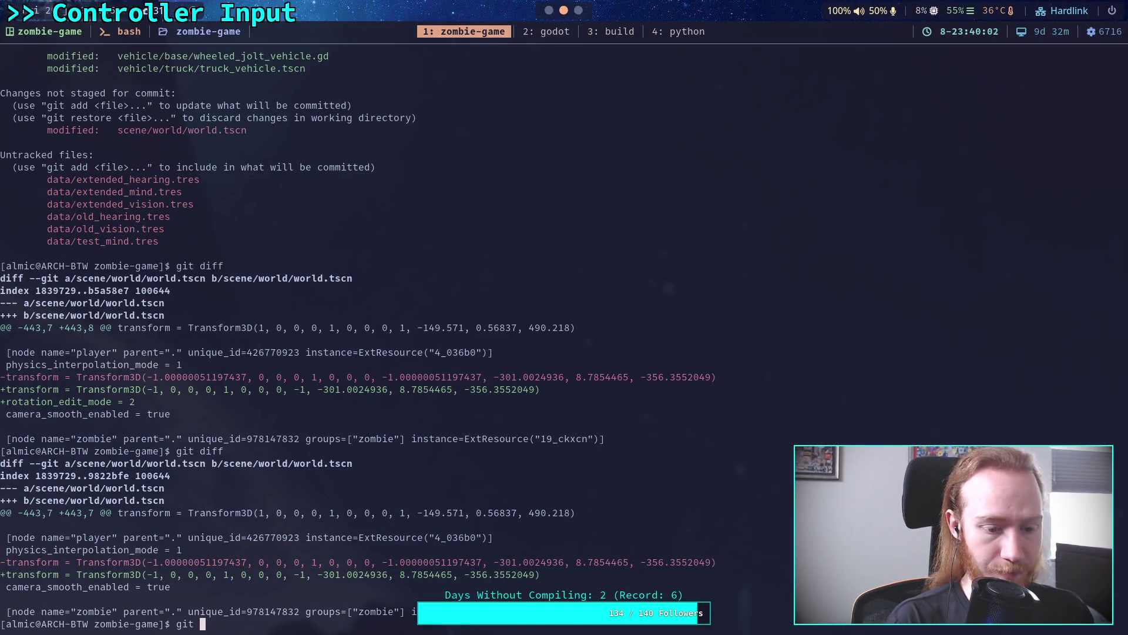
type("add scene/world/")
key("Return")
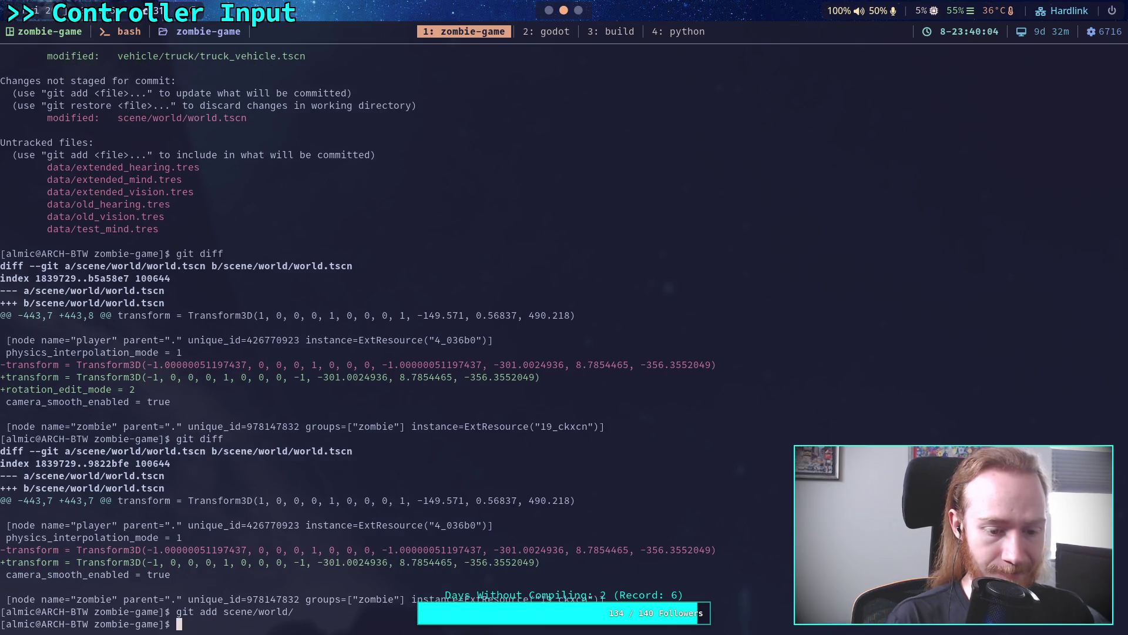
type("git s")
key("BackSpace")
key("BackSpace")
key("BackSpace")
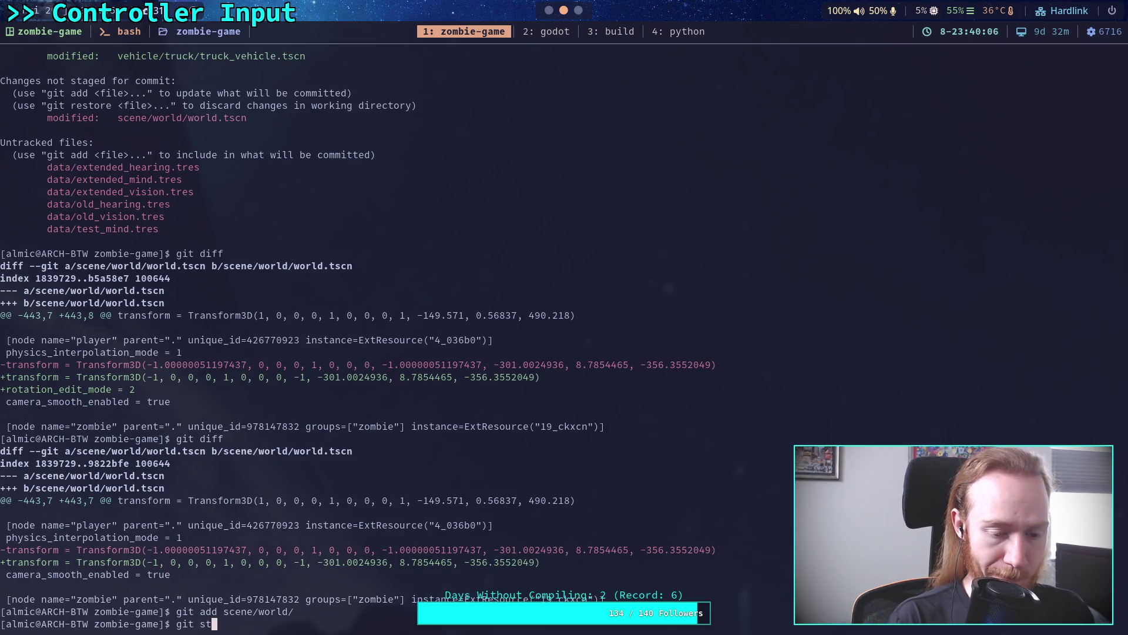
type("diff --staged")
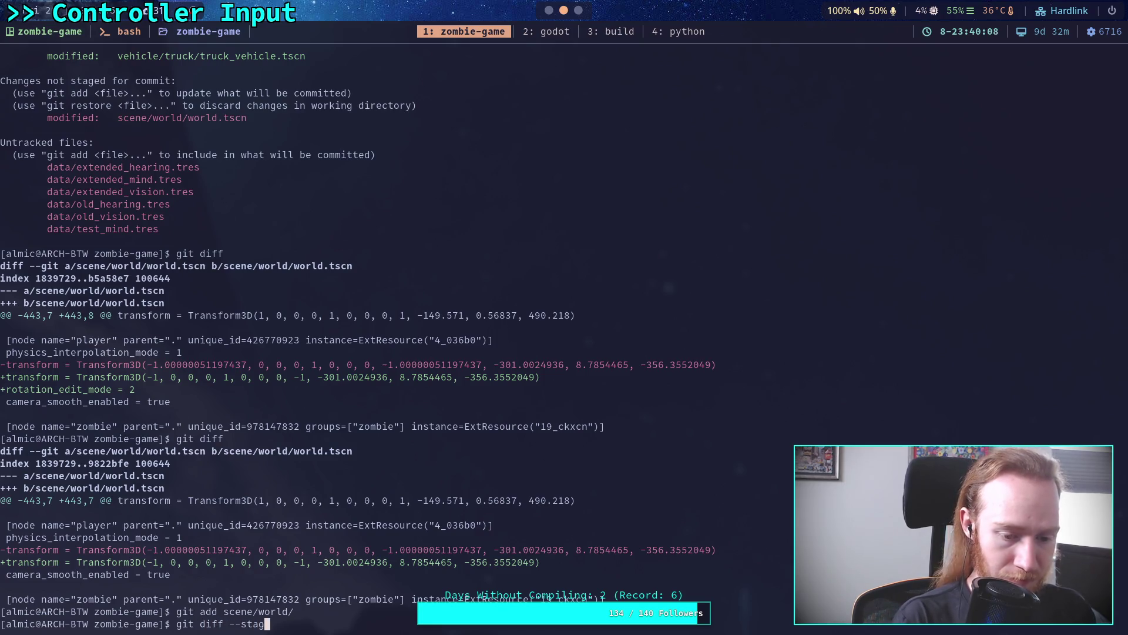
key("Return")
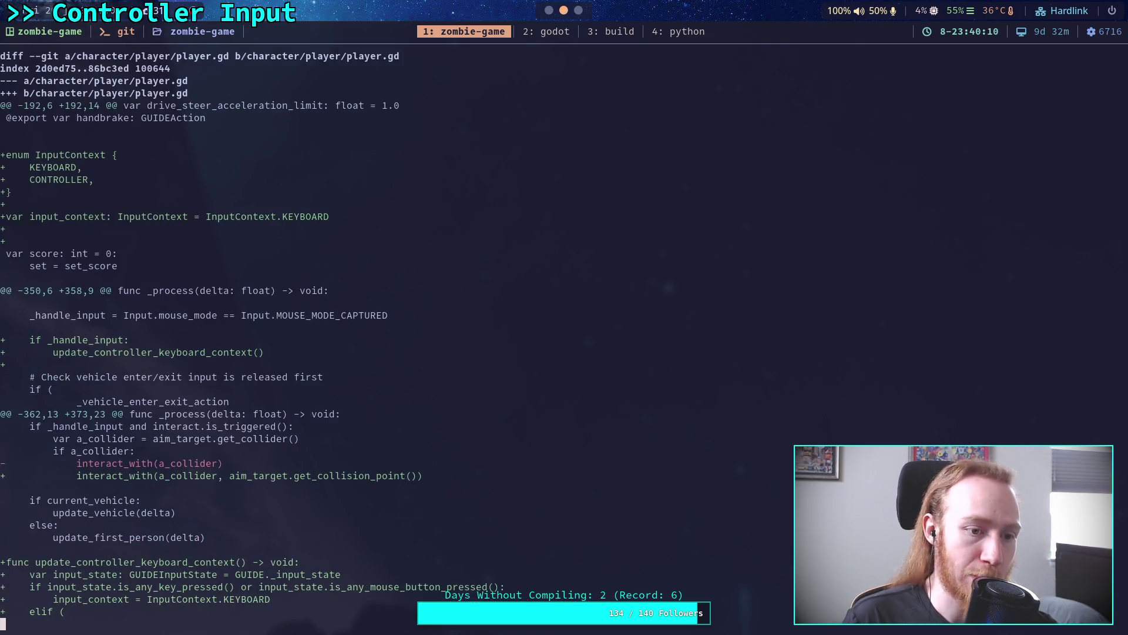
Step: Page through the staged diff to the world.tscn and truck flip code, then return to Godot
key("space")
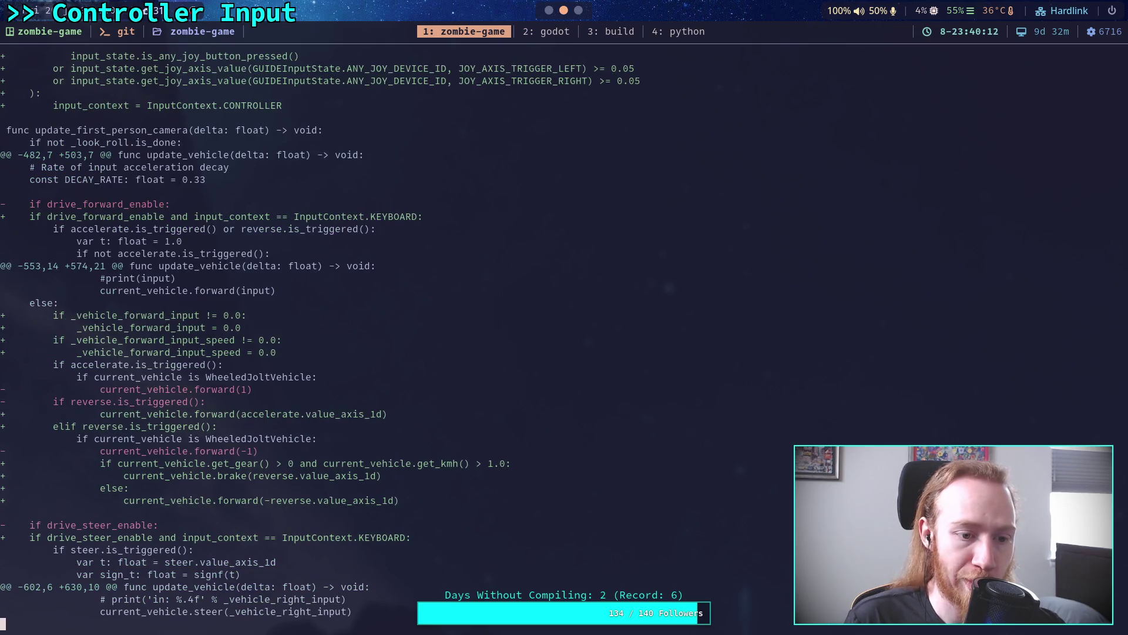
key("space")
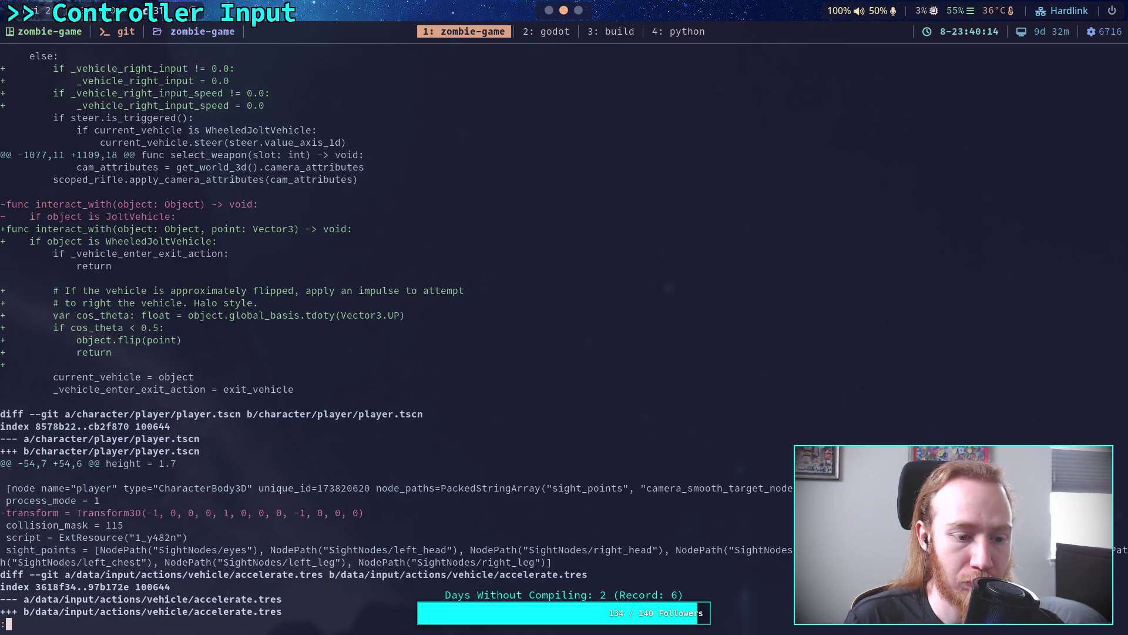
key("space")
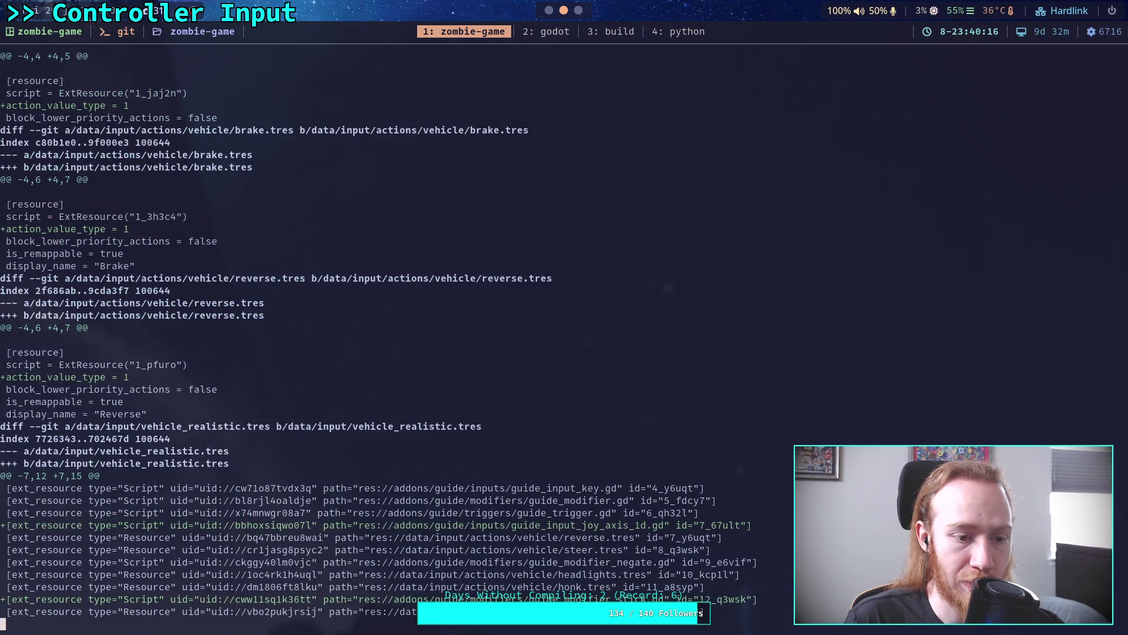
key("space")
key("space")
key("space")
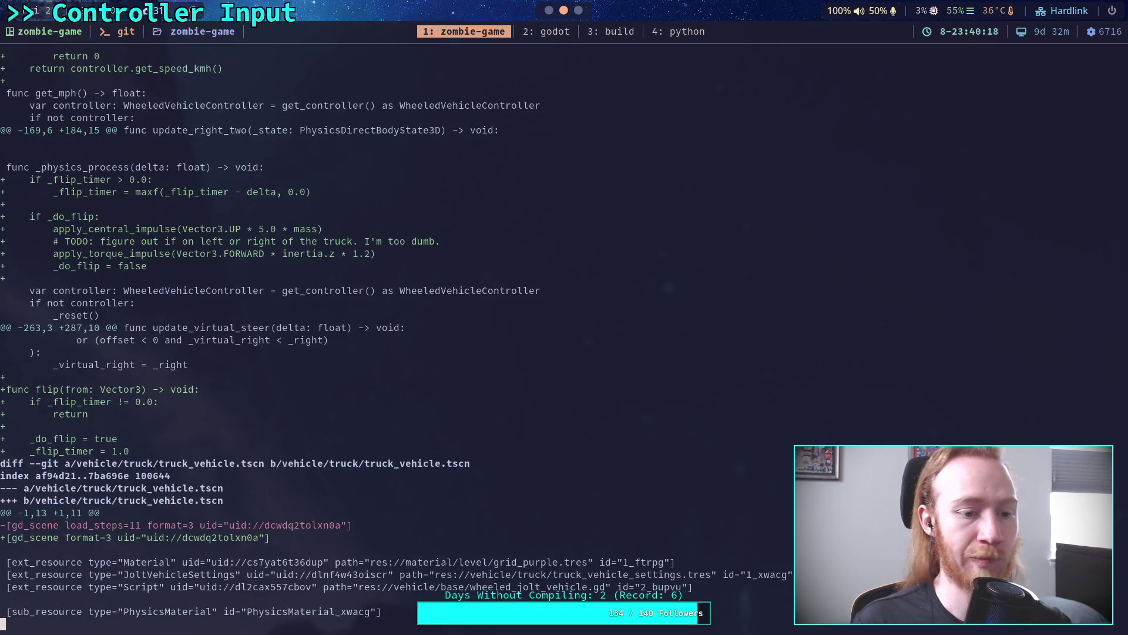
key("b")
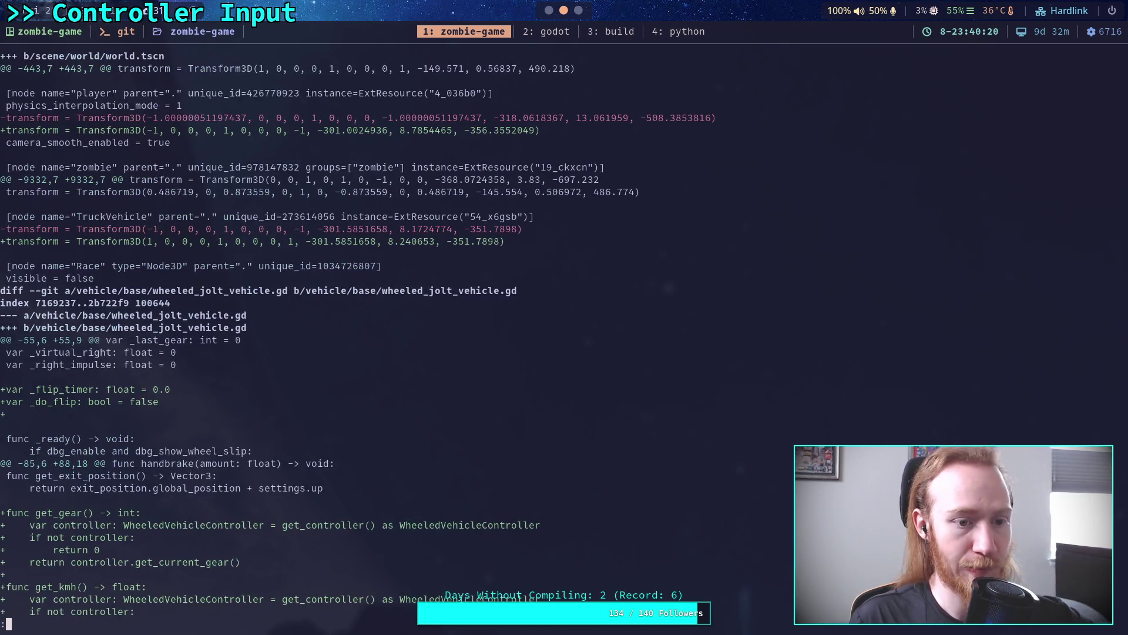
key("space")
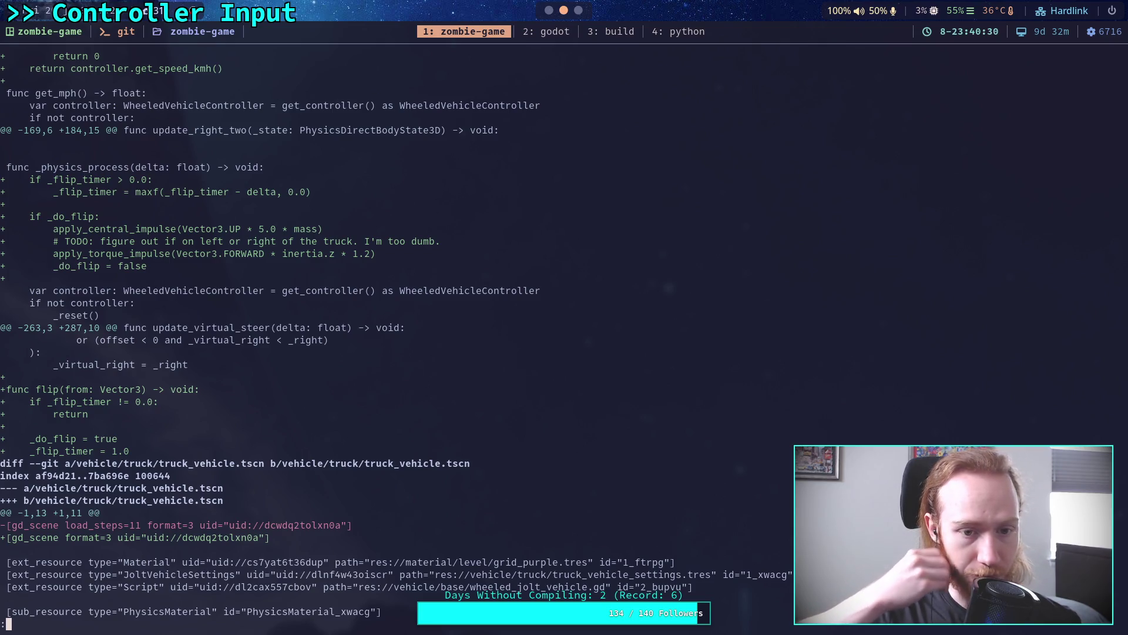
key("q")
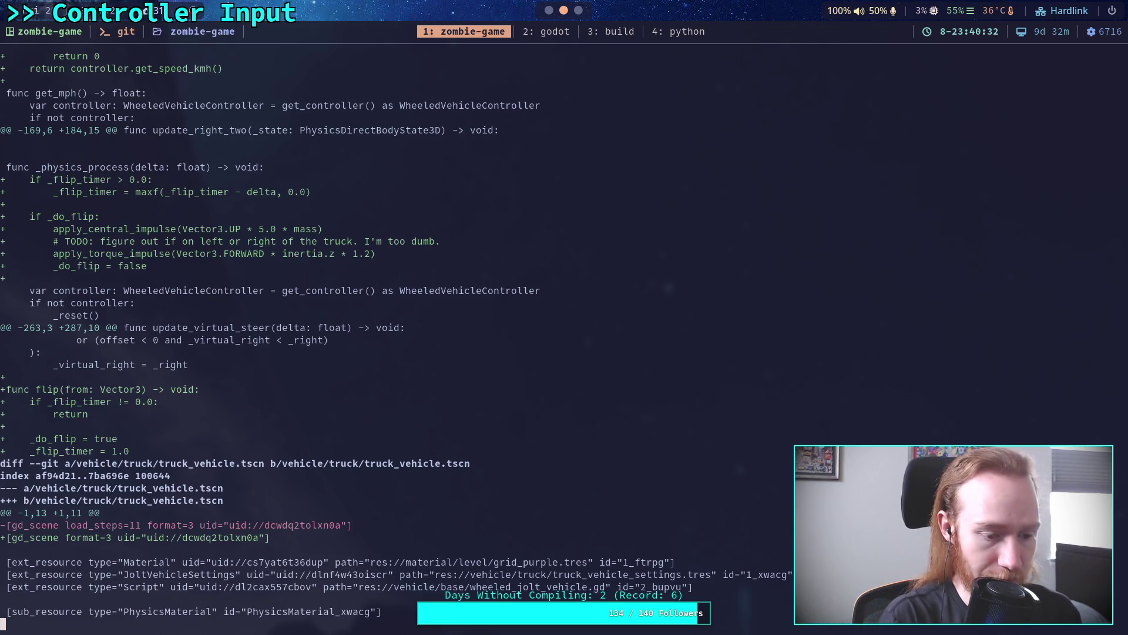
key("super+2")
left_click(509, 14)
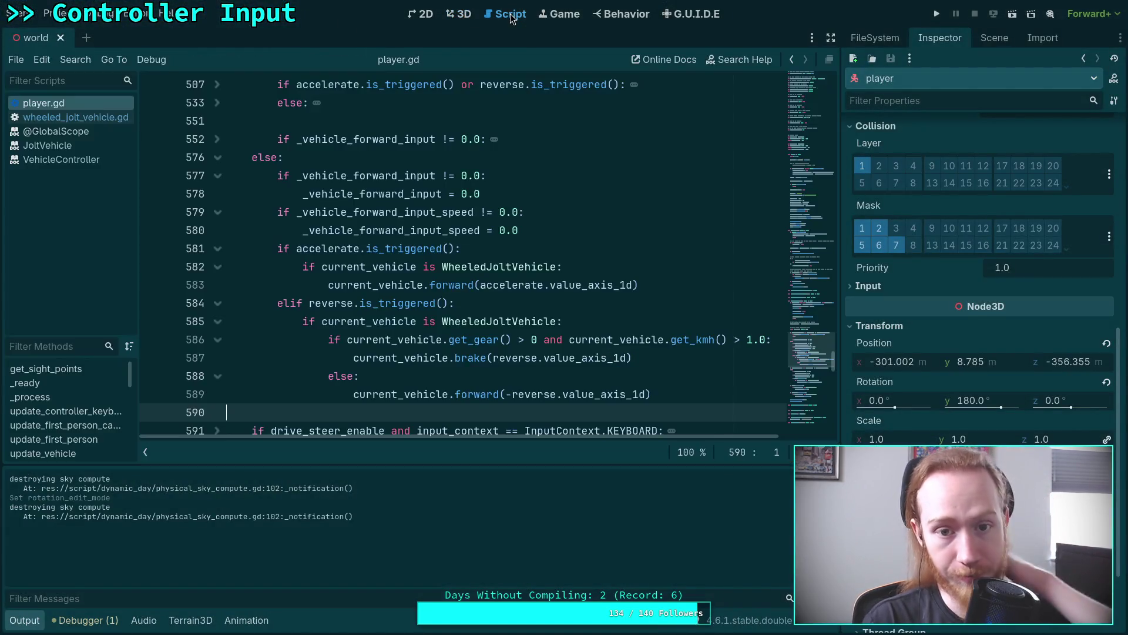
Step: Open wheeled_jolt_vehicle.gd and unfold _physics_process to reach the flip torque code
left_click(70, 158)
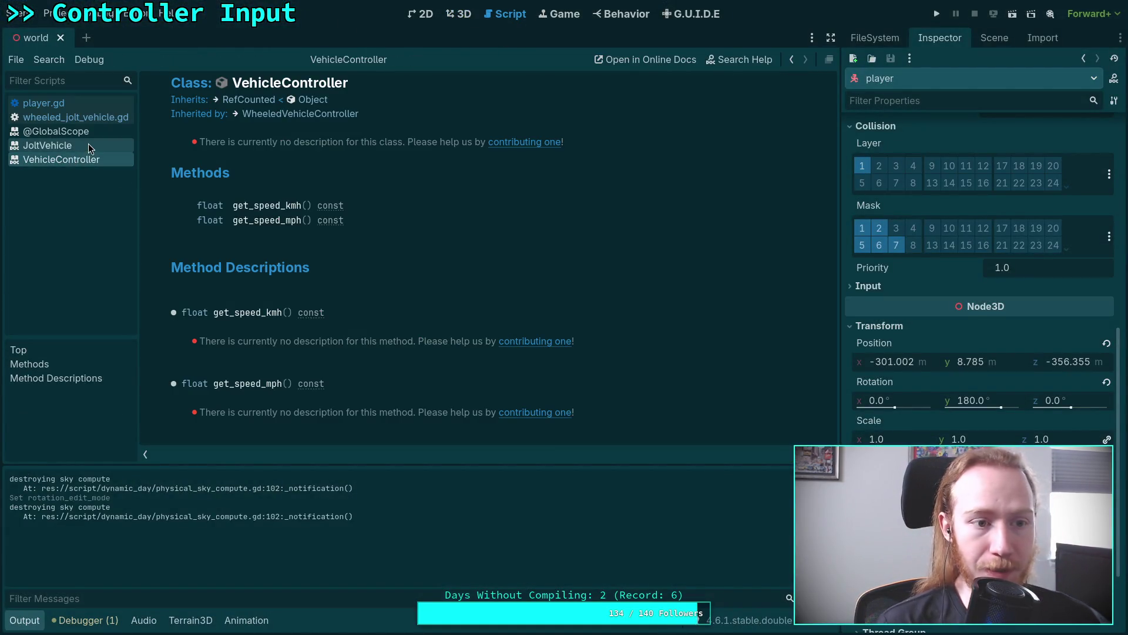
left_click(77, 117)
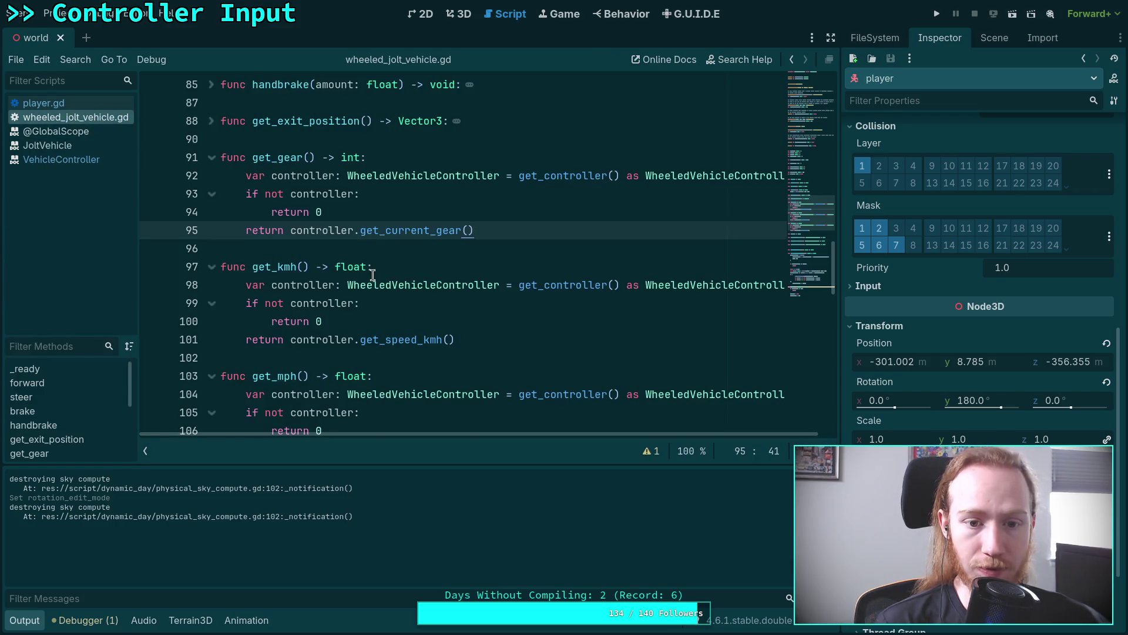
scroll(376, 276, "down", 15)
scroll(414, 270, "down", 4)
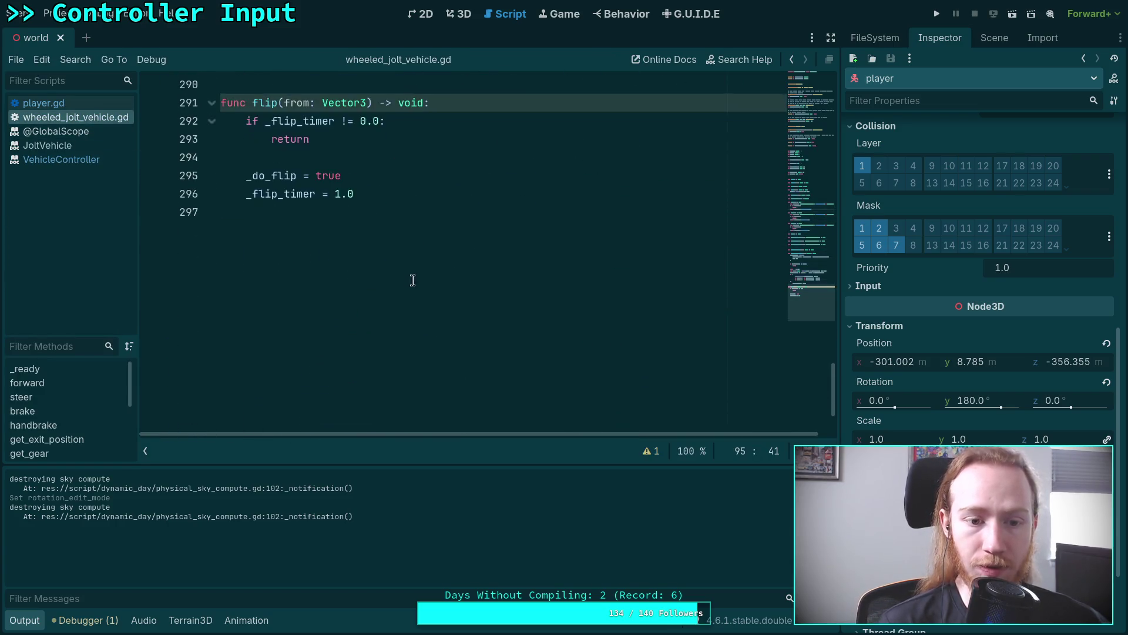
scroll(411, 265, "up", 20)
scroll(405, 262, "up", 10)
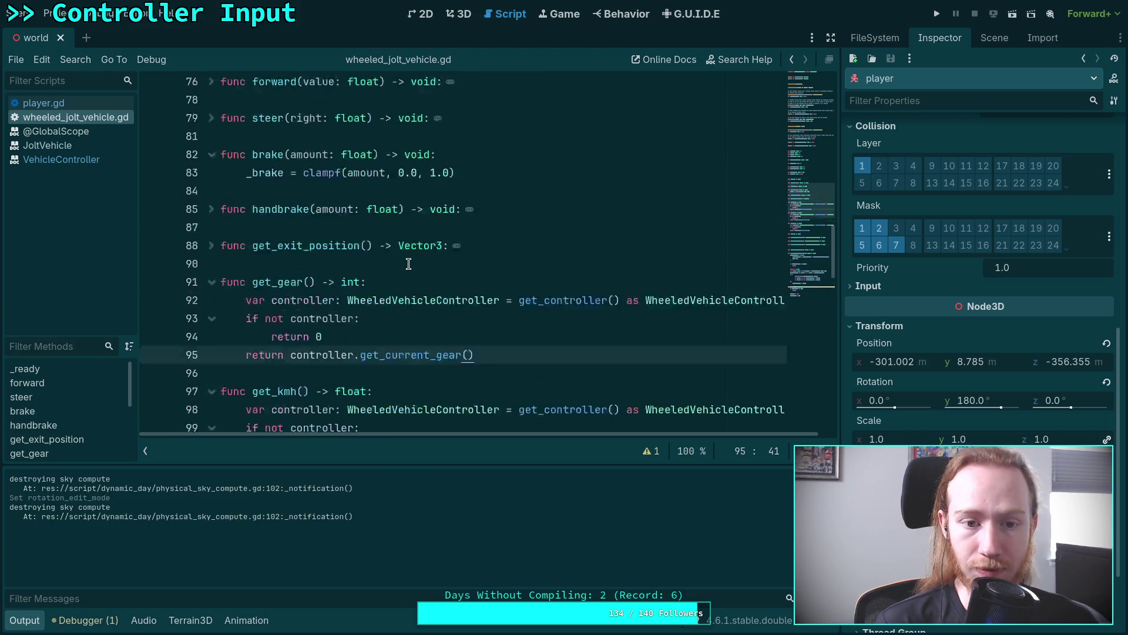
scroll(353, 258, "down", 5)
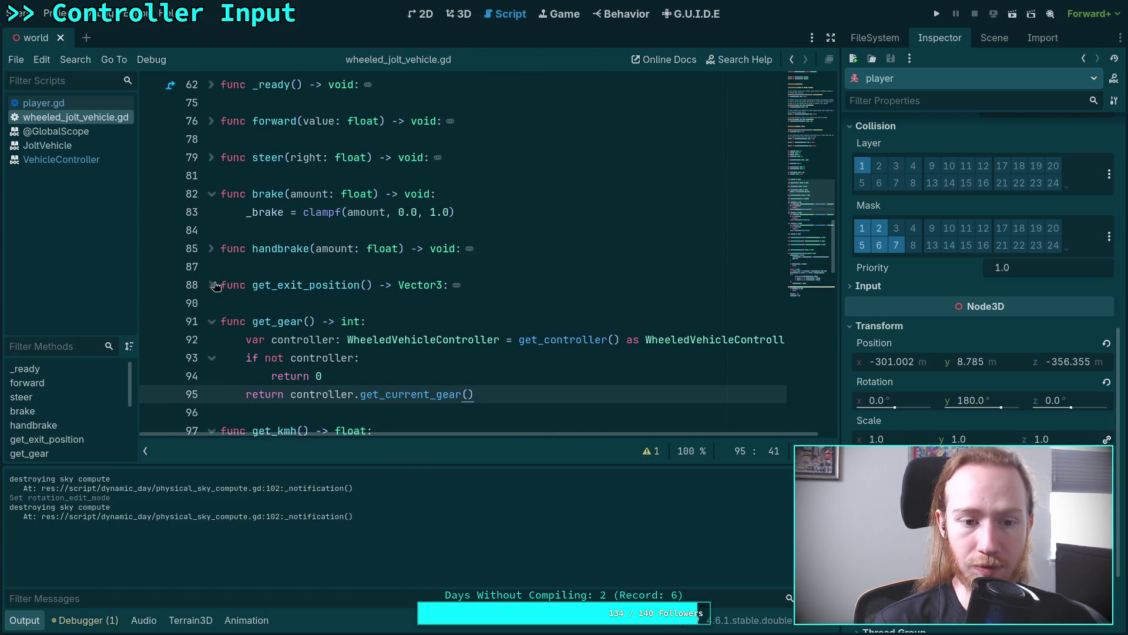
scroll(254, 203, "down", 12)
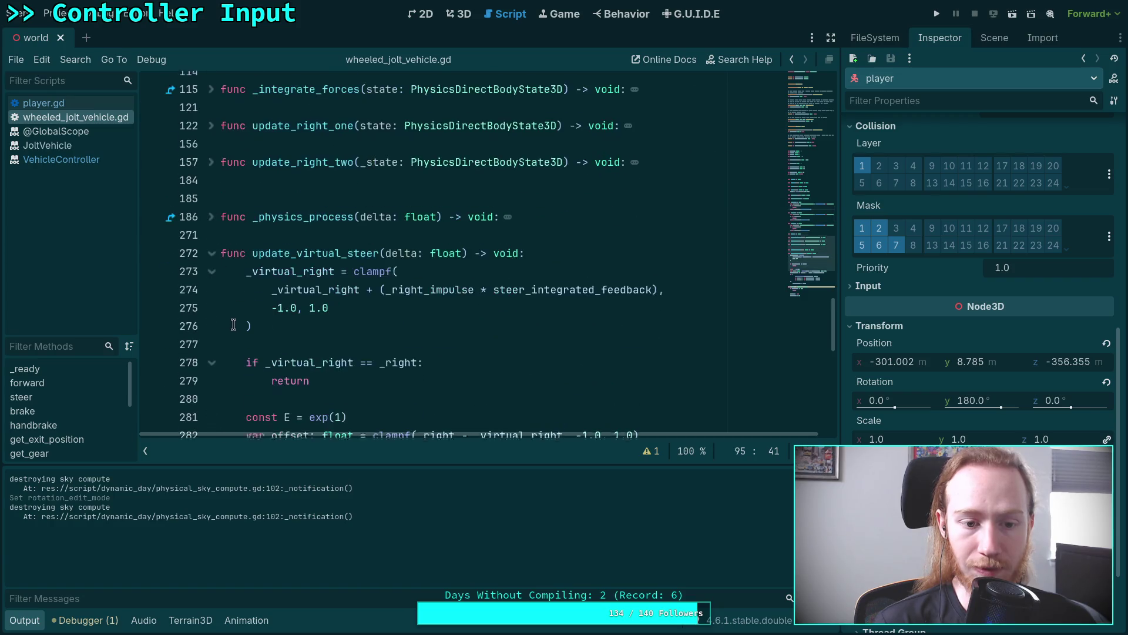
left_click(213, 212)
scroll(352, 235, "down", 3)
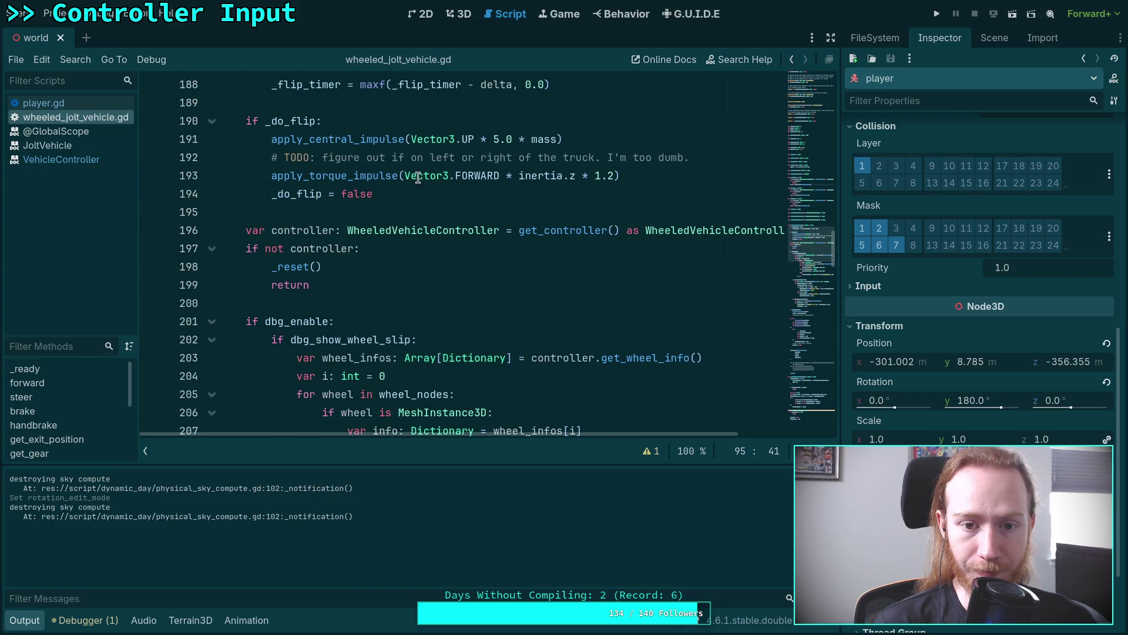
Step: Replace Vector3.FORWARD on line 193 with global_basis.z and save
left_click(406, 175)
left_click_drag(406, 176, 500, 176)
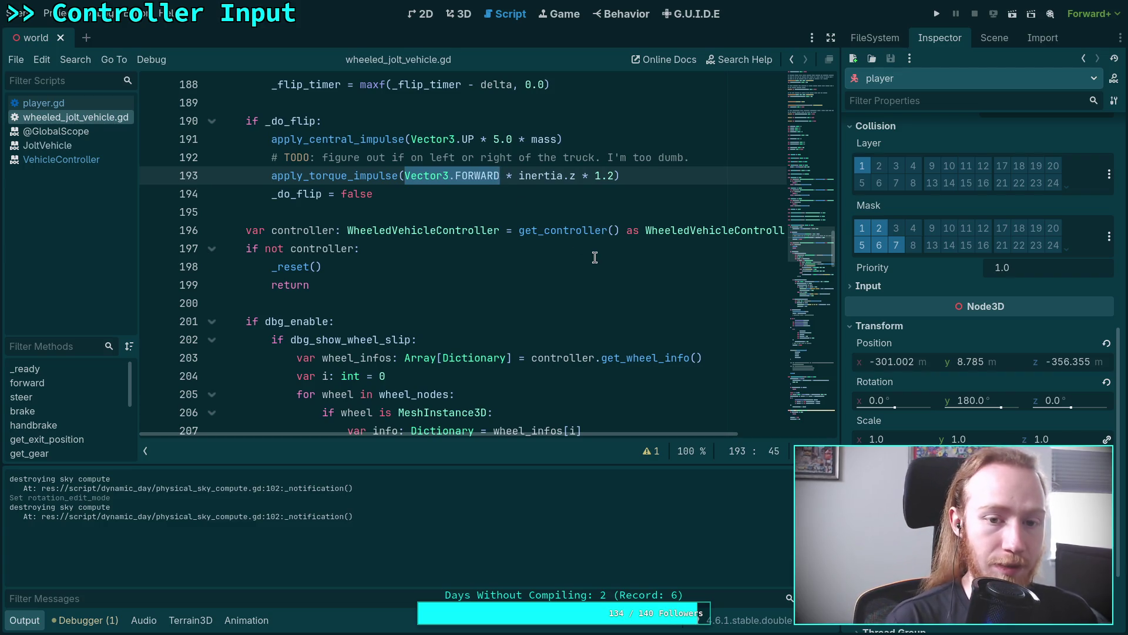
type("globa")
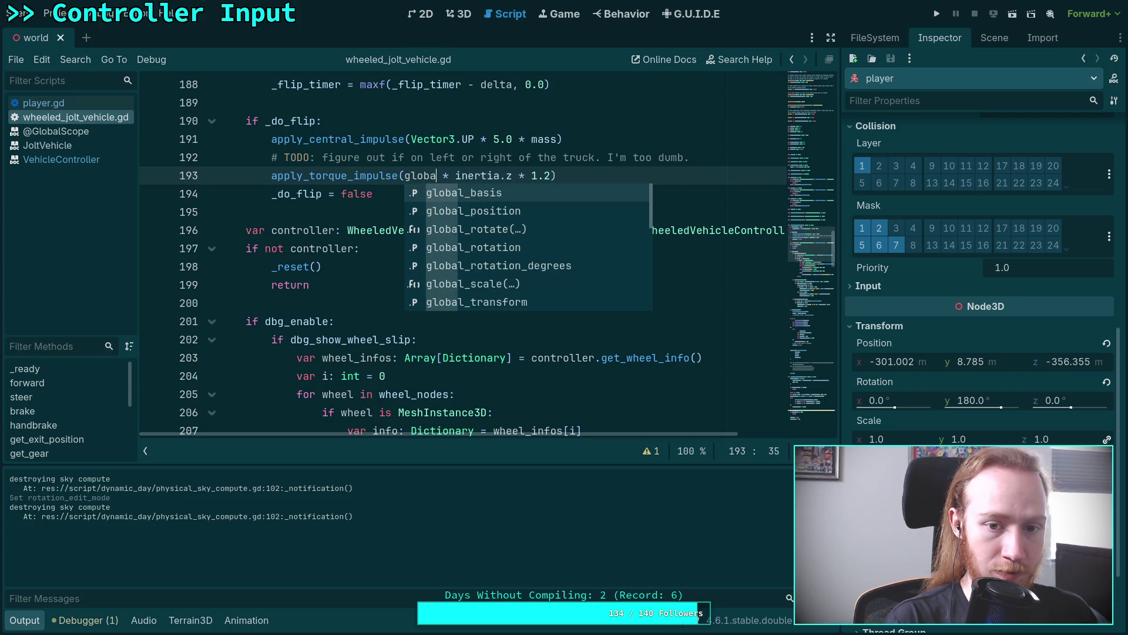
mouse_move(346, 180)
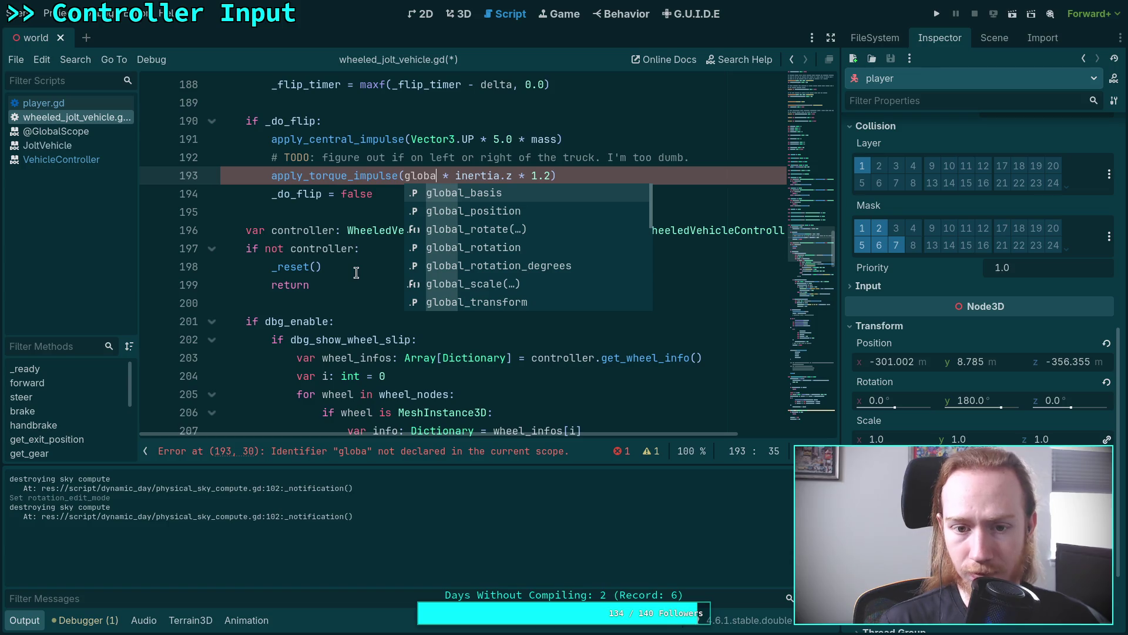
key("Return")
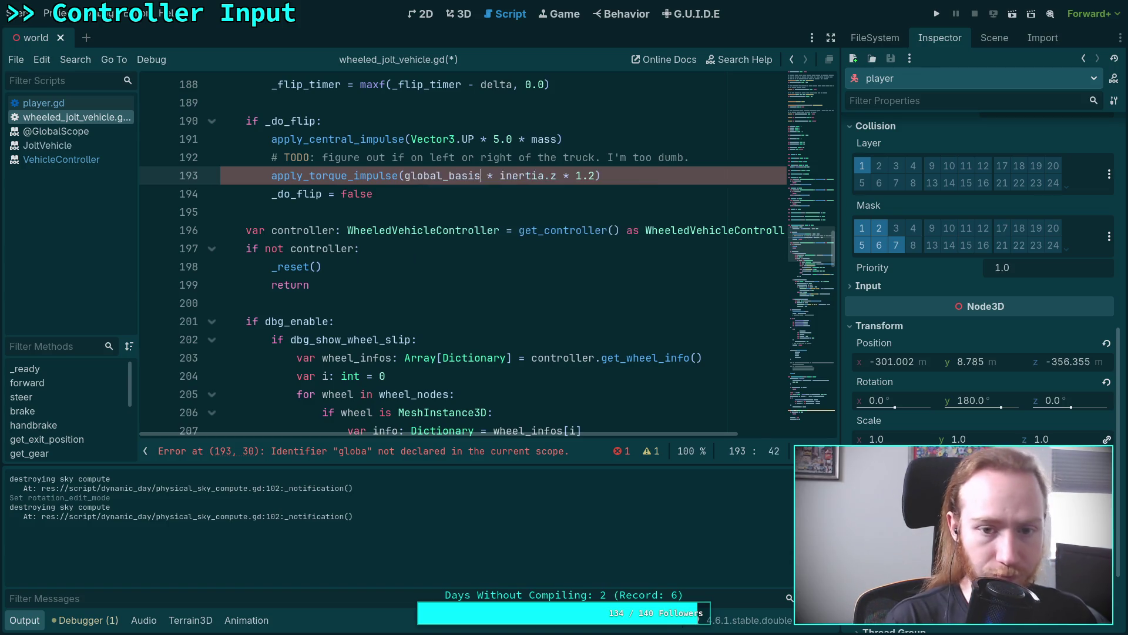
type("p")
key("BackSpace")
type(".")
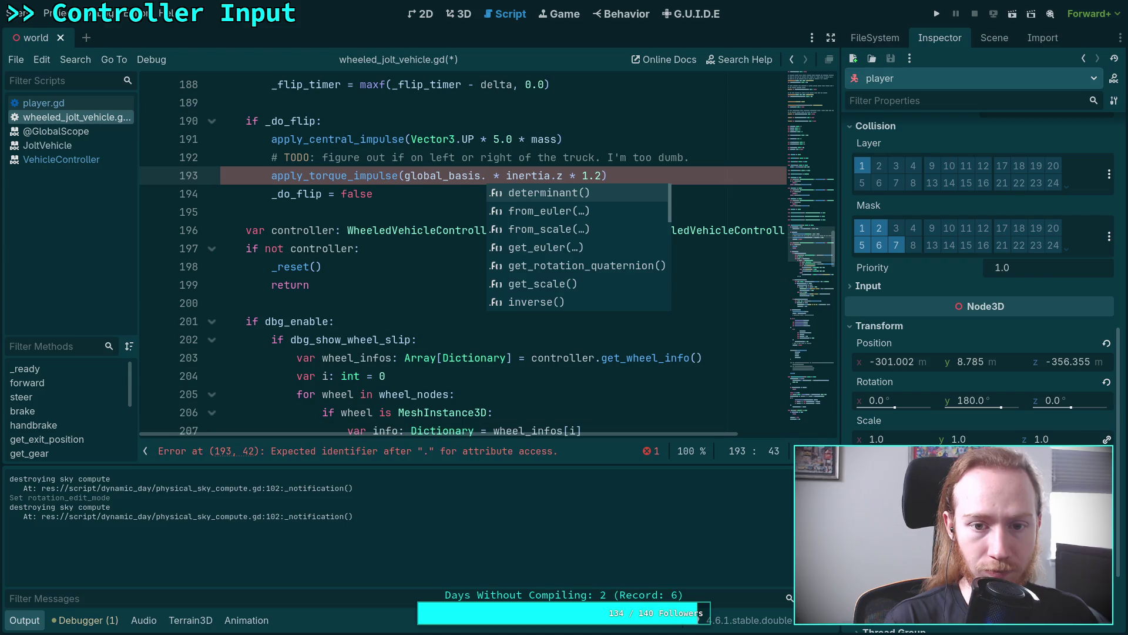
type("z")
key("ctrl+s")
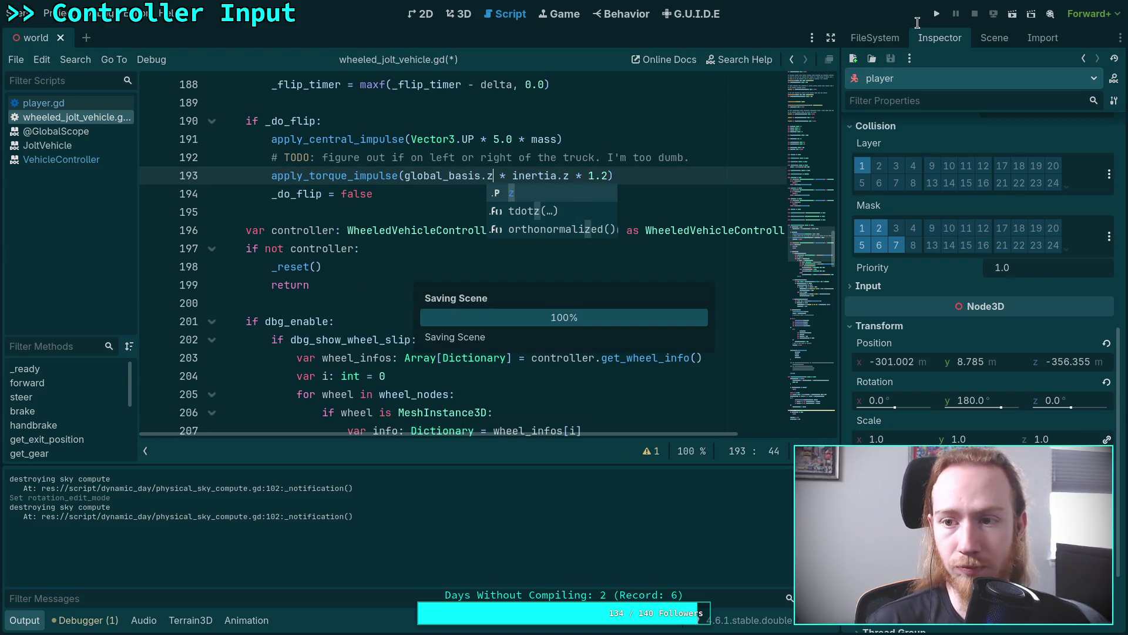
Step: Launch the game, drive the truck along the purple road swerving left and right, then pause
left_click(937, 14)
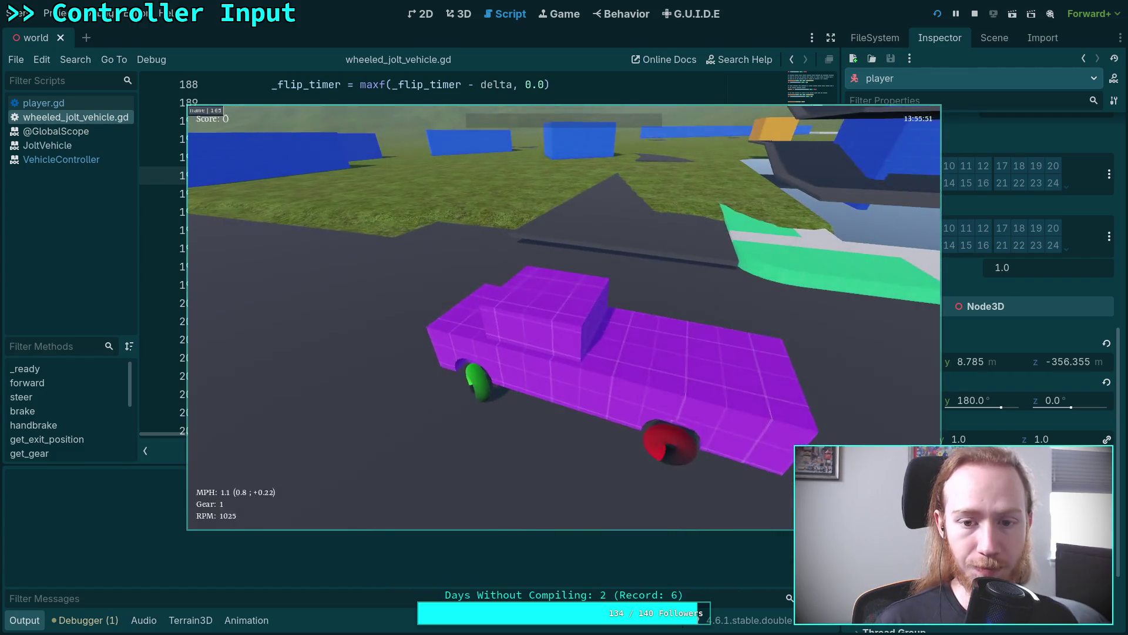
key("w")
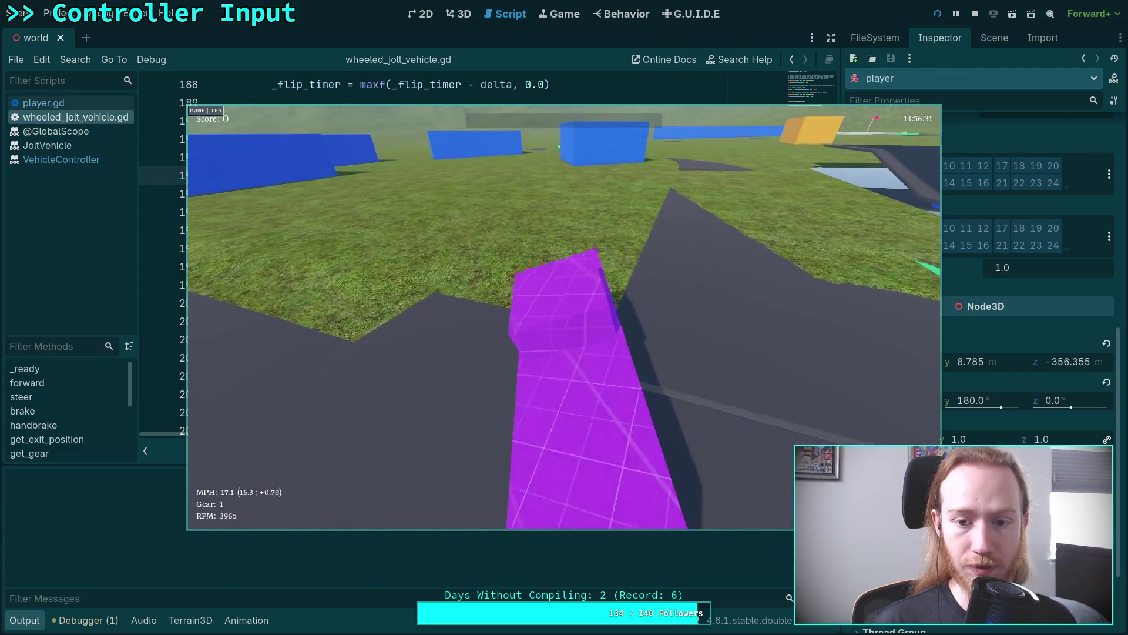
key("d")
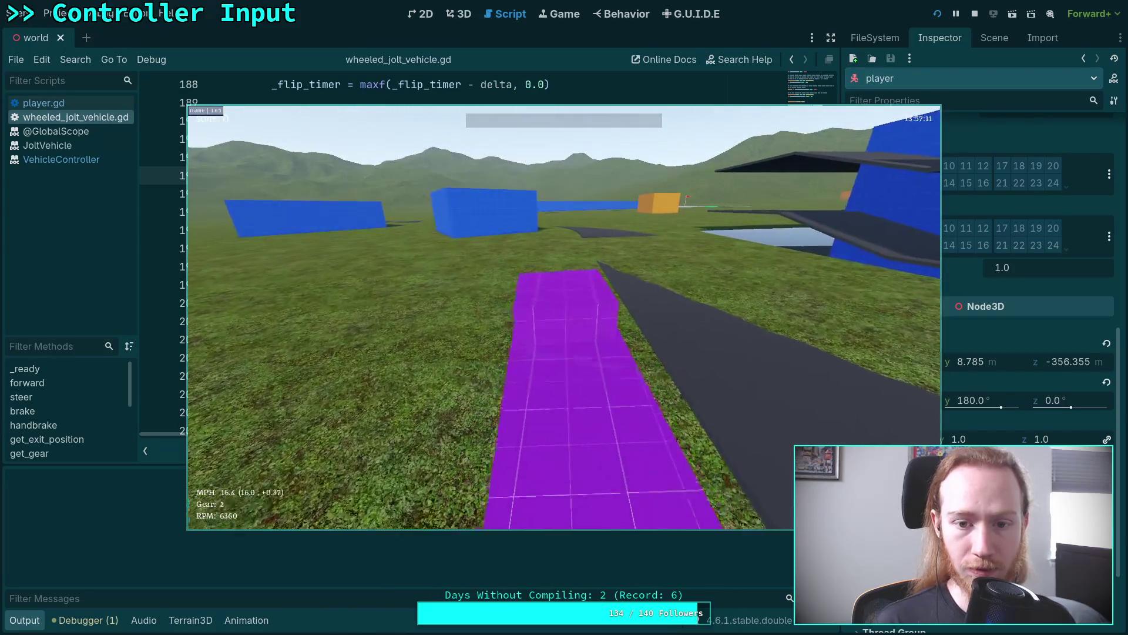
key("a")
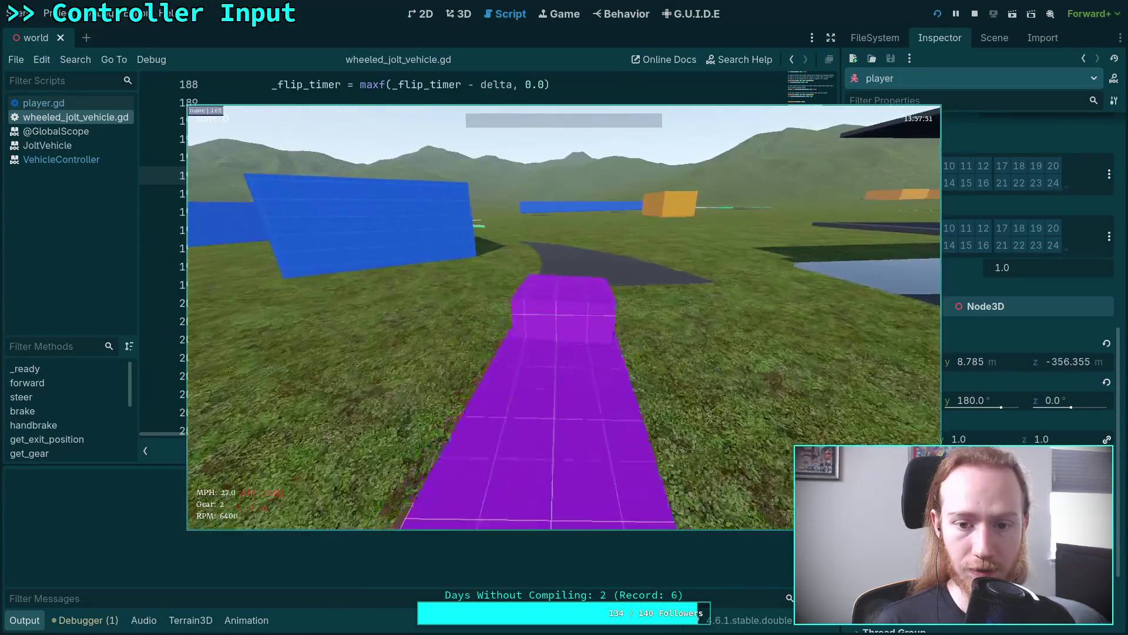
key("w")
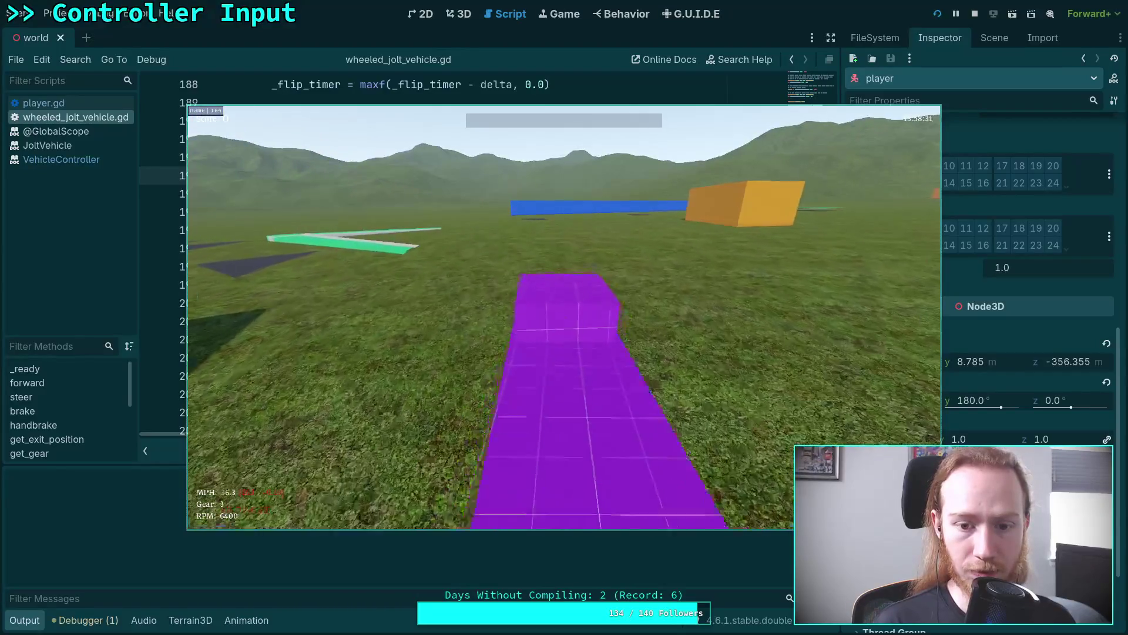
key("a")
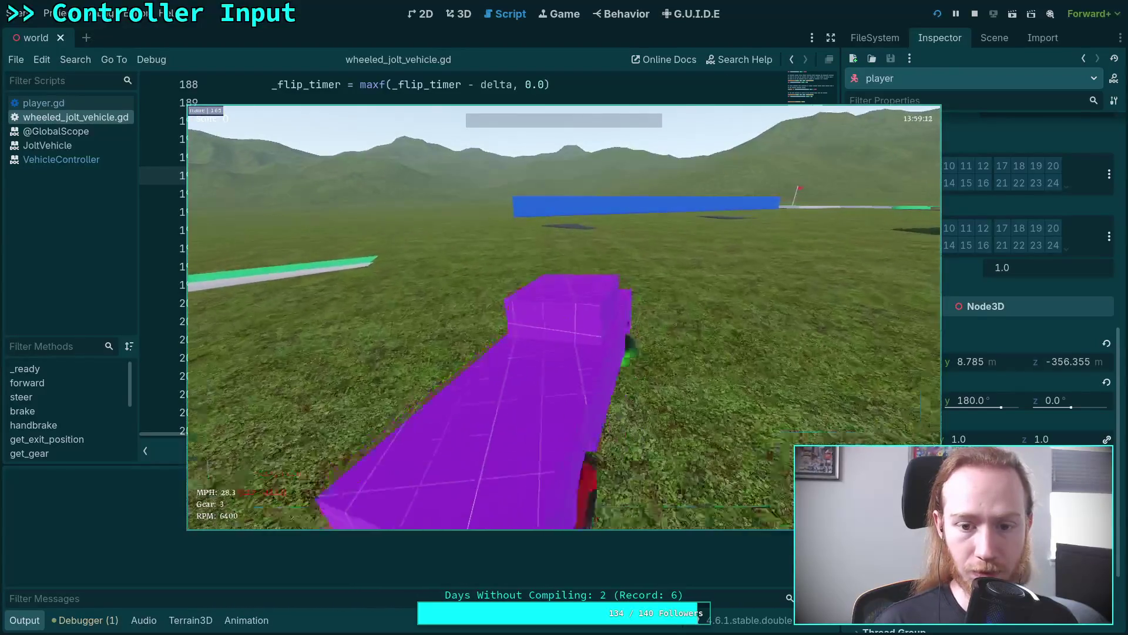
key("d")
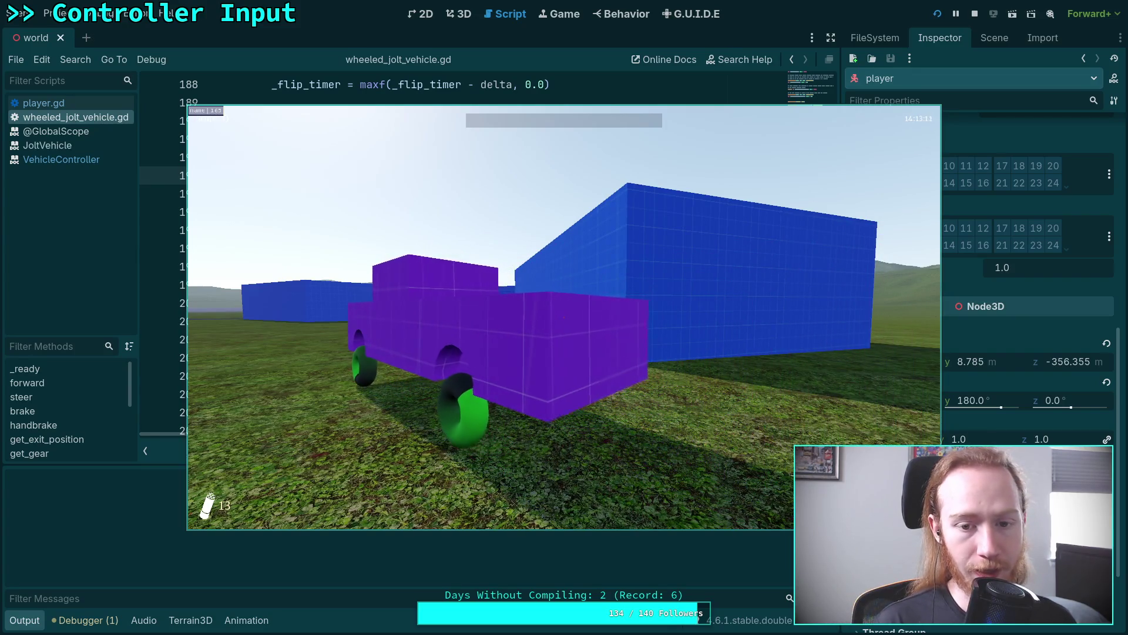
key("Escape")
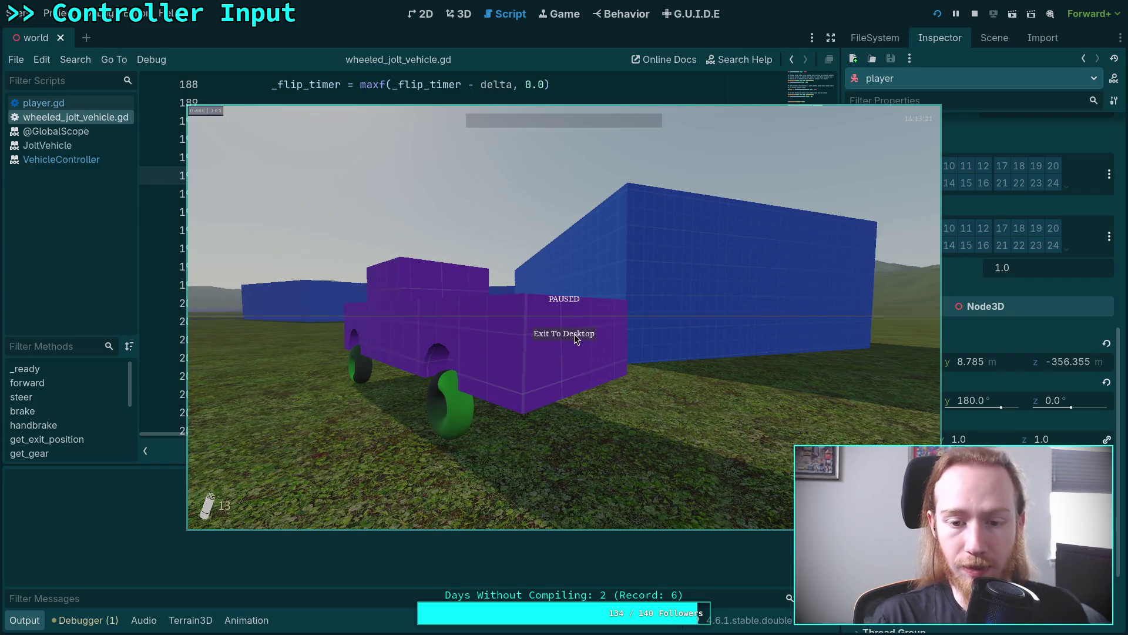
Step: Quit the game and hide the output panel to show more of the script
left_click(564, 333)
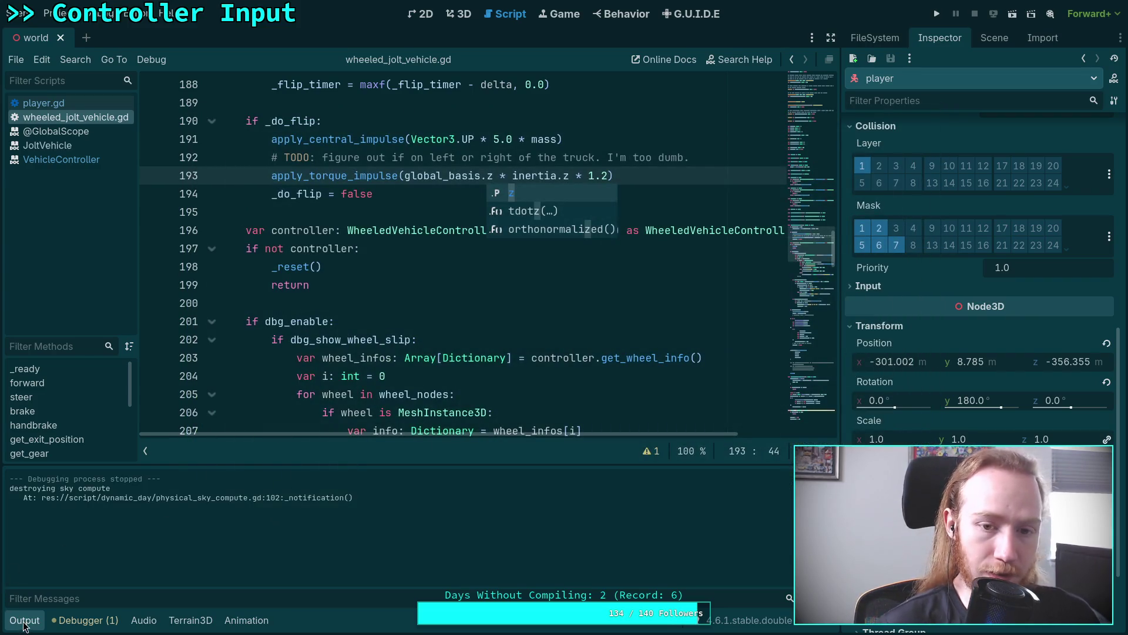
left_click(24, 622)
left_click(393, 270)
left_click(366, 290)
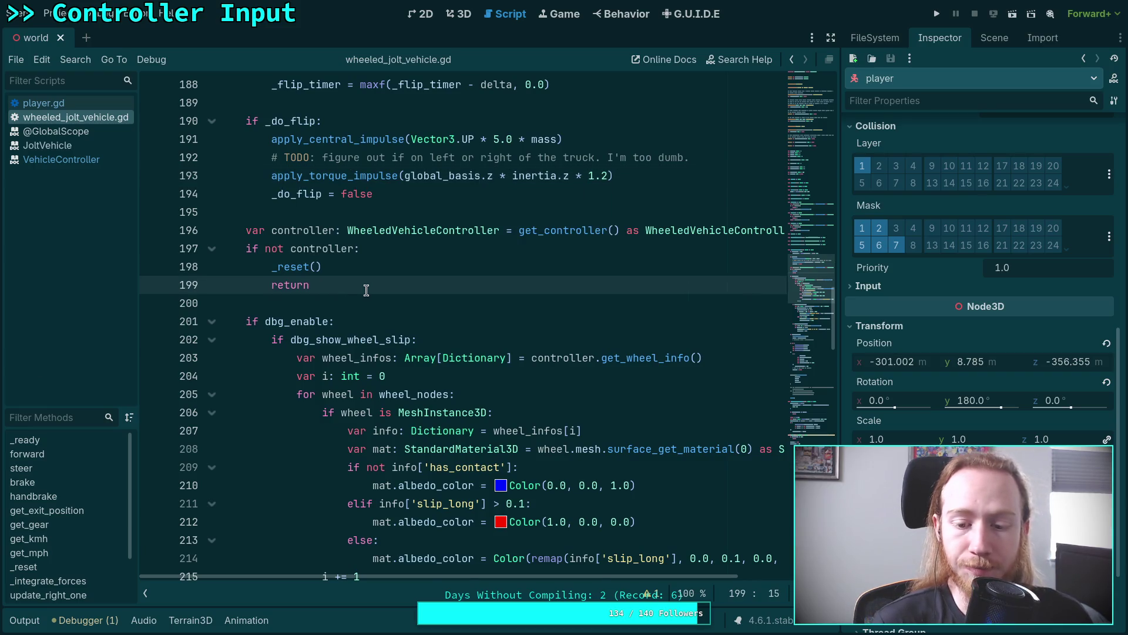
Step: Review global_basis.z on line 193 and put the caret right after it
scroll(359, 300, "up", 2)
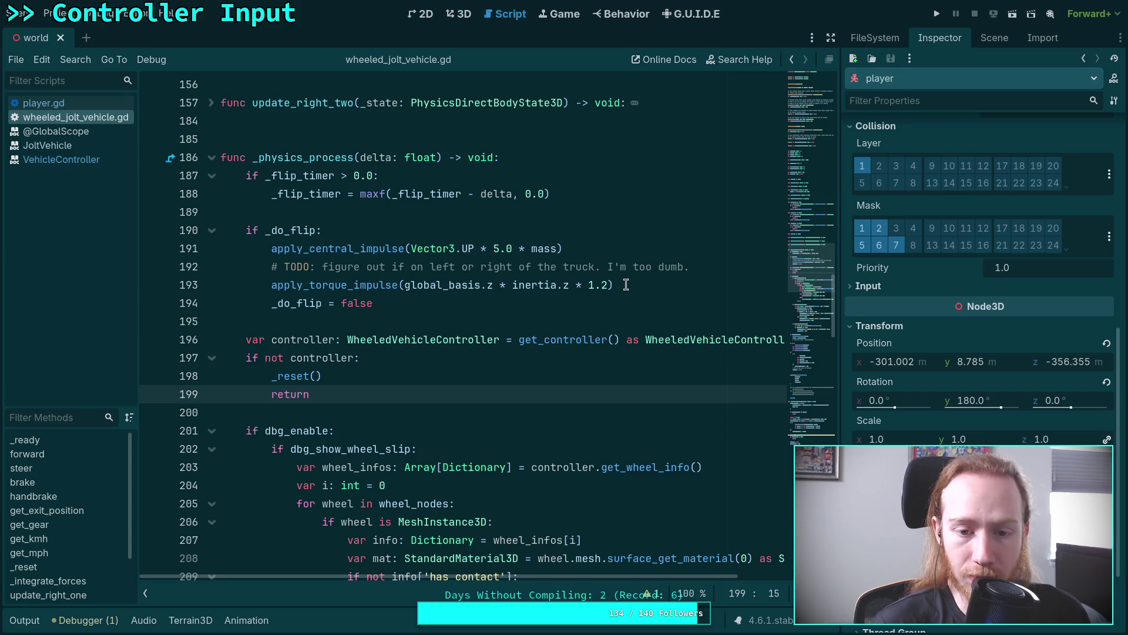
mouse_move(624, 286)
left_mouse_down()
mouse_move(400, 292)
mouse_move(496, 282)
left_mouse_up()
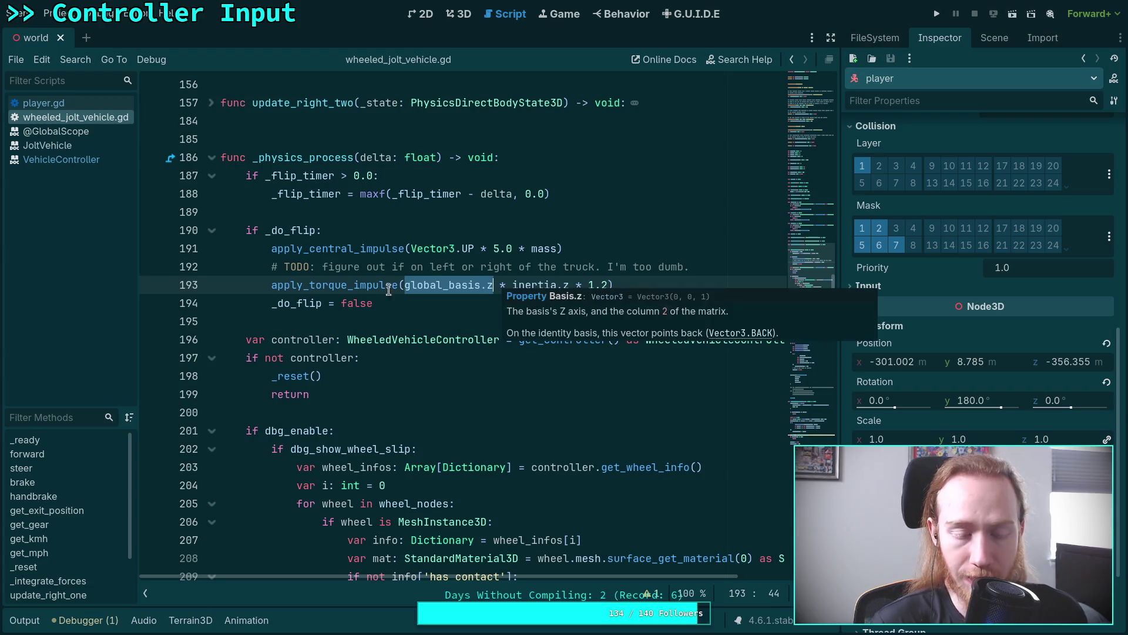
left_click(351, 296)
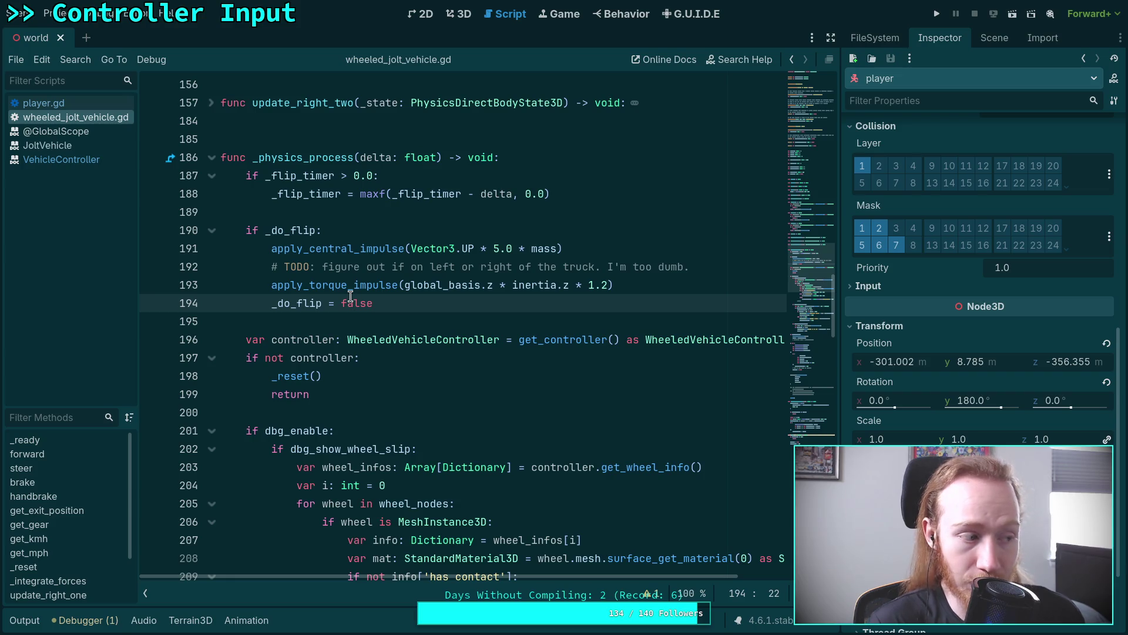
mouse_move(526, 294)
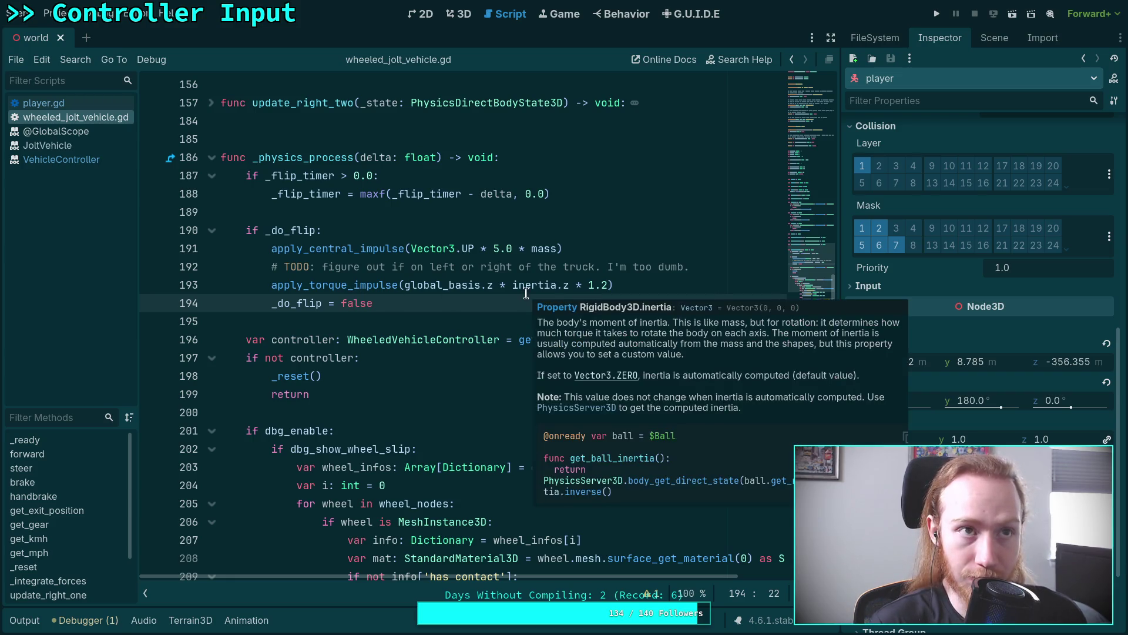
mouse_move(439, 282)
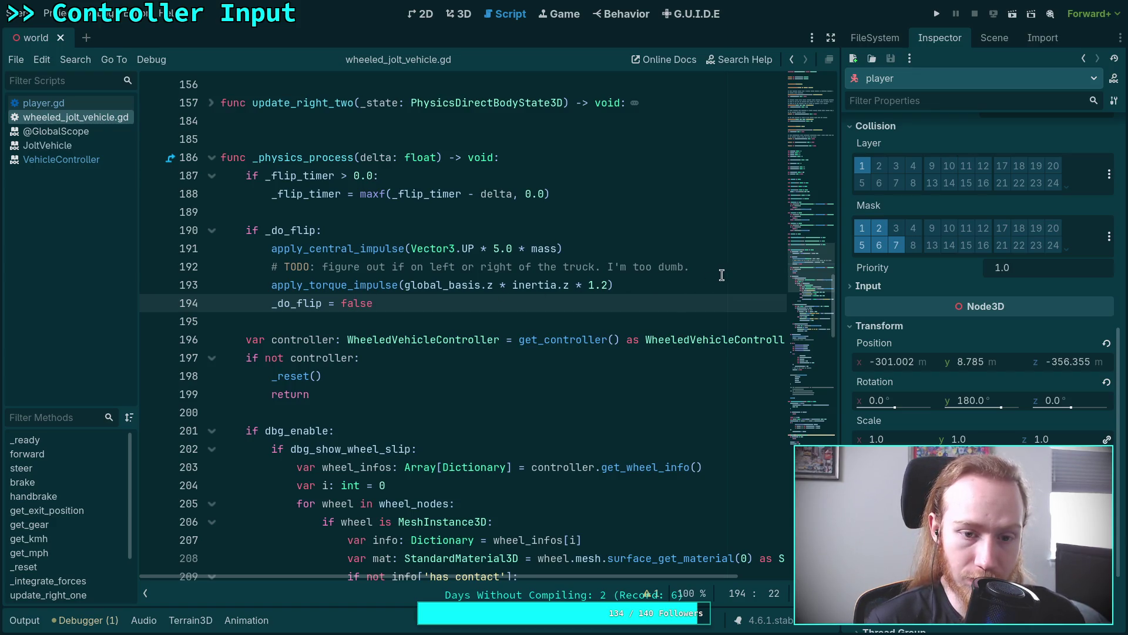
left_click(493, 286)
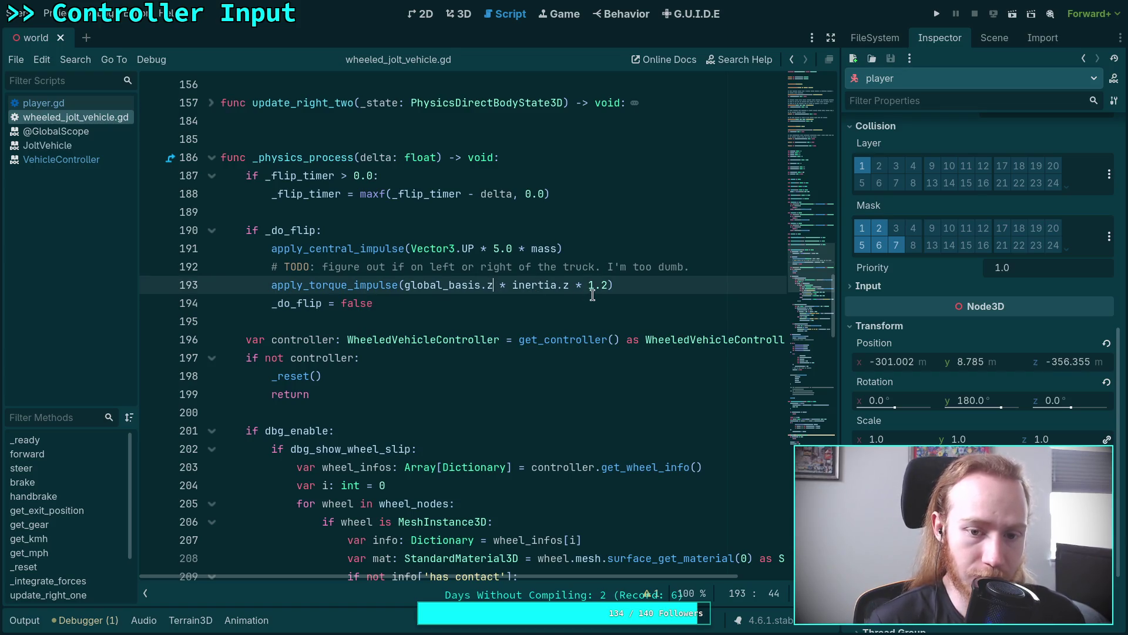
Step: Add "* signf(global_basis.x.y)" after global_basis.z in line 193's torque call
type("* s")
type("ig")
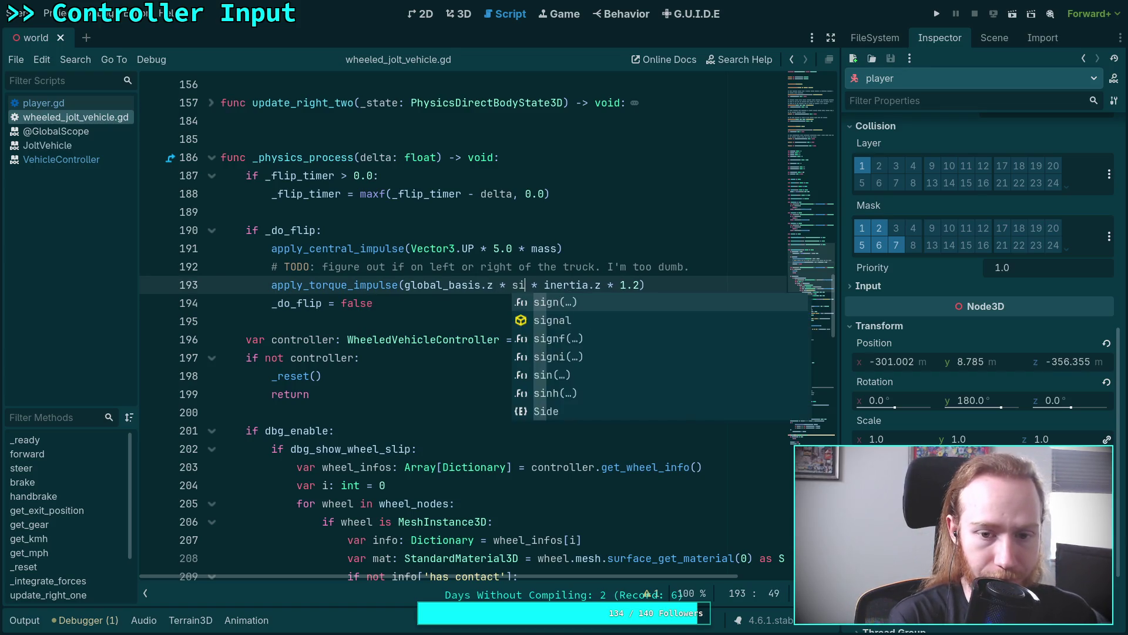
type("nf")
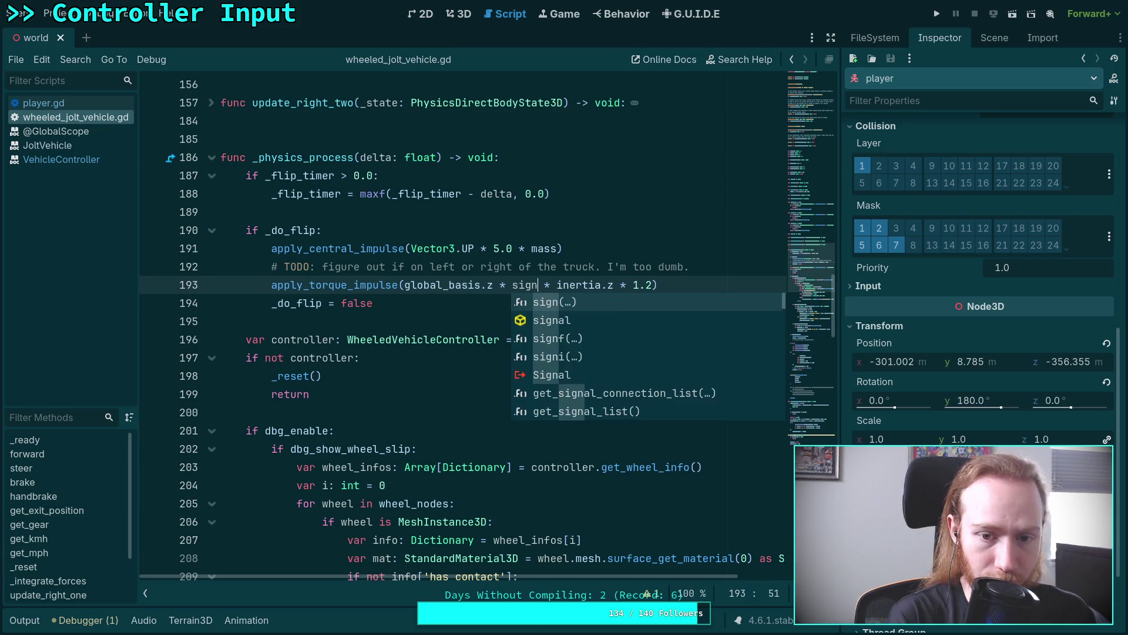
key("Return")
type("global")
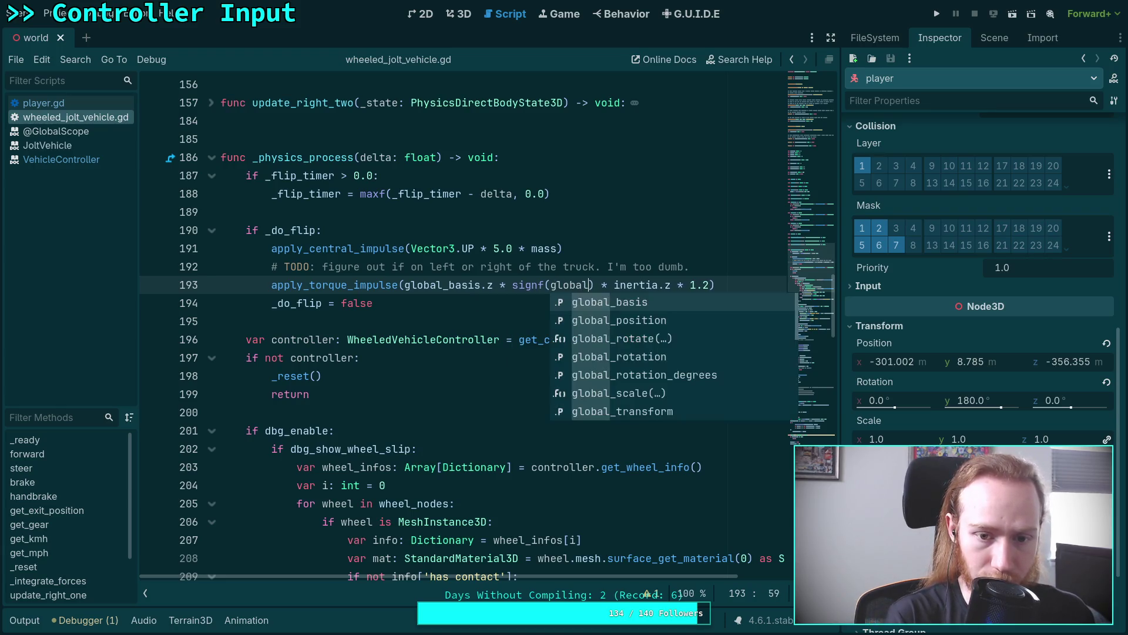
type("_basis.")
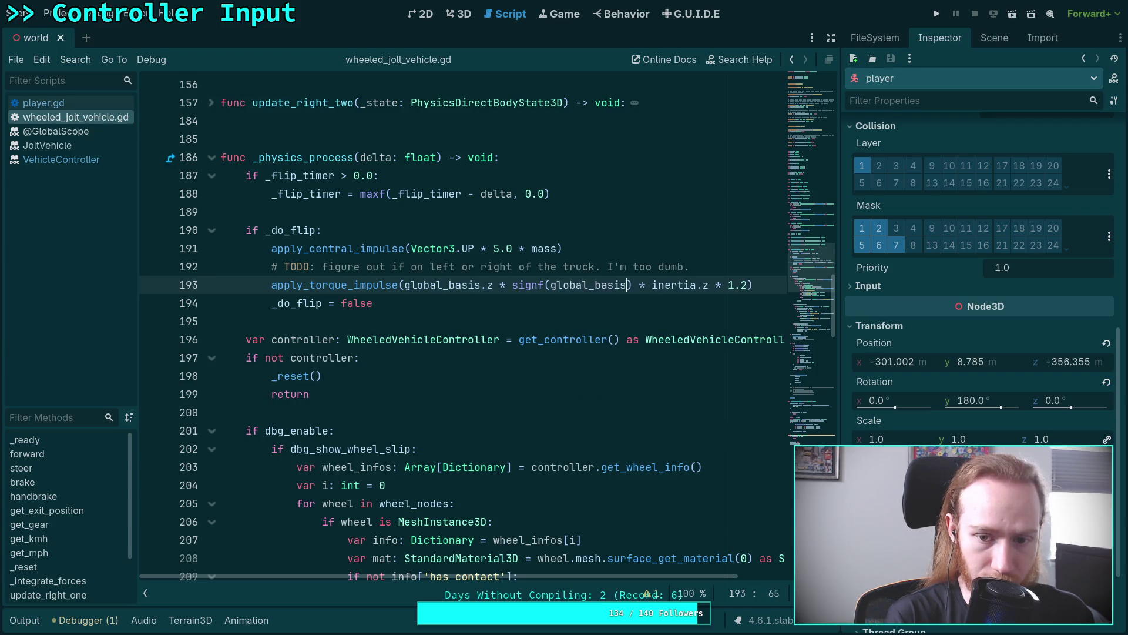
type("x")
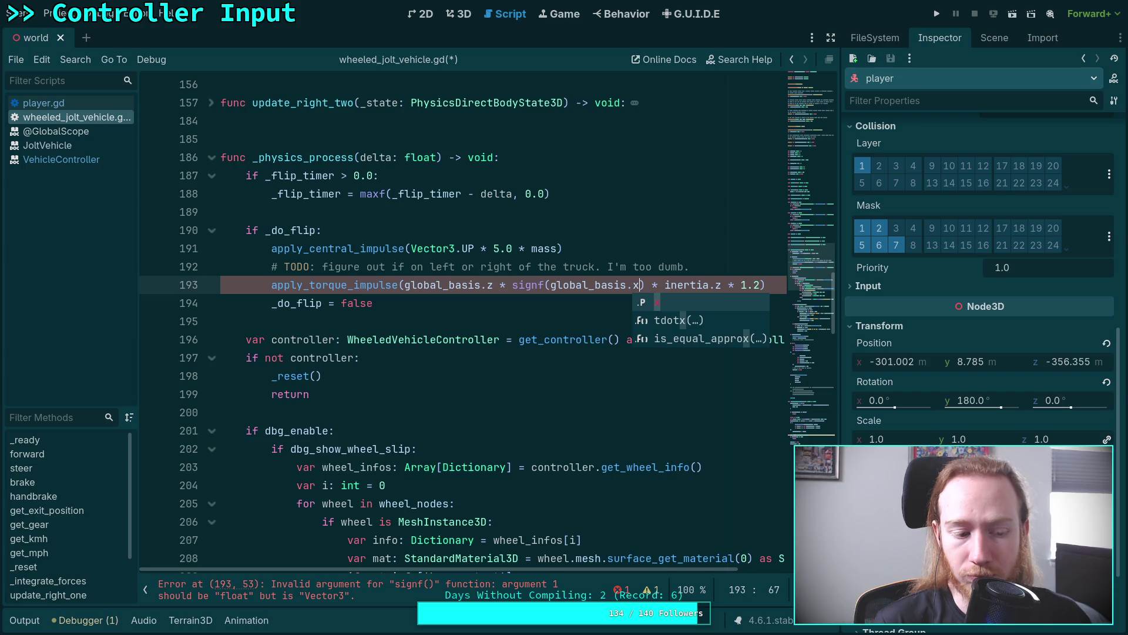
type(".y")
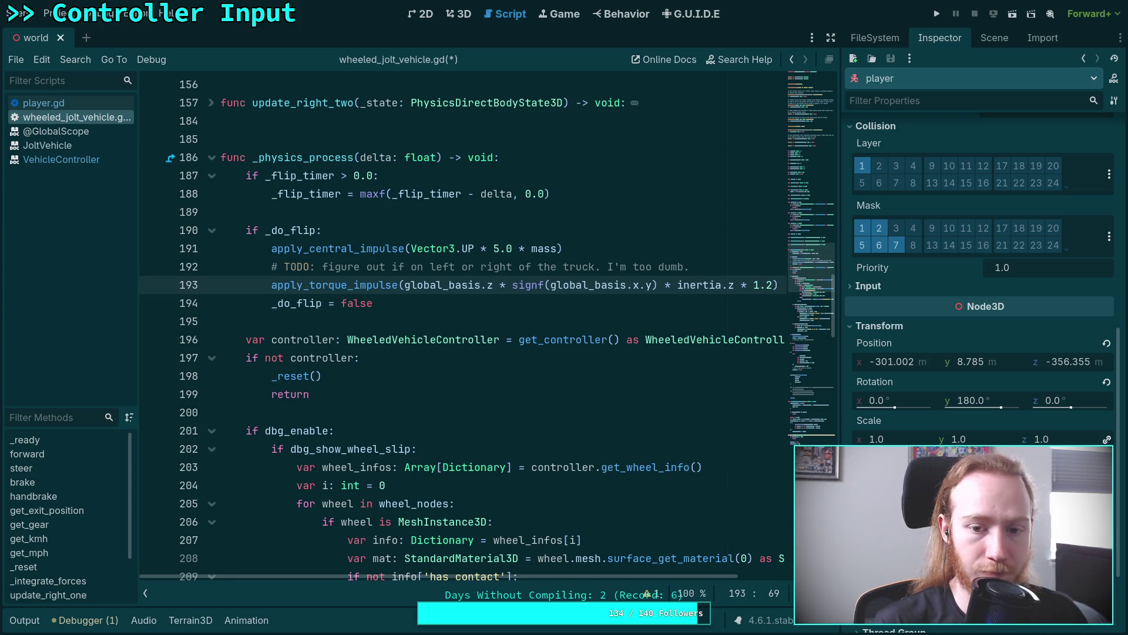
mouse_move(527, 285)
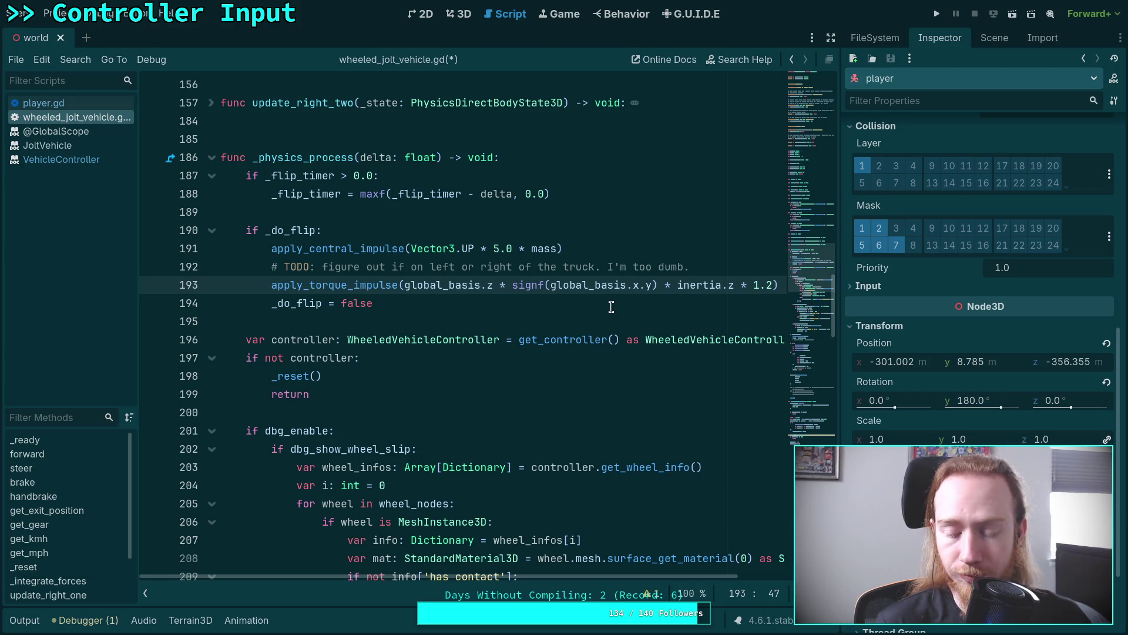
left_click(734, 266)
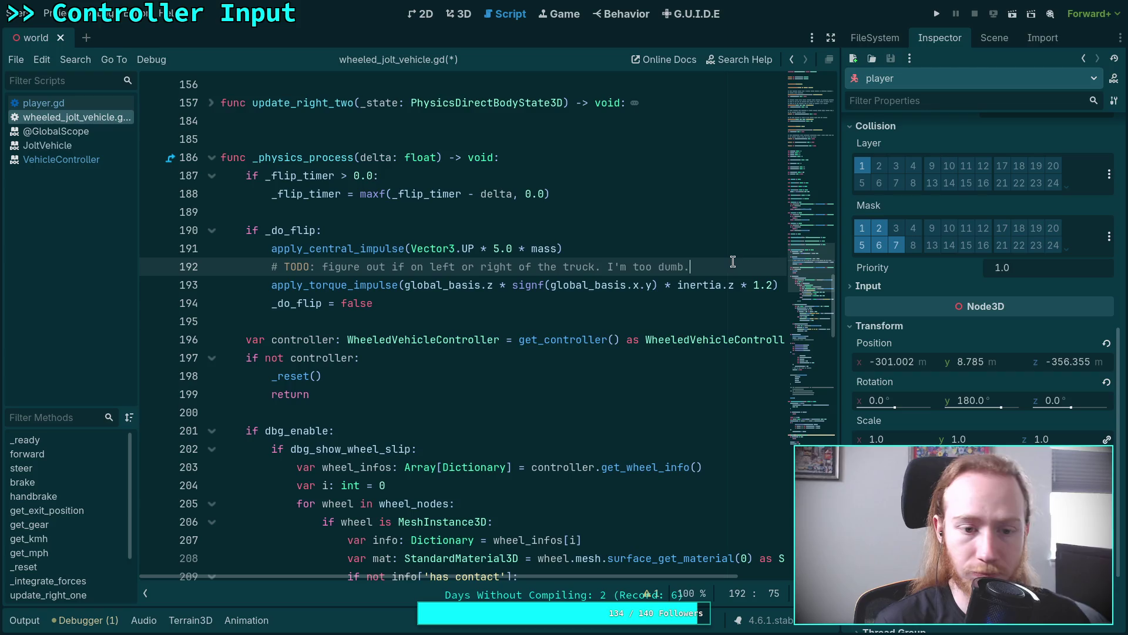
Step: Move the signf expression into a new side_dir float variable above the torque call
key("Return")
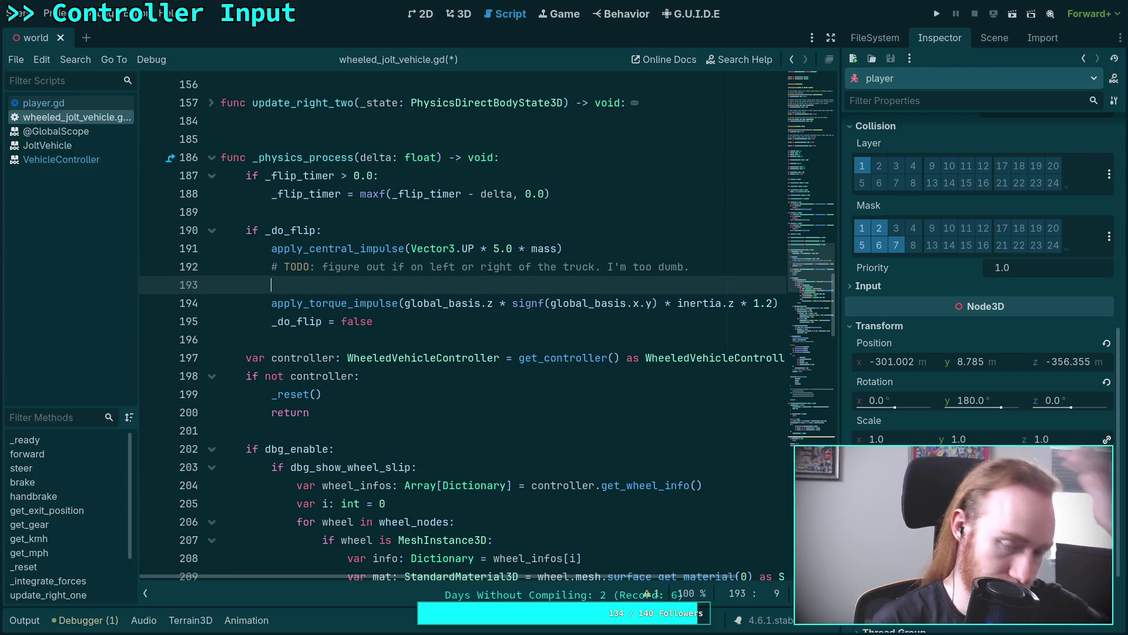
type("var dir")
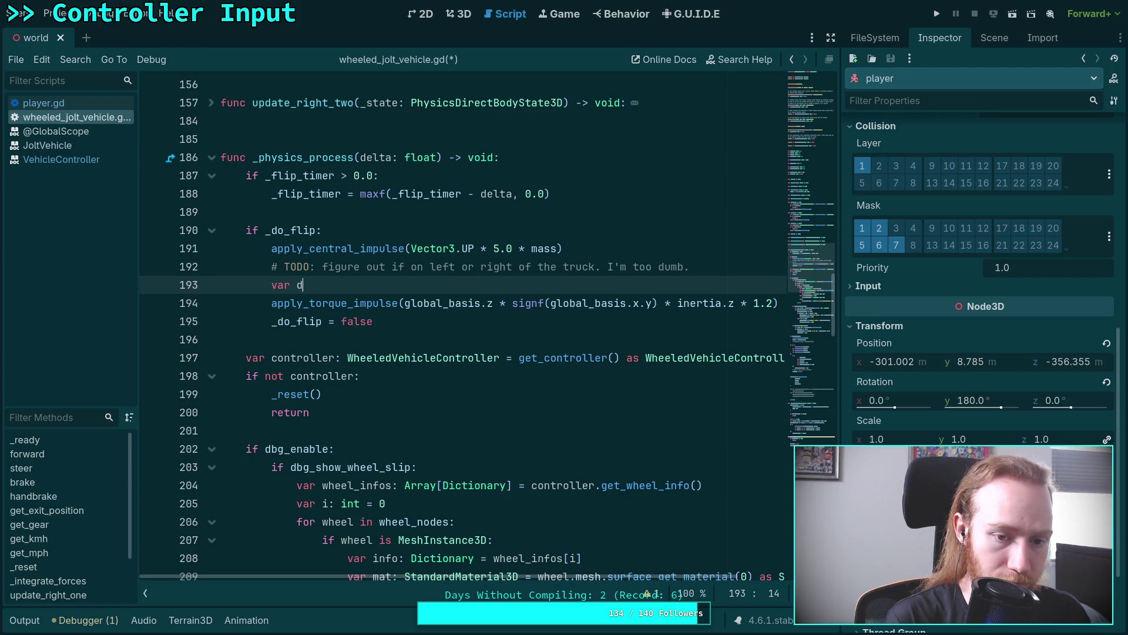
type("ide")
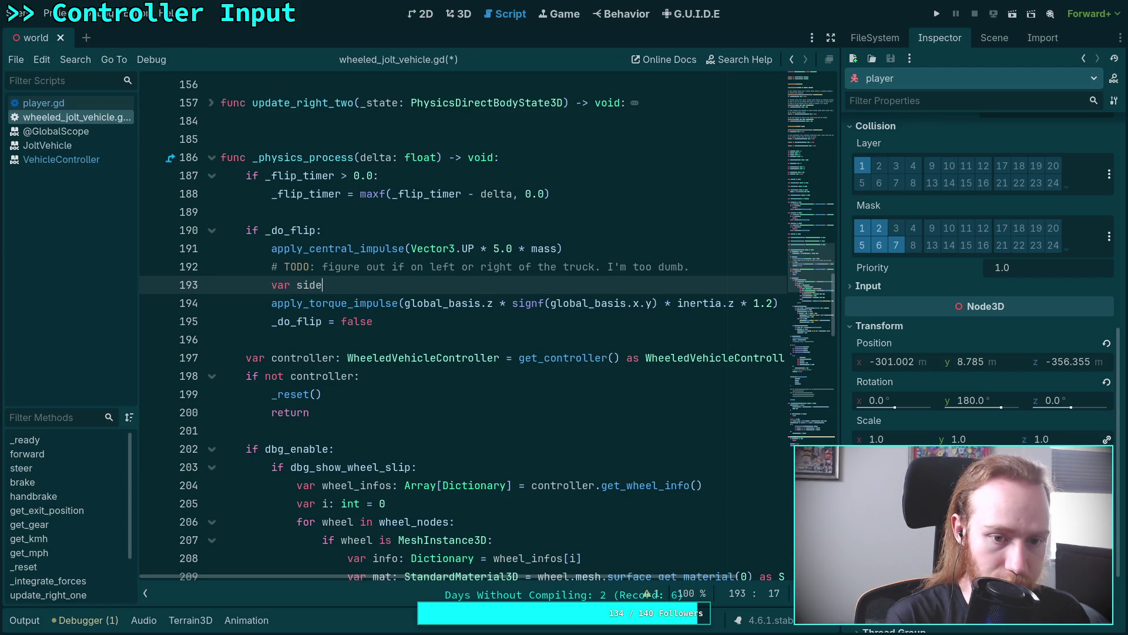
type("_dir:")
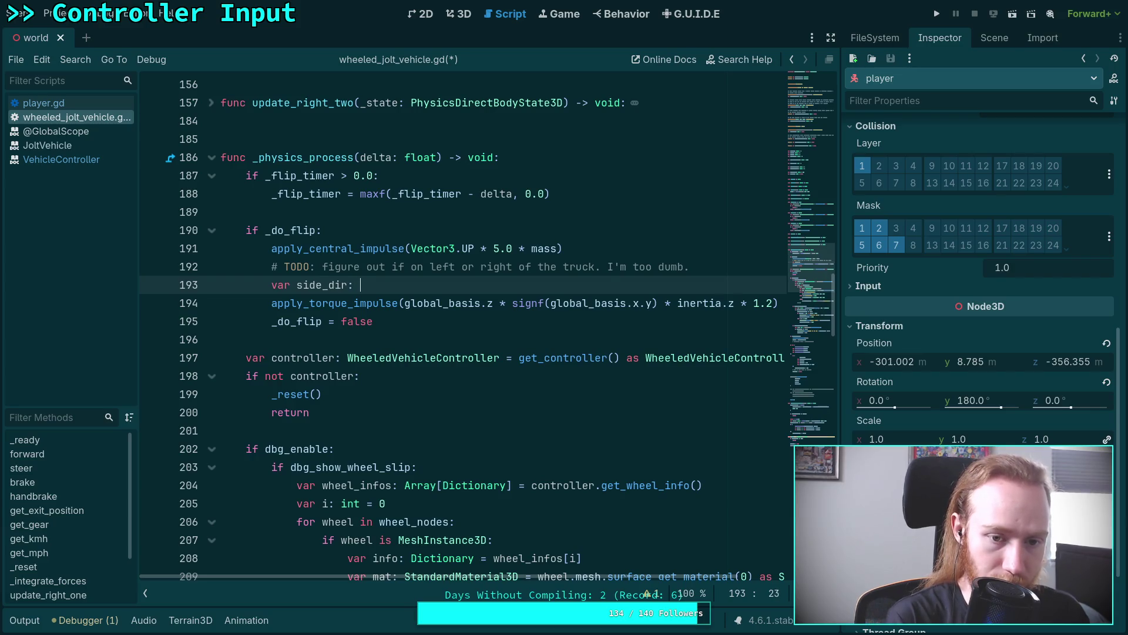
type("float =")
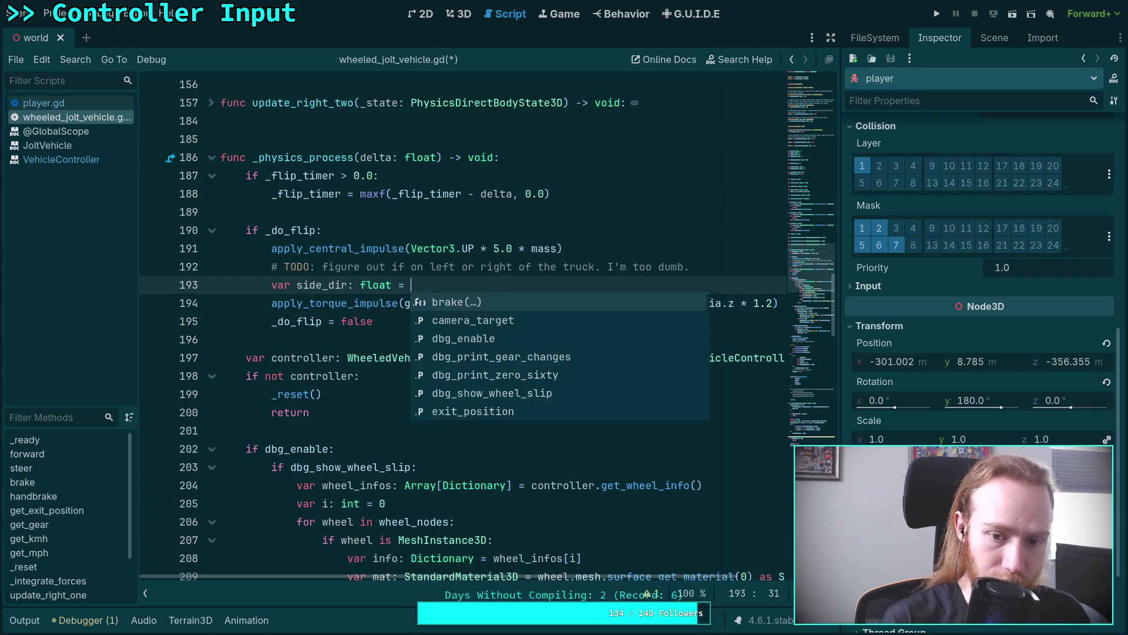
key("Escape")
left_click_drag(513, 303, 657, 305)
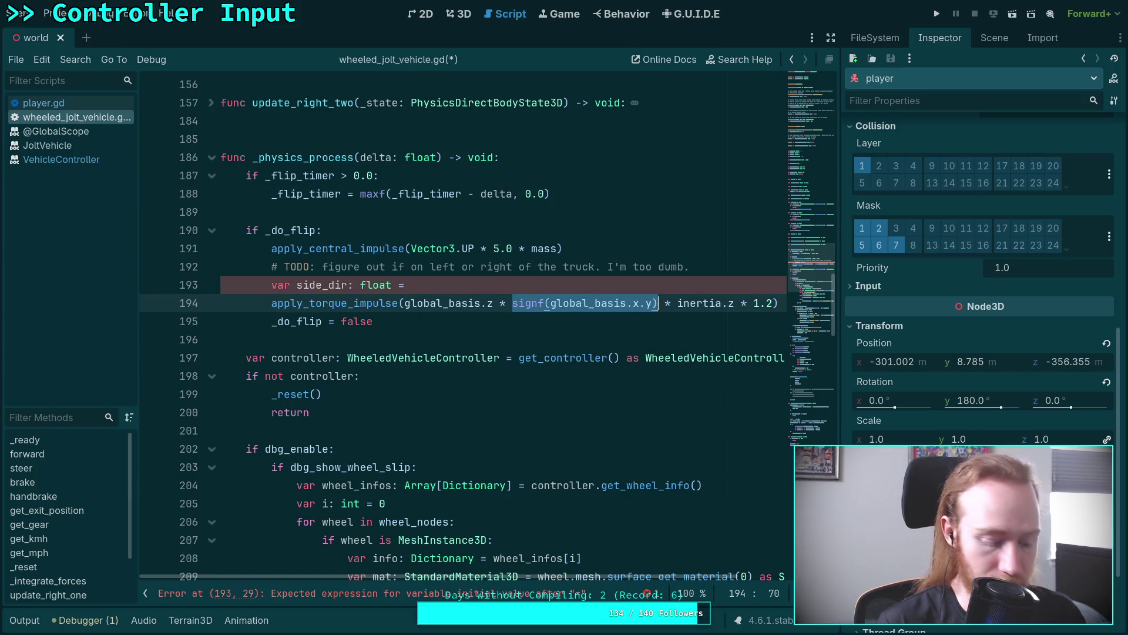
key("ctrl+x")
left_click(546, 285)
key("ctrl+v")
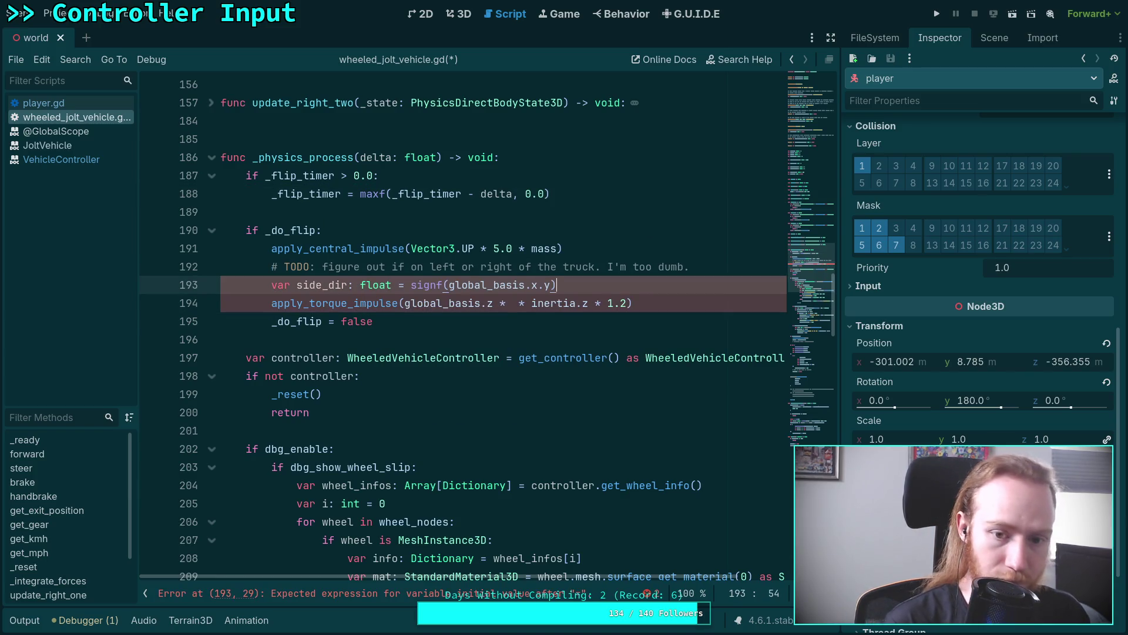
Step: Add an if is_zero_approx(side_dir) check below the side_dir declaration
key("Return")
type("if s")
key("Return")
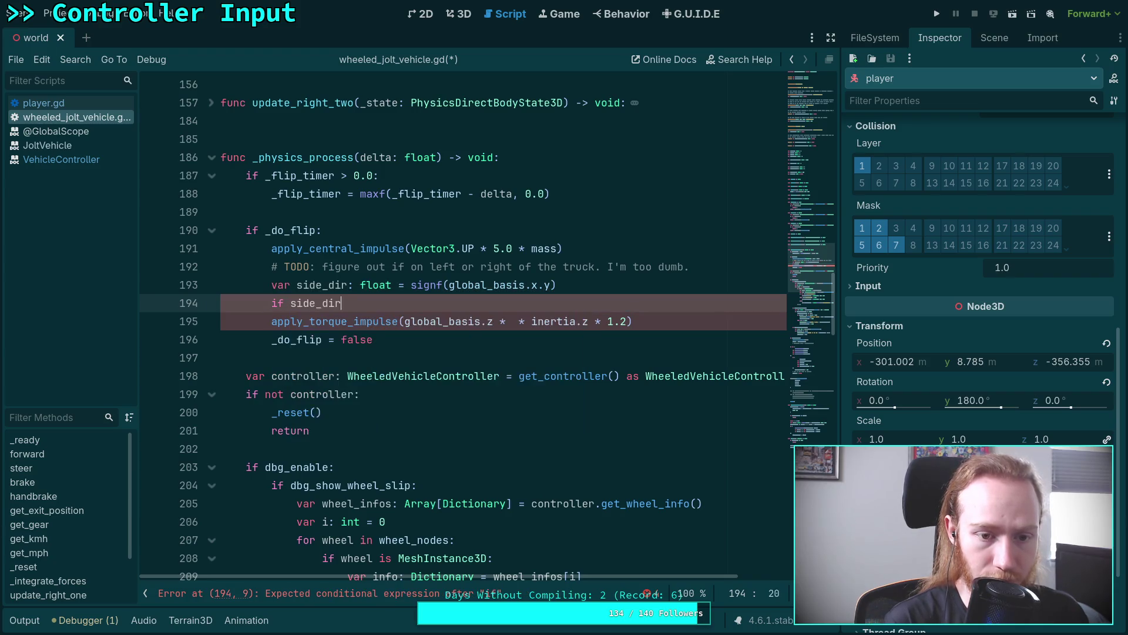
key("BackSpace")
key("BackSpace")
key("BackSpace")
type("is_z")
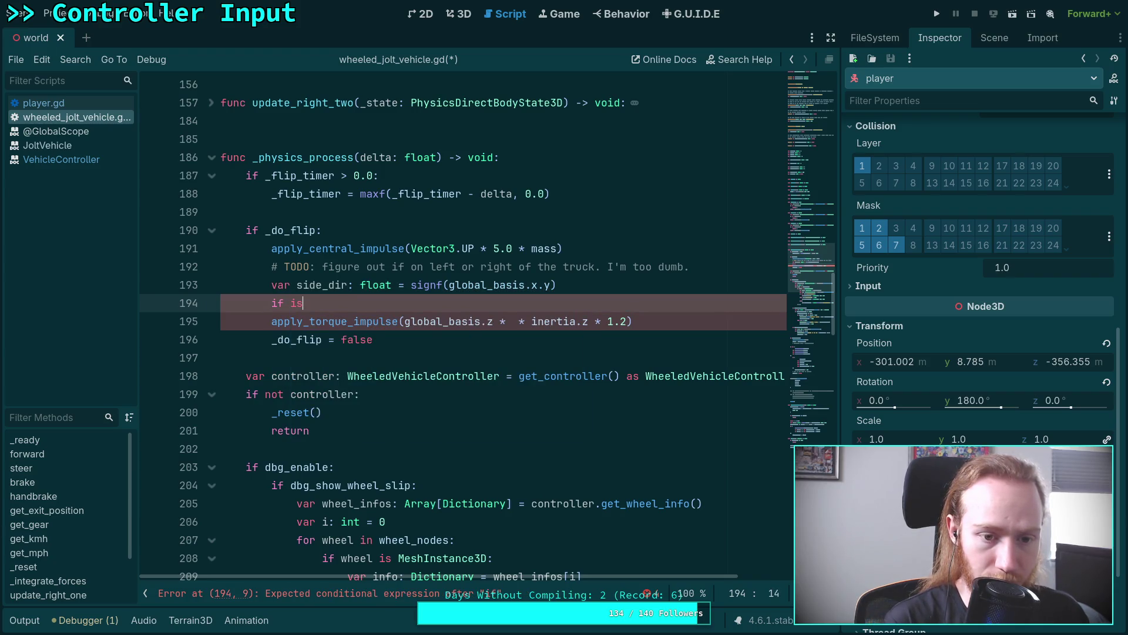
key("Return")
type("sid")
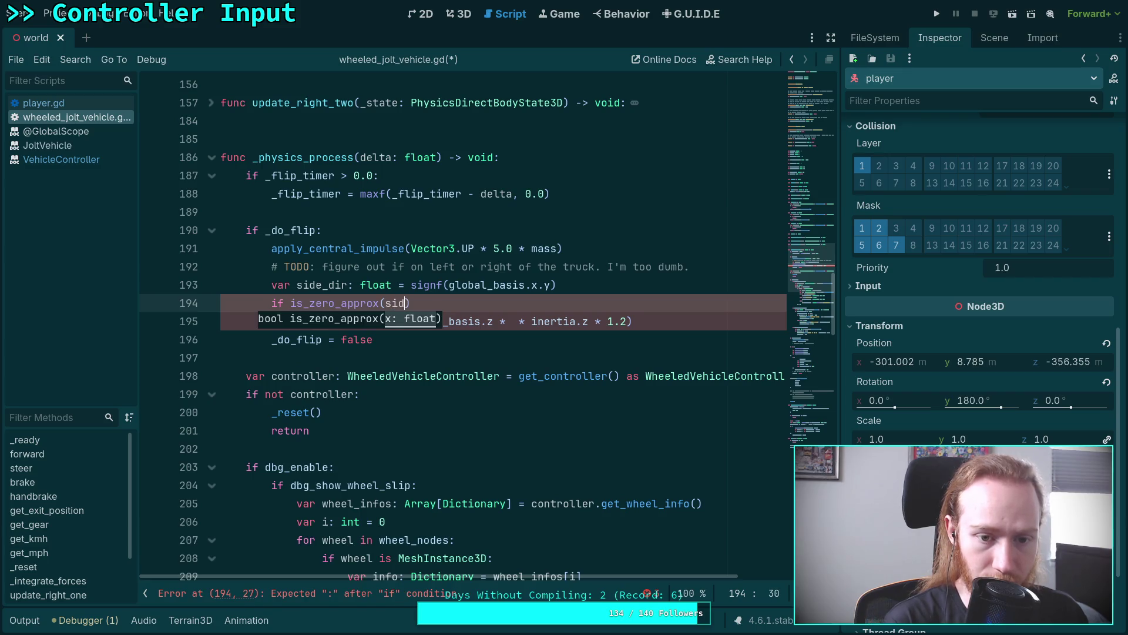
key("Return")
type(")")
Step: Set side_dir to 2.0 inside the if, multiply the torque by side_dir, and save
key("Return")
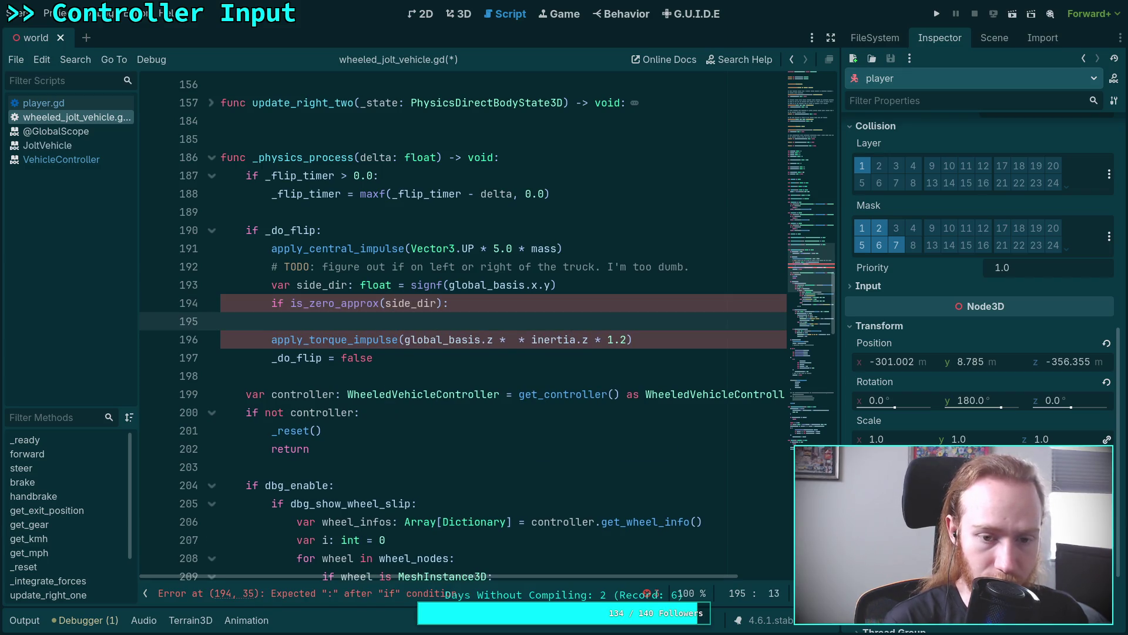
type("sid")
key("Return")
type("=")
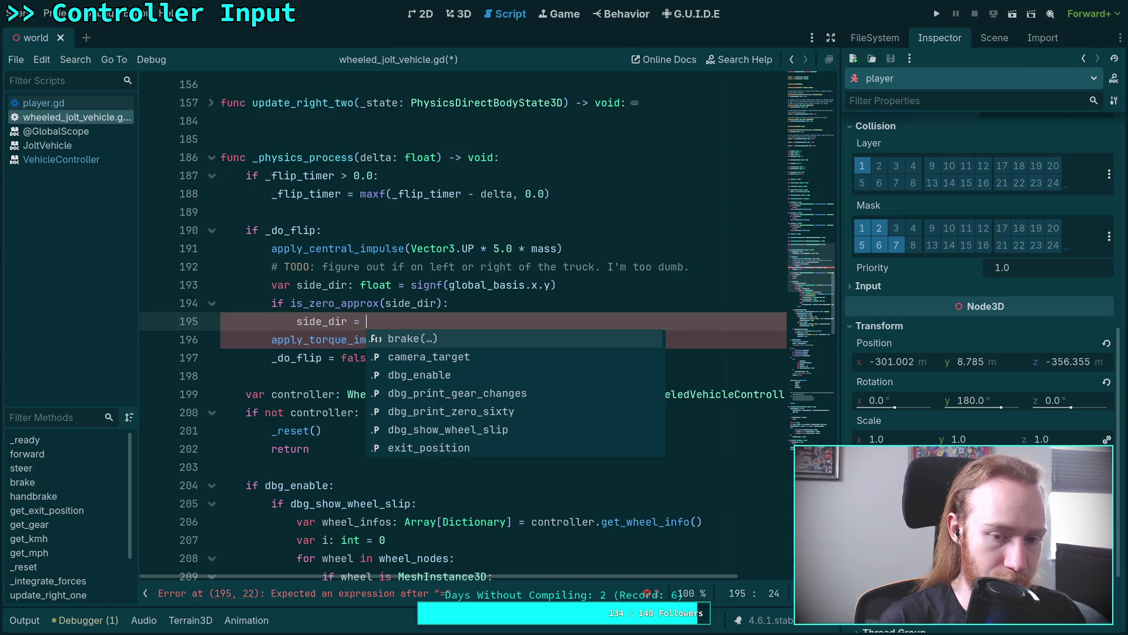
type("2.0")
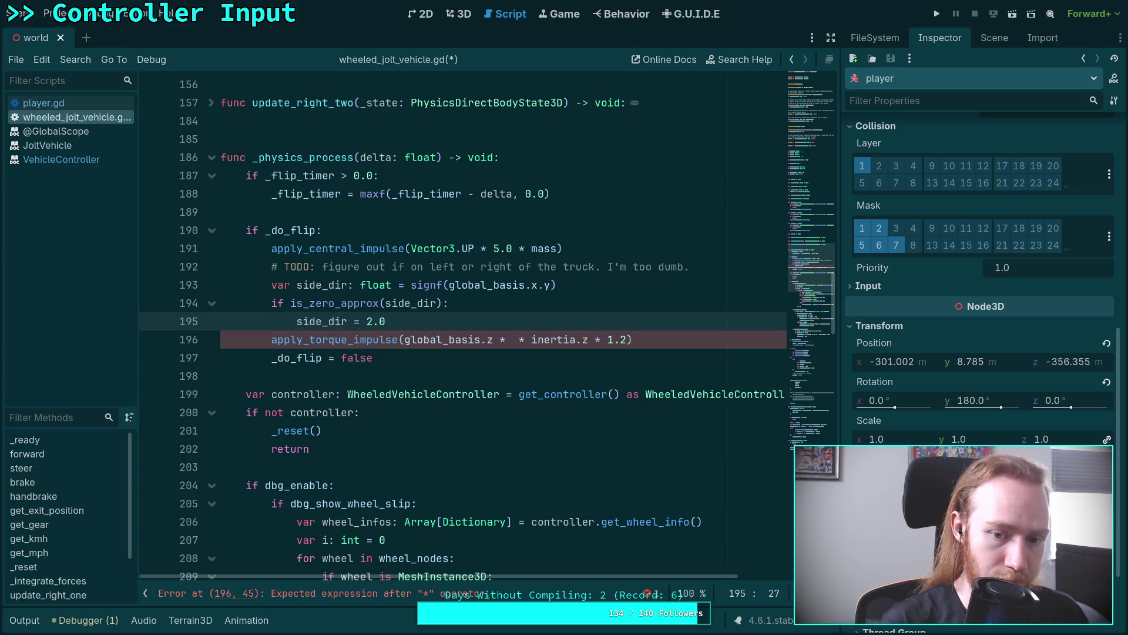
left_click(513, 340)
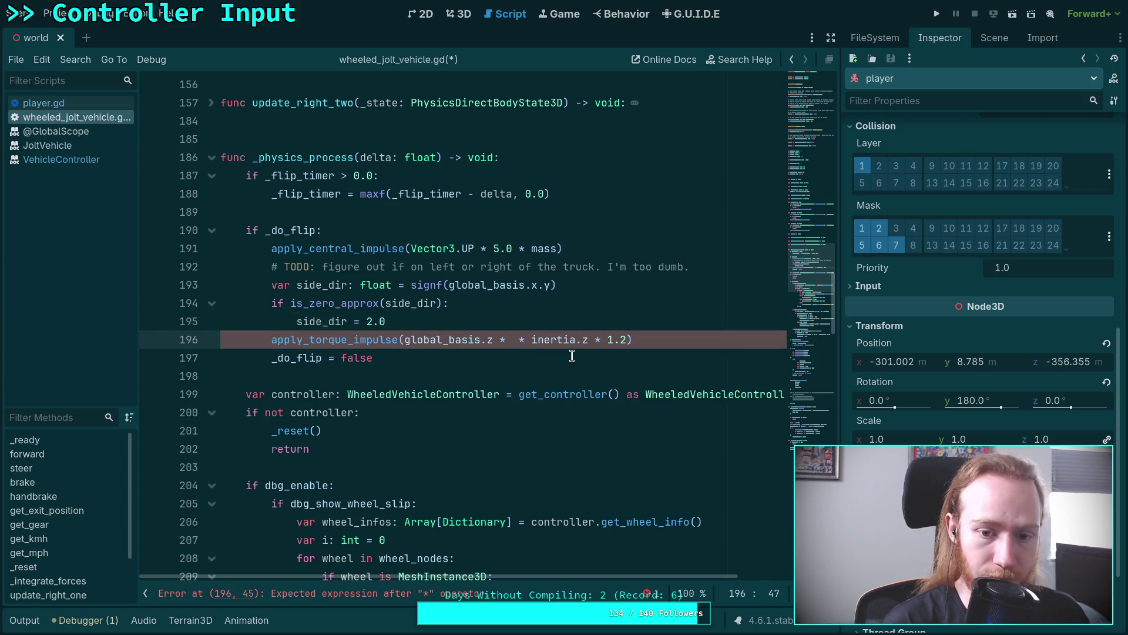
type("side_")
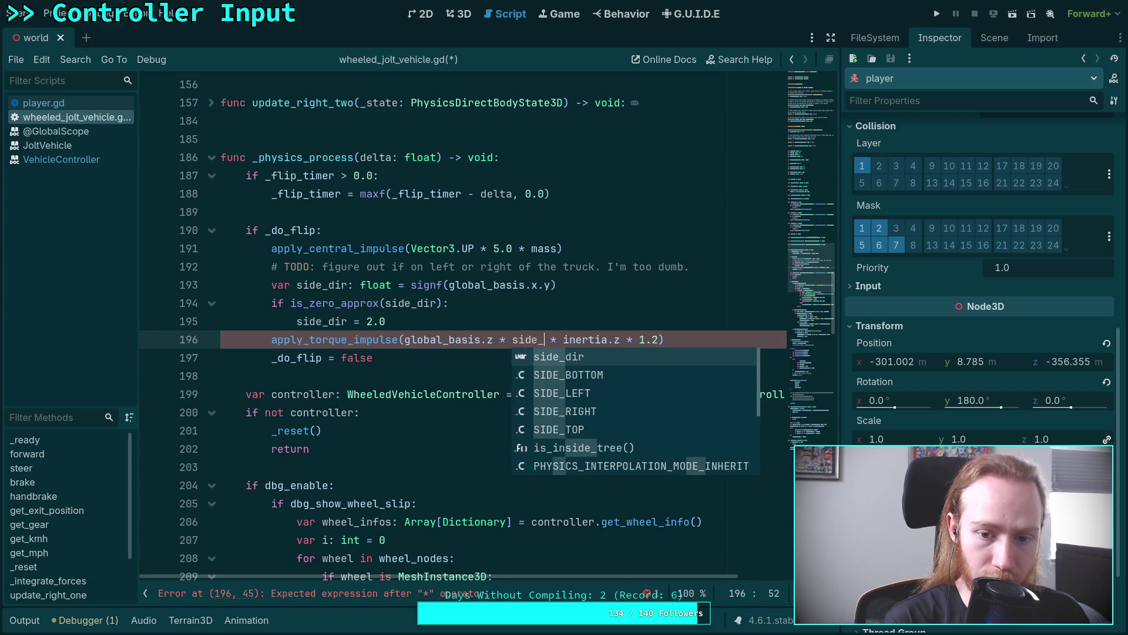
key("Return")
key("ctrl+s")
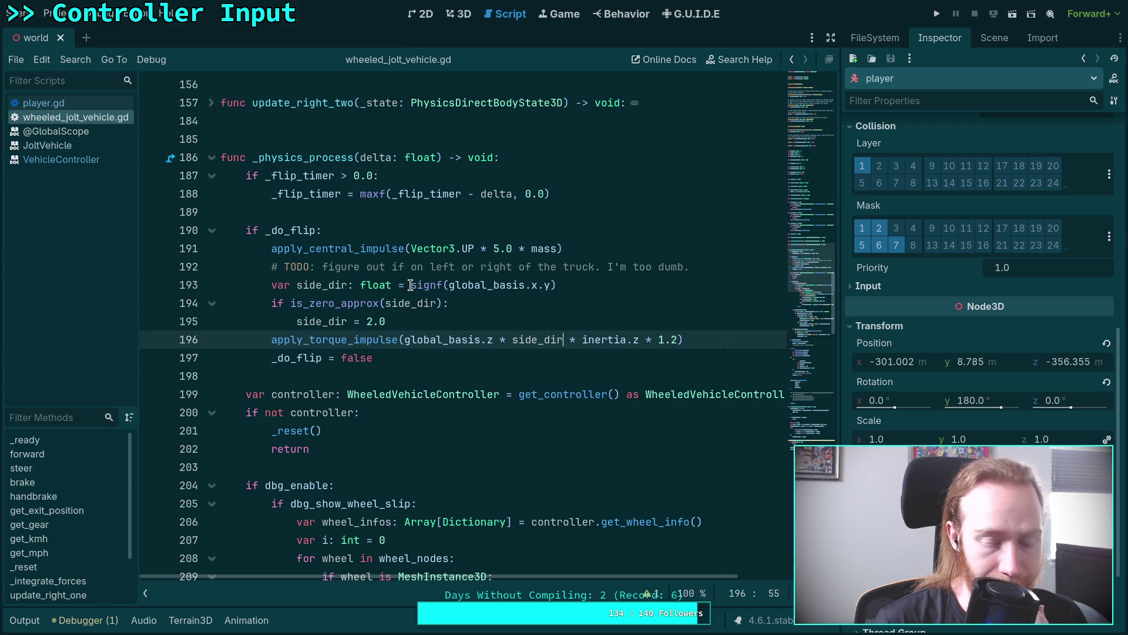
Step: Change the condition to absf(global_basis.x.y) < 0.1 and delete the leftover is_zero_approx line
left_click_drag(450, 284, 550, 284)
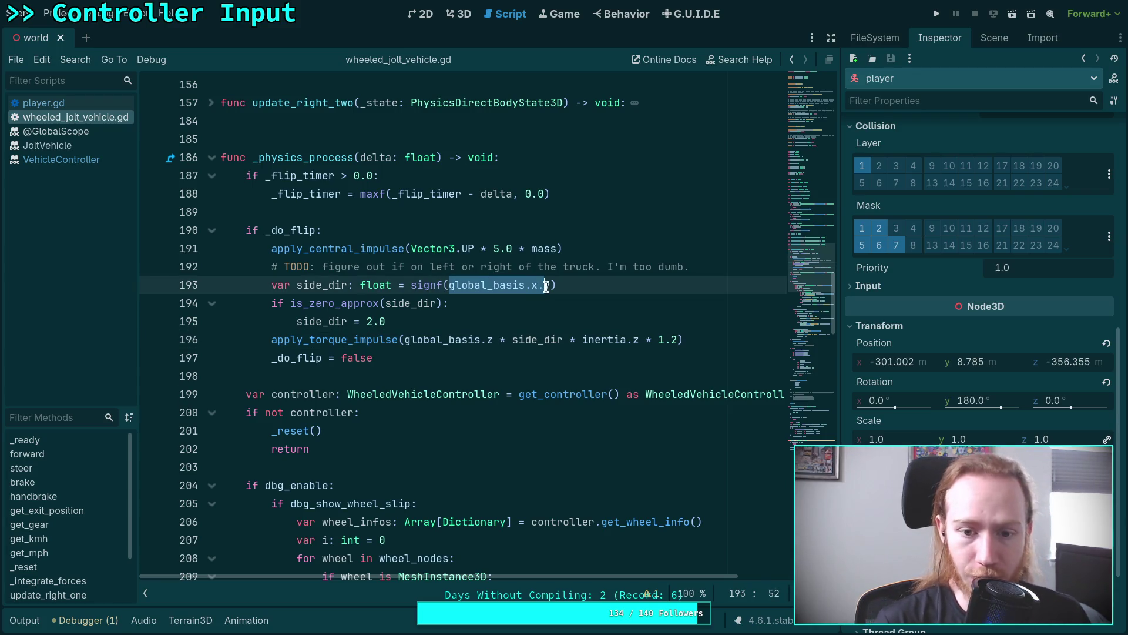
key("BackSpace")
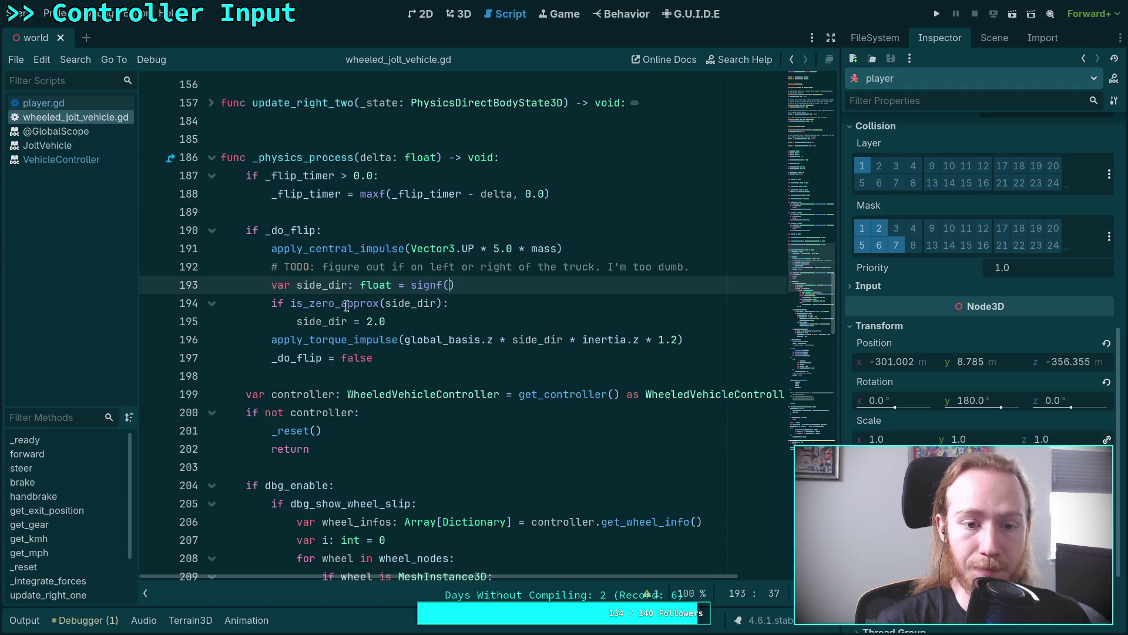
left_click(288, 303)
key("ctrl+v")
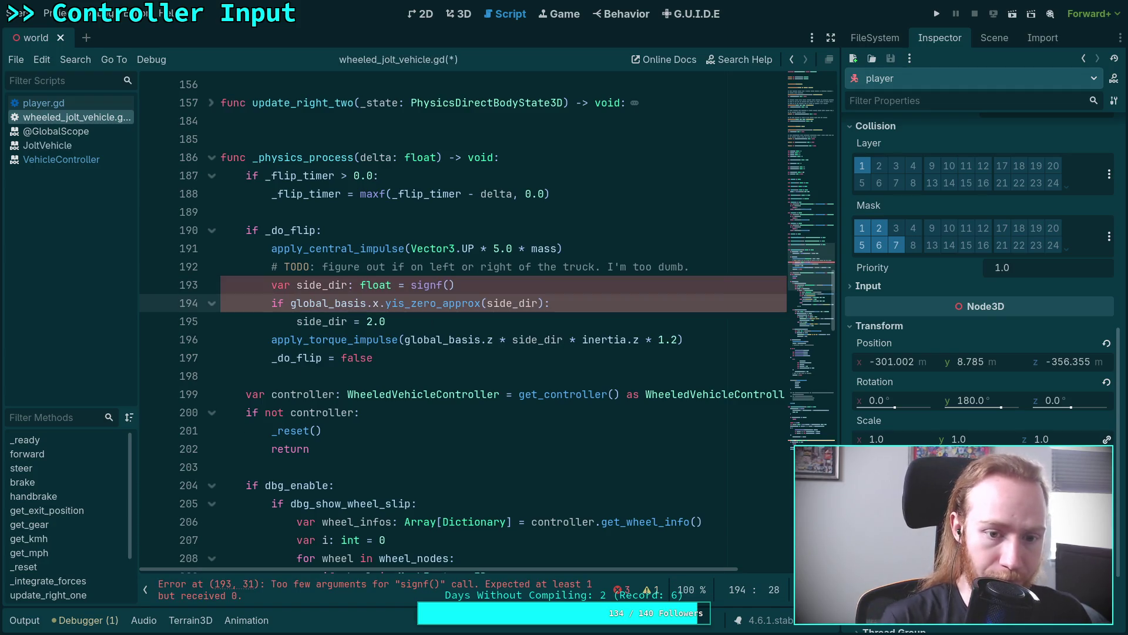
left_click(292, 303)
type("abs(")
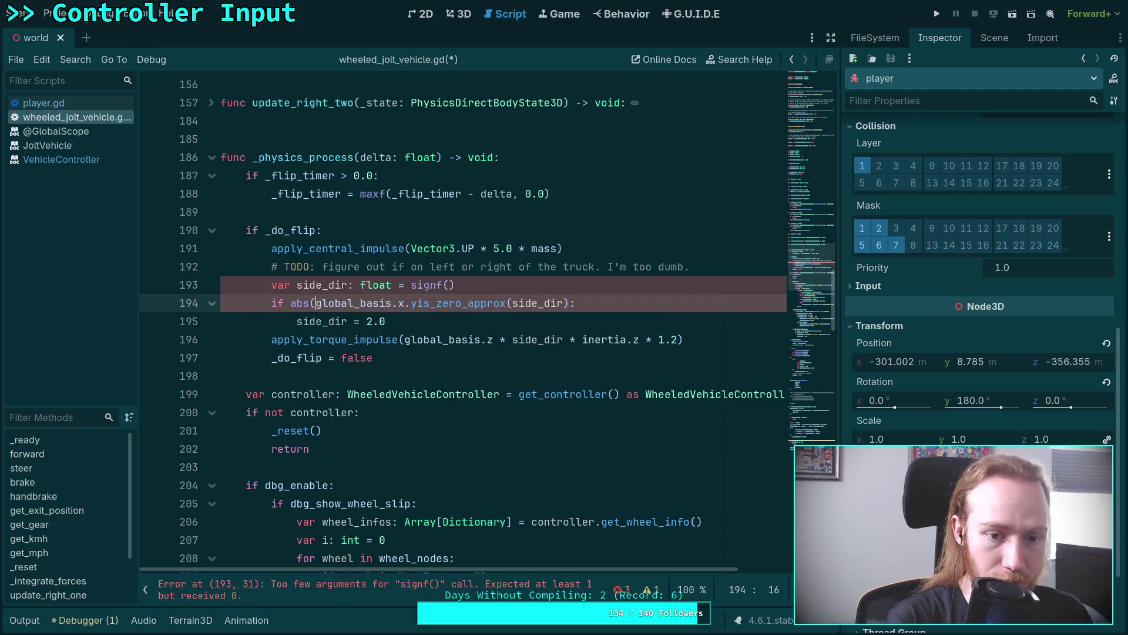
key("Left")
type("f")
key("Right")
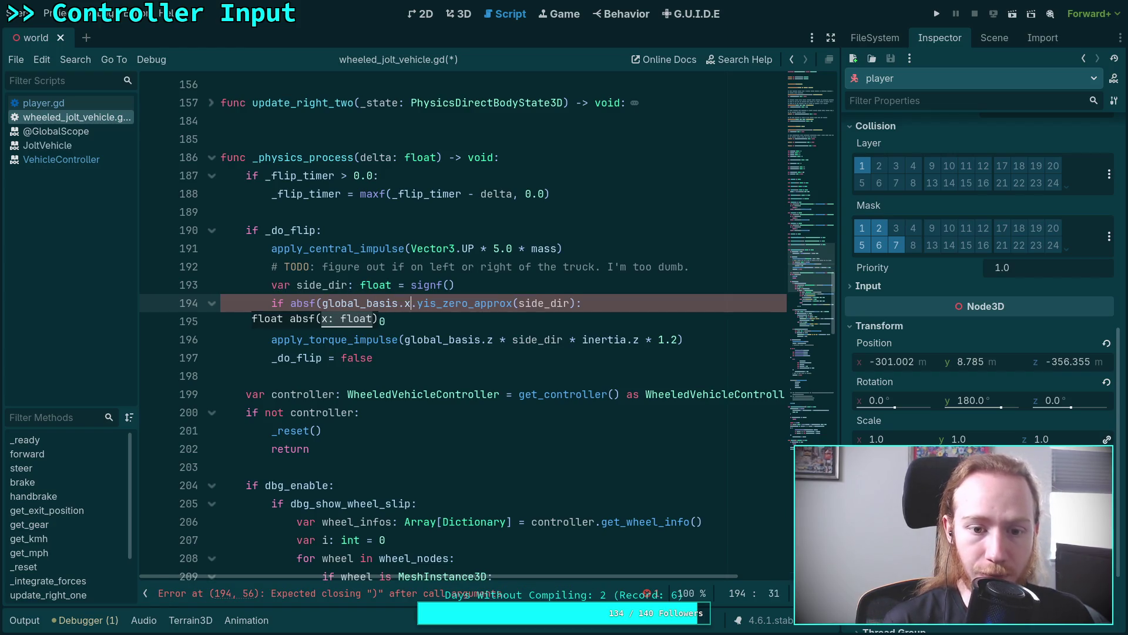
type(") < 0.")
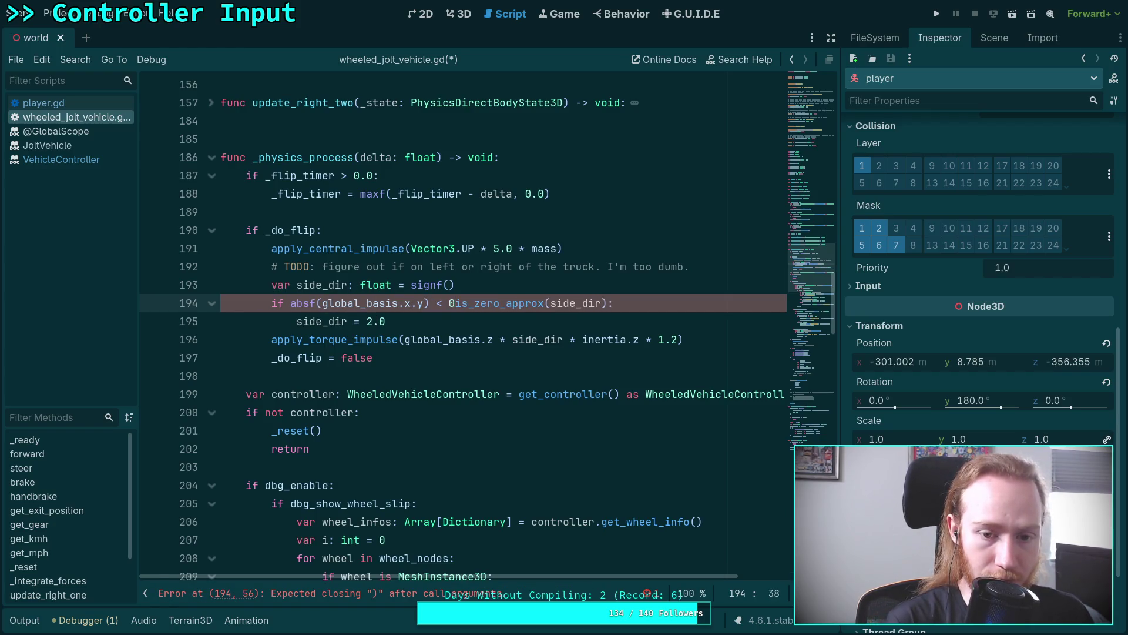
type("1")
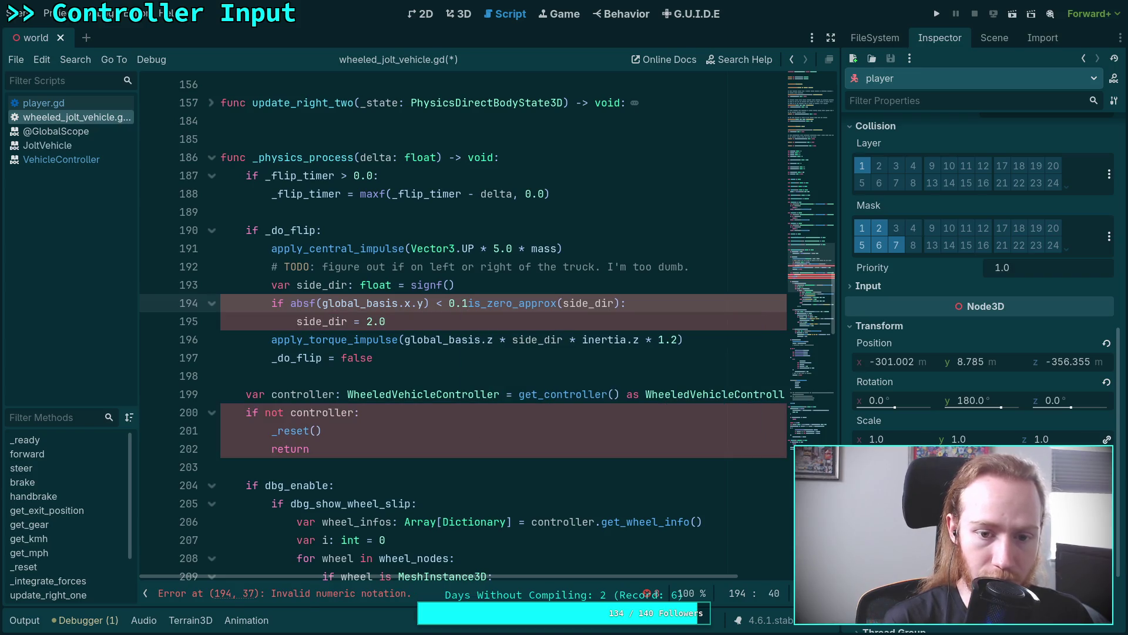
type(":")
key("Return")
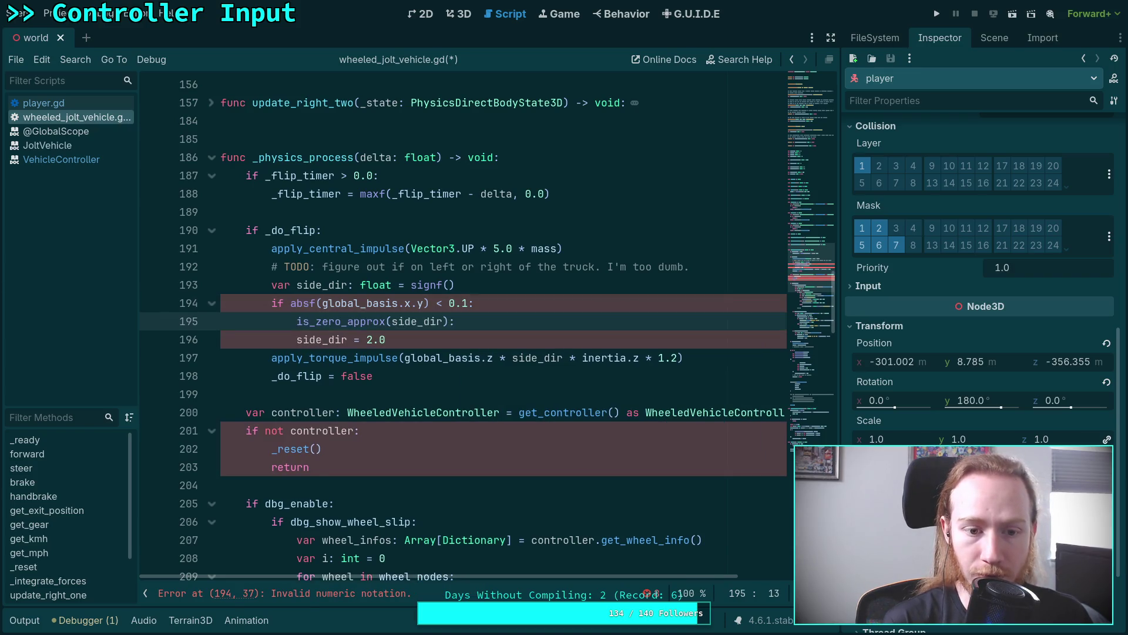
key("ctrl+shift+k")
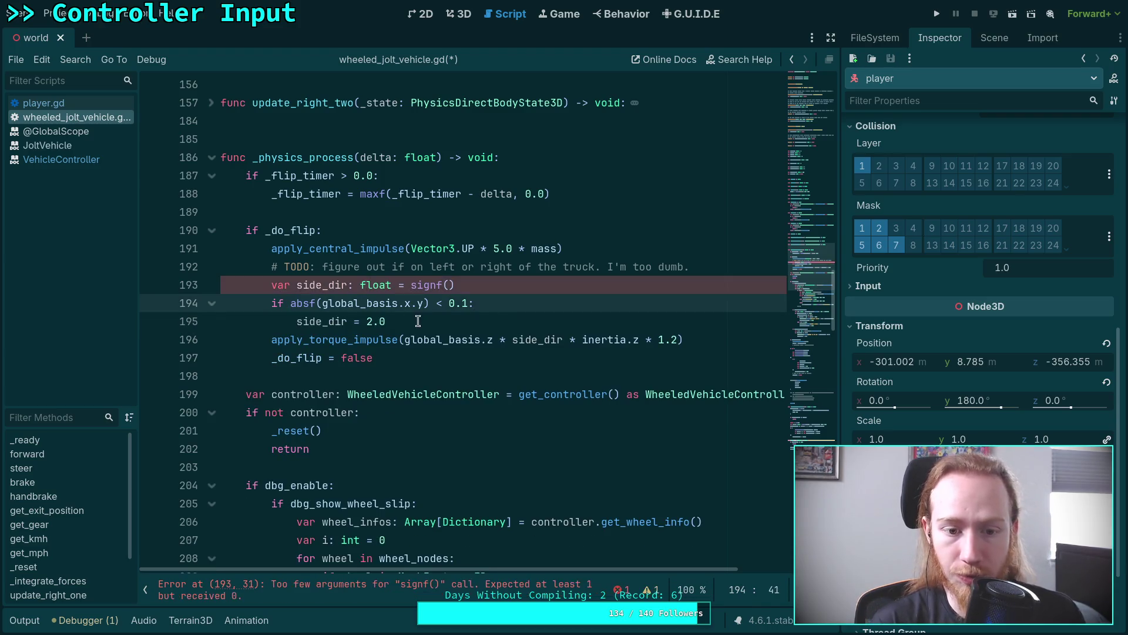
Step: Refill side_dir's value as signf(global_basis.x.y) and save the script
left_click(433, 321)
left_click(451, 285)
key("BackSpace")
type("(")
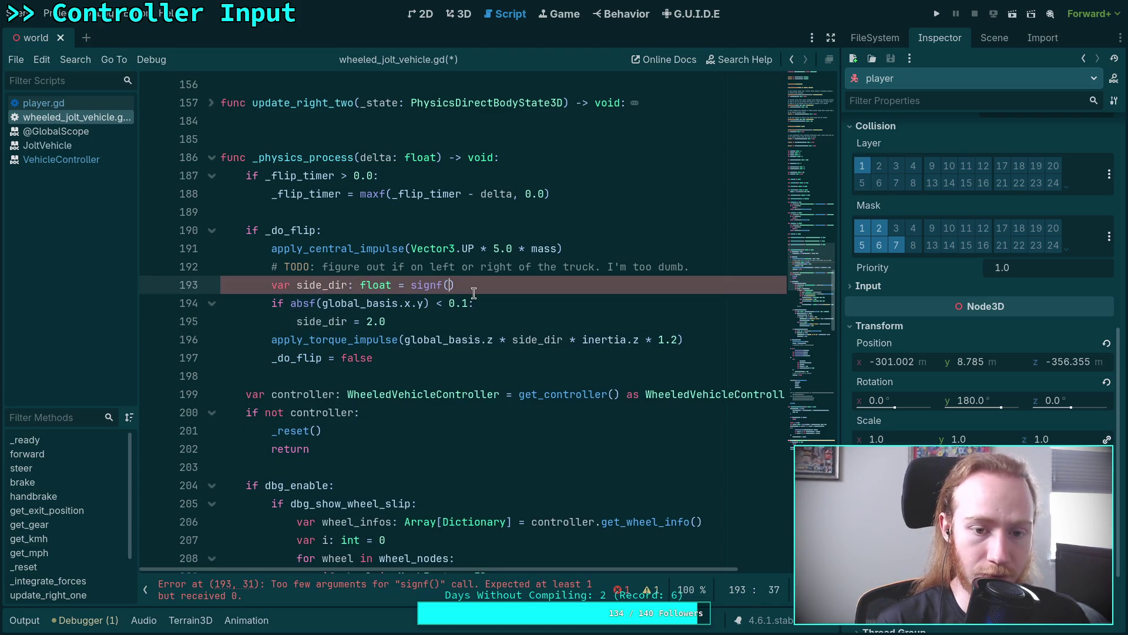
type("global")
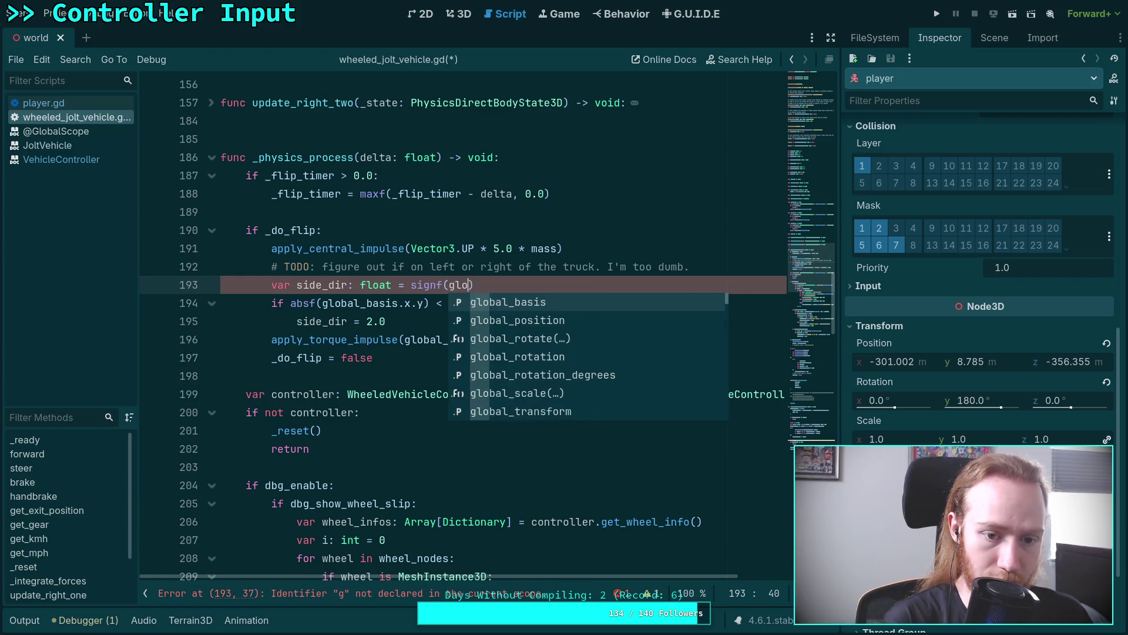
key("Return")
type(".x.")
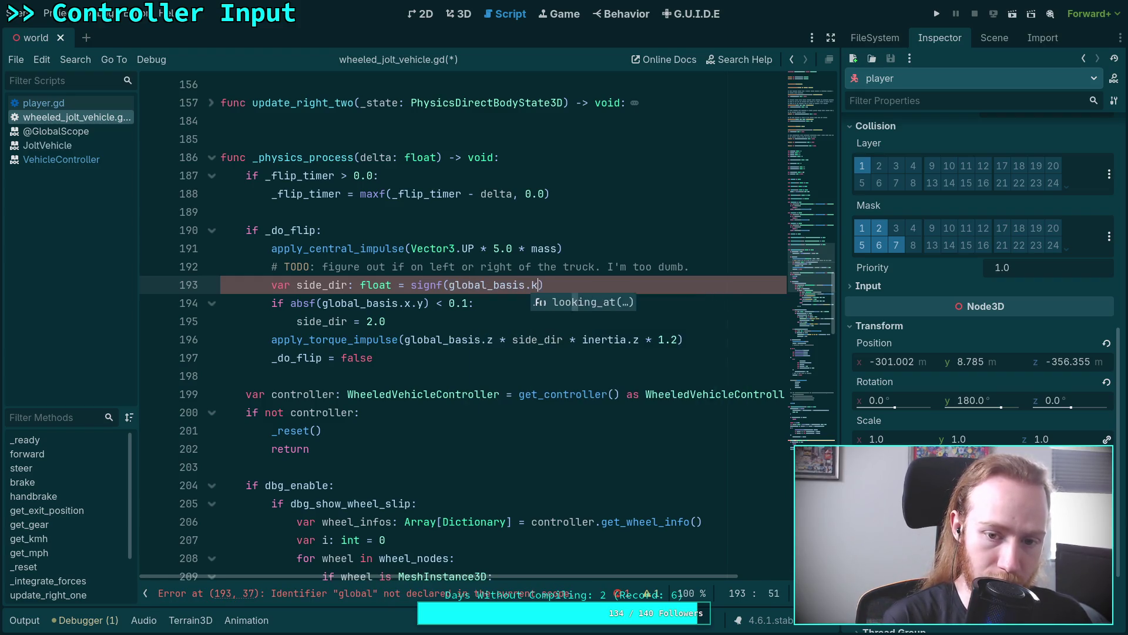
type("x.y")
key("ctrl+s")
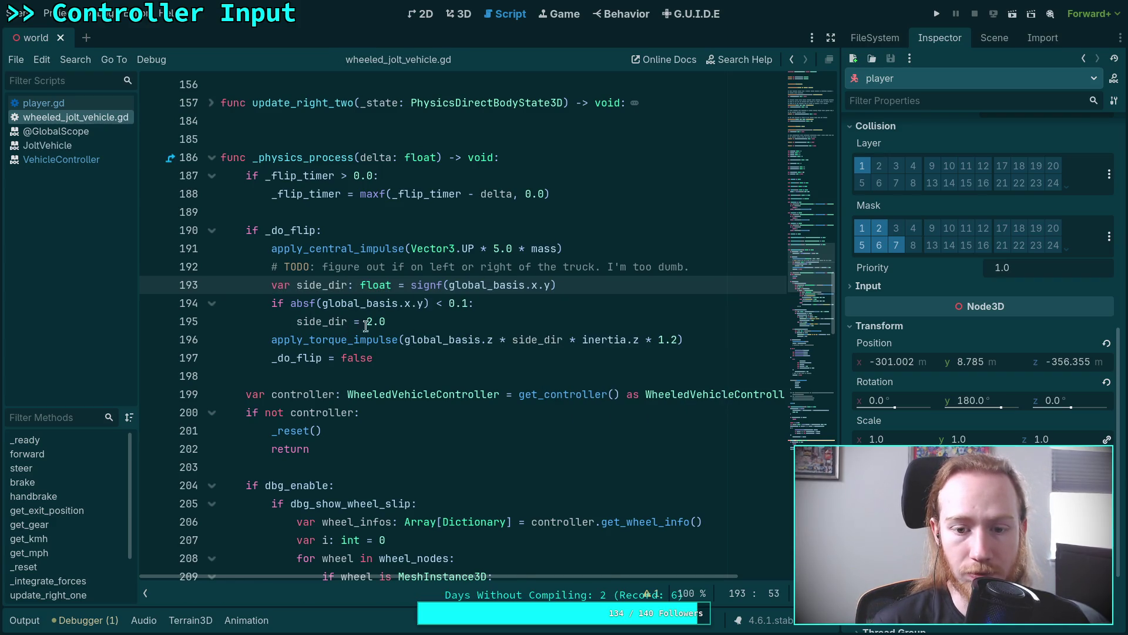
left_click(431, 321)
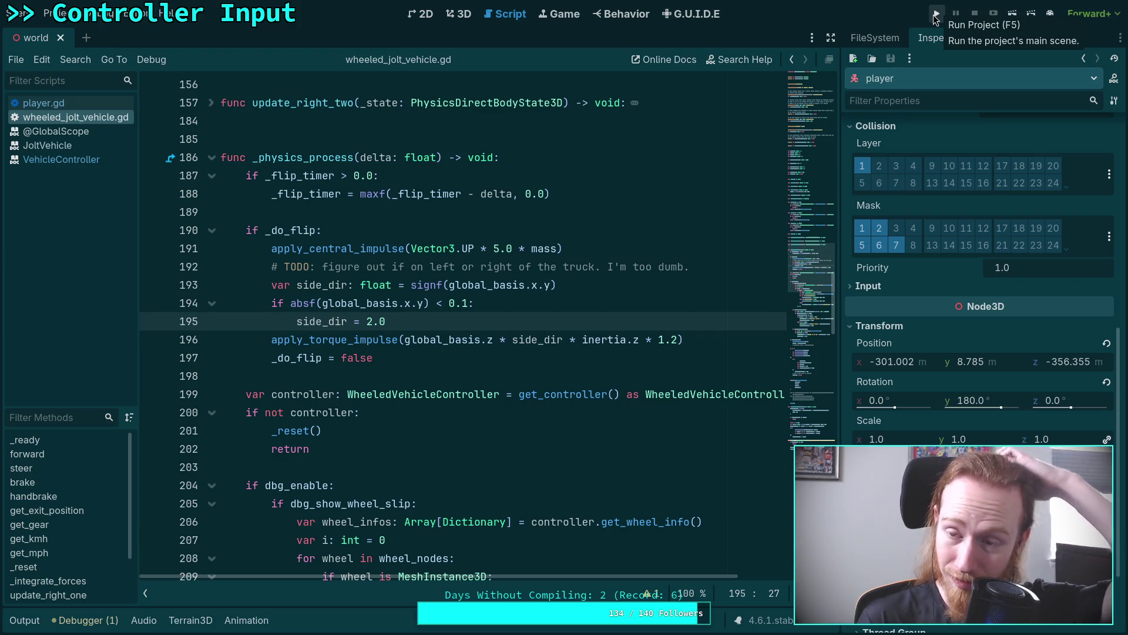
Step: Test-run the game, then in the 3D view rotate the truck onto its side
left_click(936, 14)
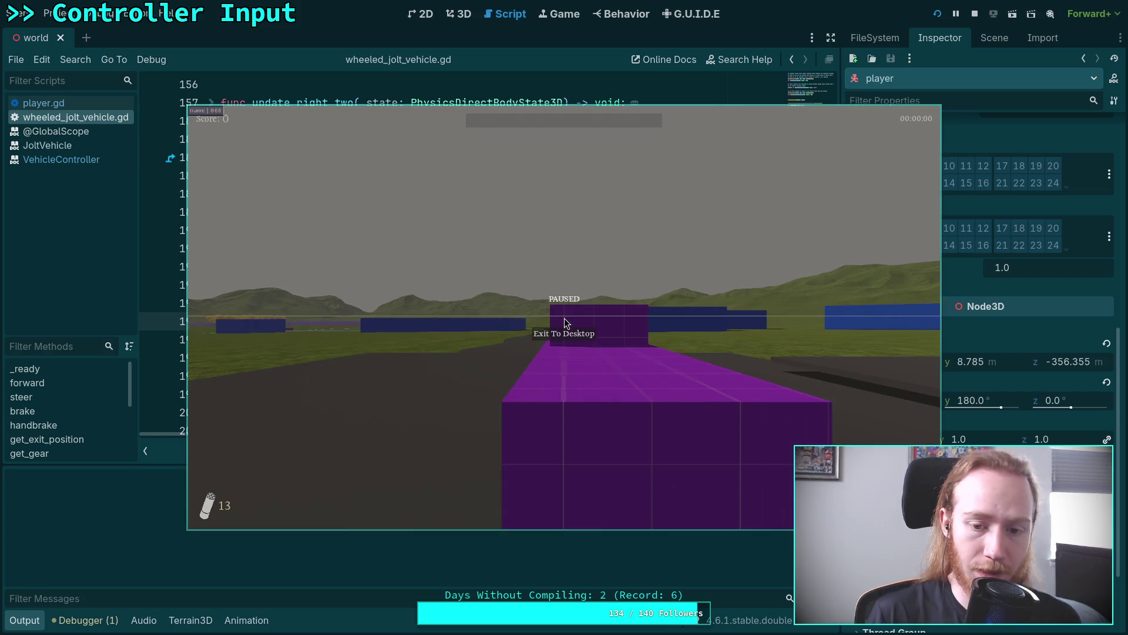
left_click(554, 341)
left_click(459, 13)
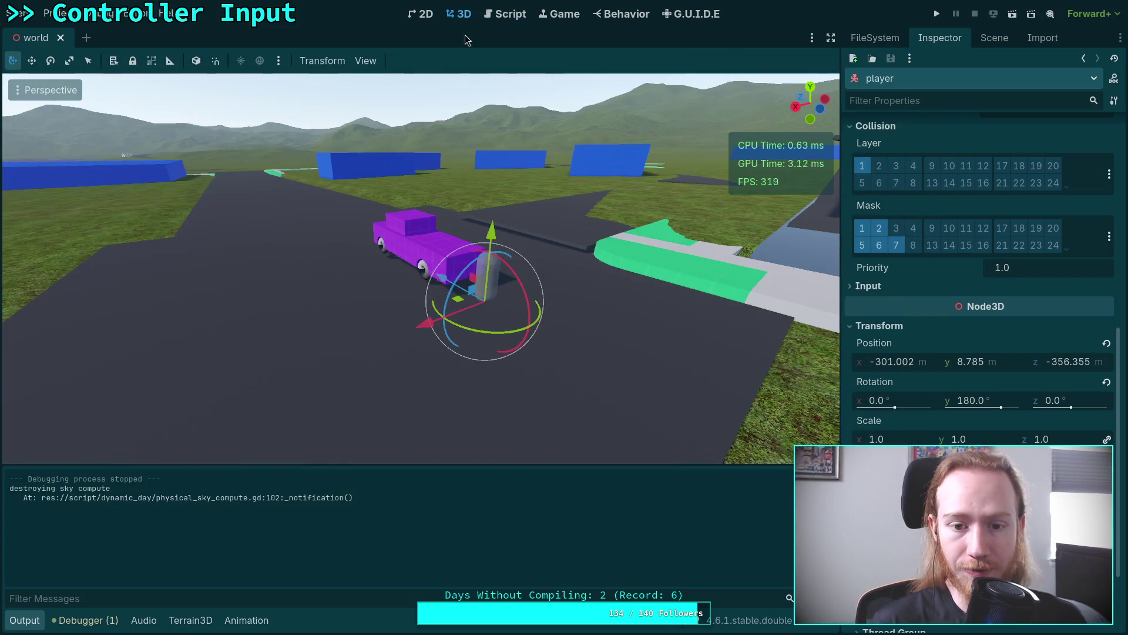
left_click(413, 246)
mouse_move(418, 222)
left_mouse_down()
mouse_move(364, 238)
mouse_move(308, 293)
left_mouse_up()
left_click(308, 293)
Step: Raise the tipped truck above the road, save the world scene, and test the flip in-game
key("g")
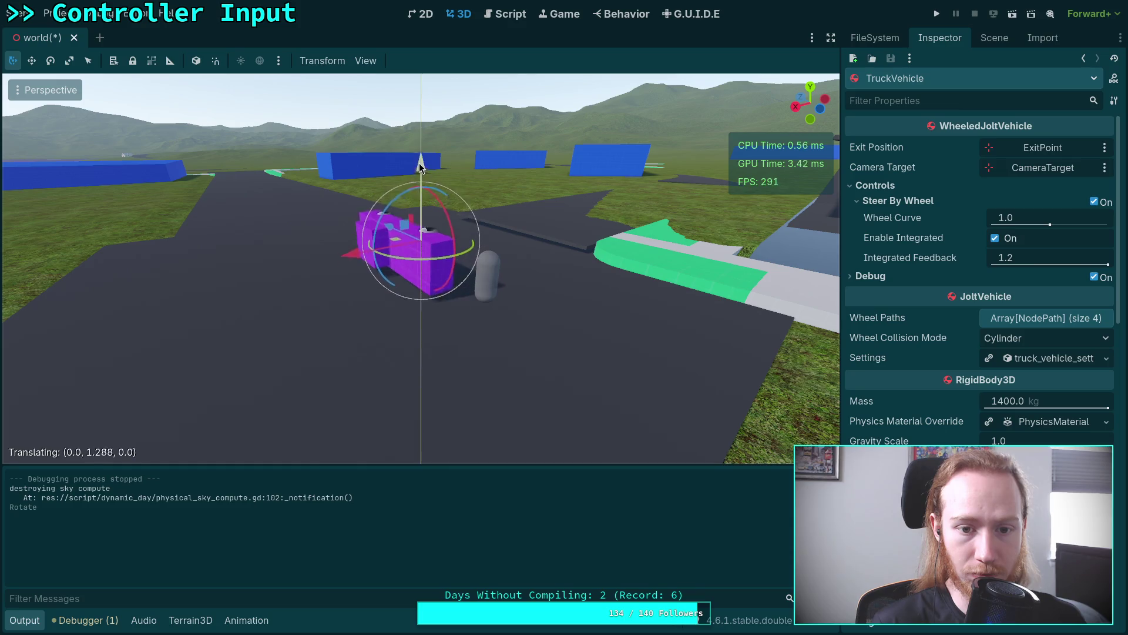
left_click(523, 242)
key("alt+KP_1")
left_click(418, 160)
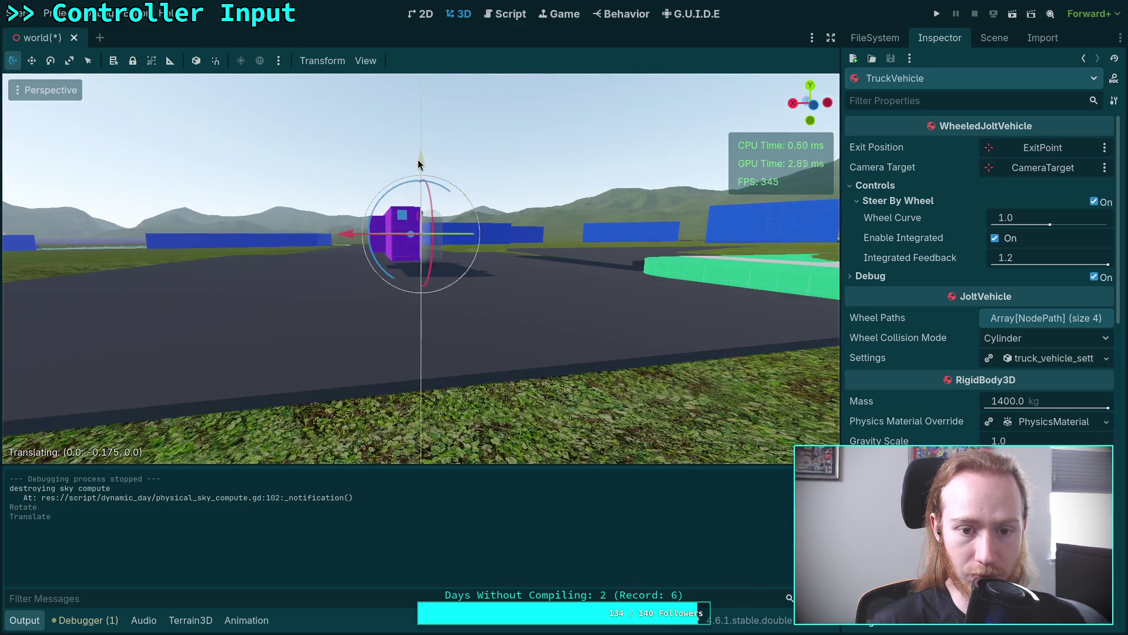
key("ctrl+s")
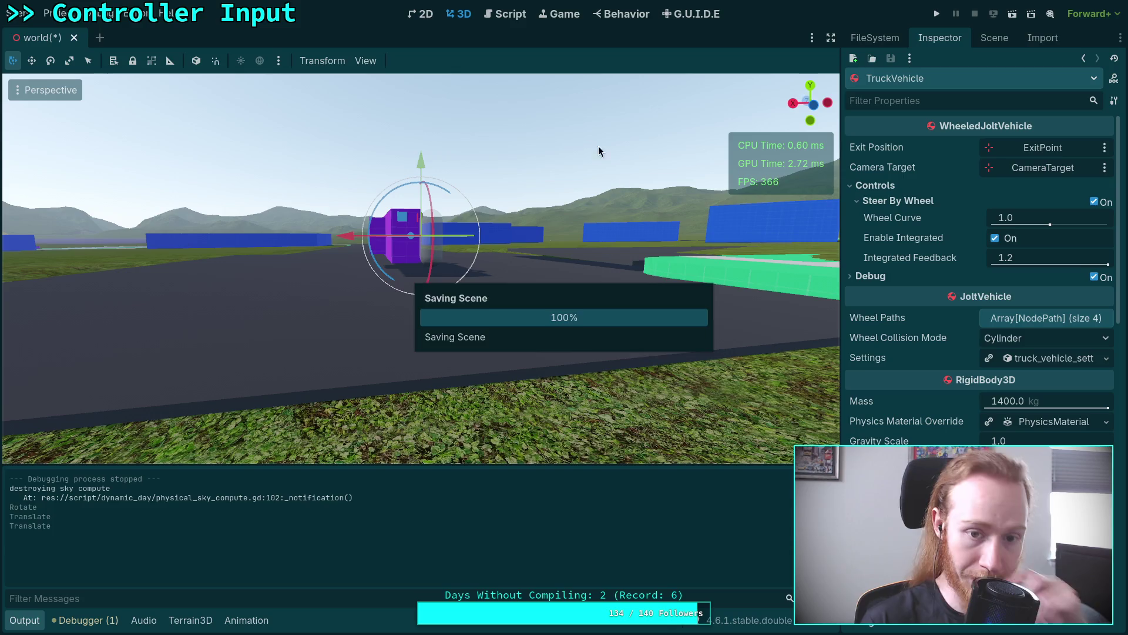
left_click(937, 13)
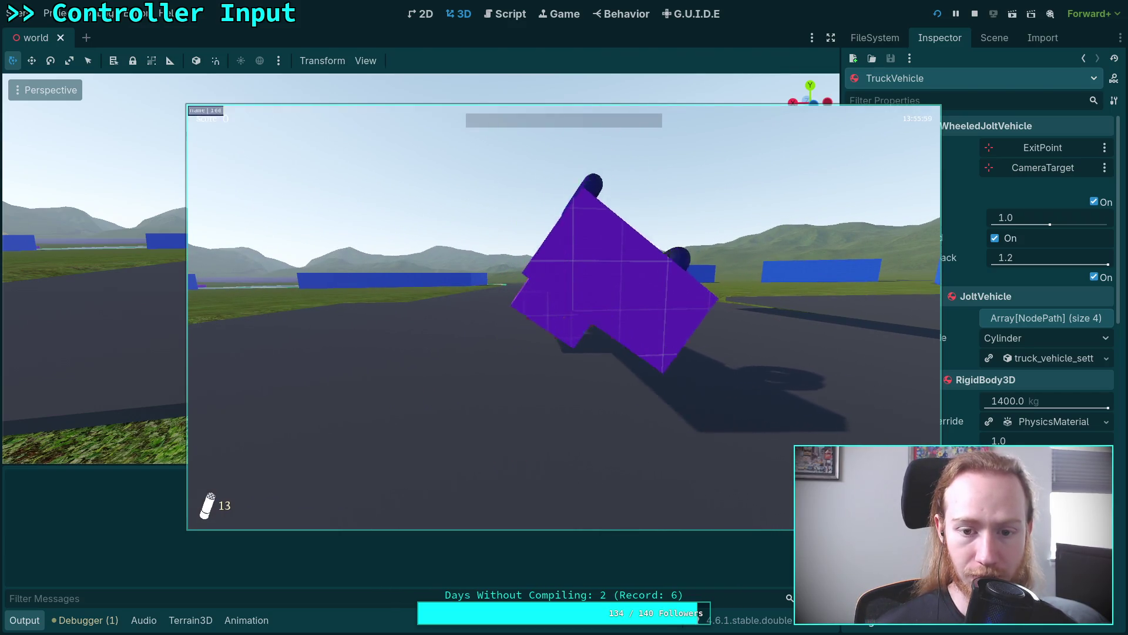
key("Escape")
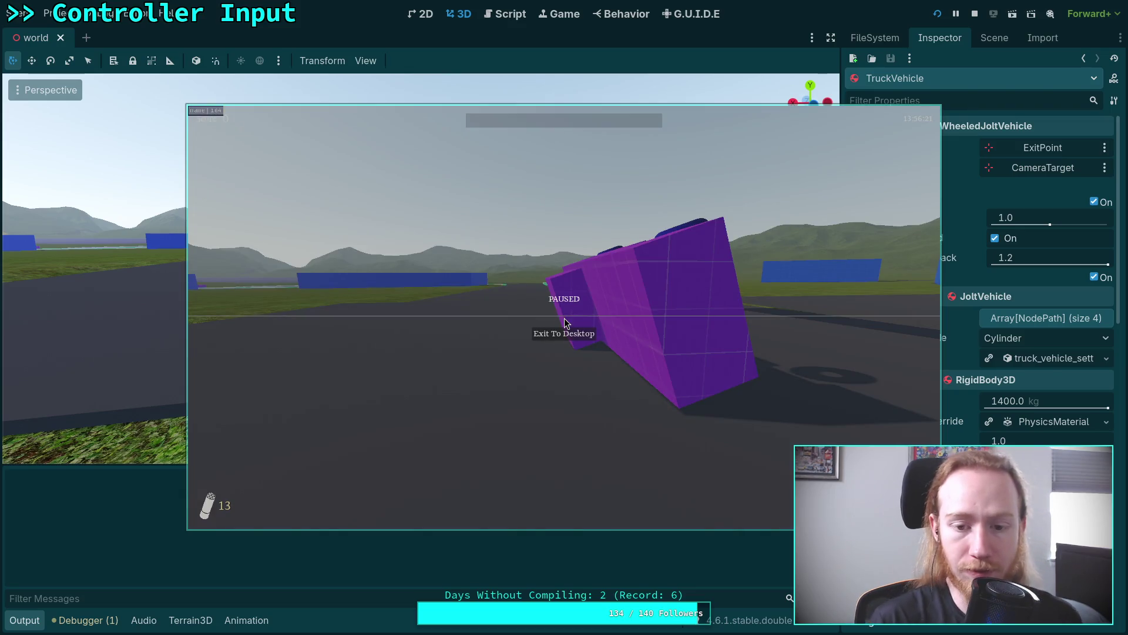
left_click(565, 333)
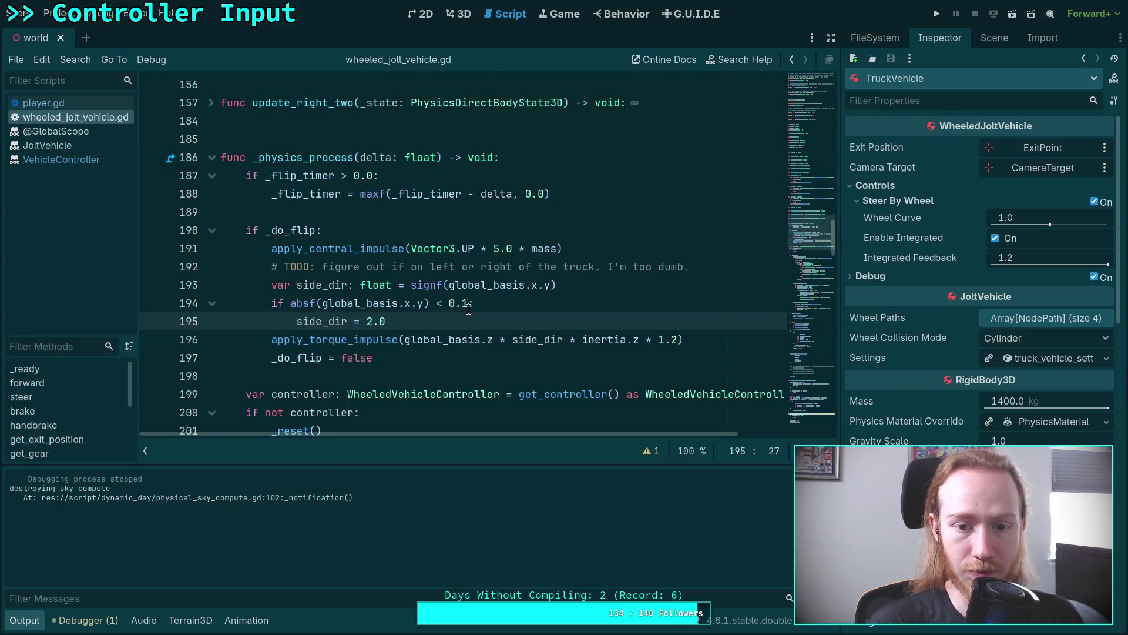
Step: Insert a minus before signf in the torque line and save the script
left_click(512, 339)
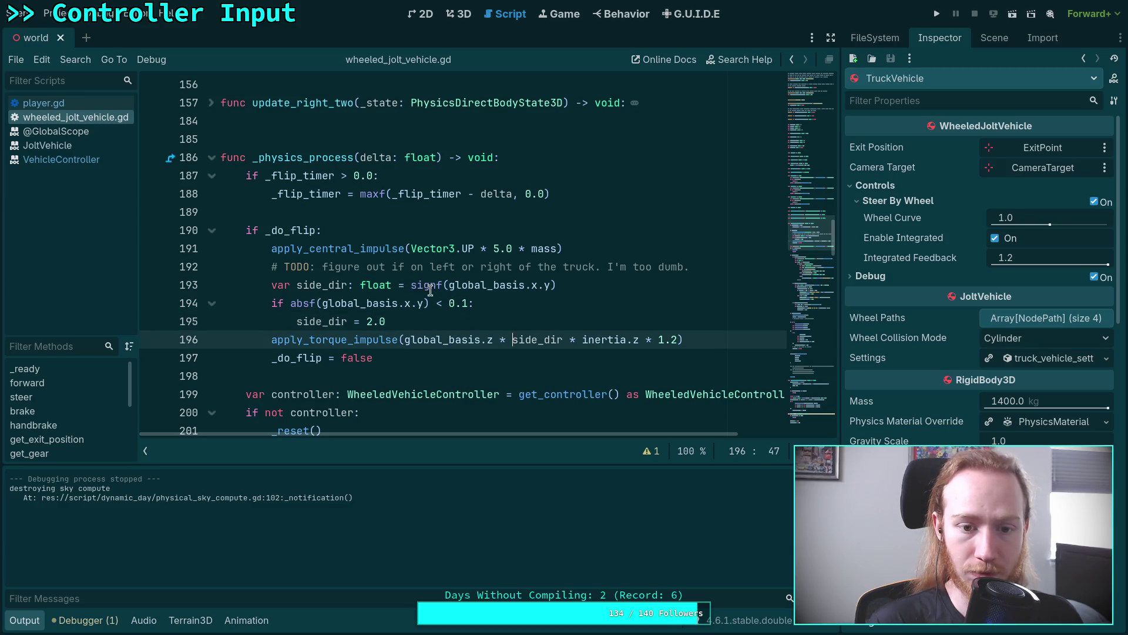
left_click(410, 285)
type("-")
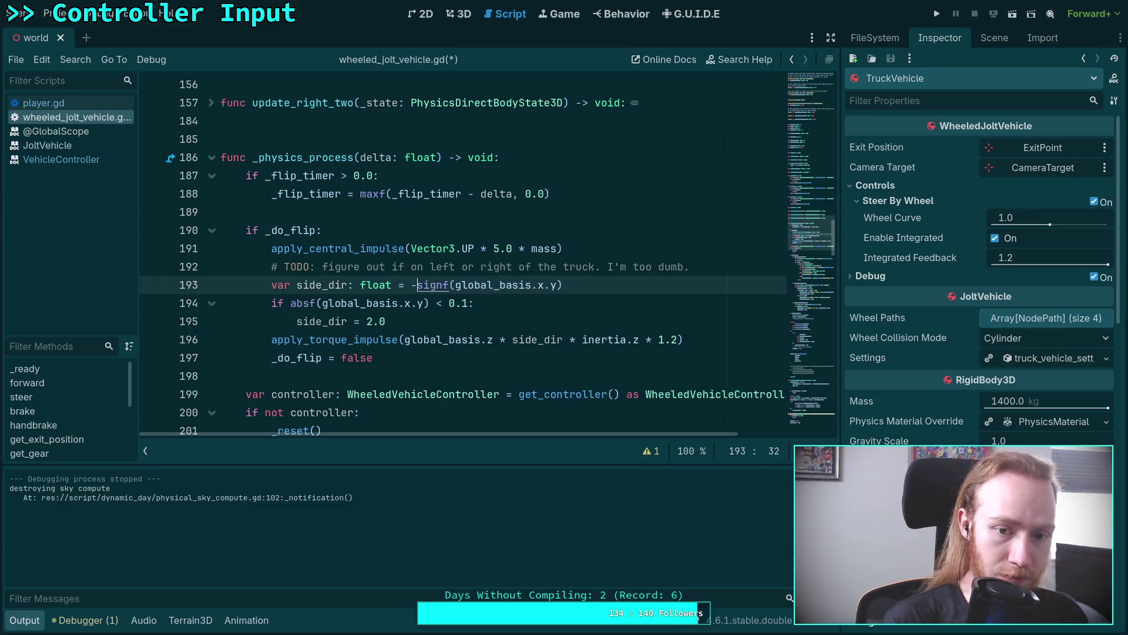
key("ctrl+n")
key("Escape")
key("ctrl+s")
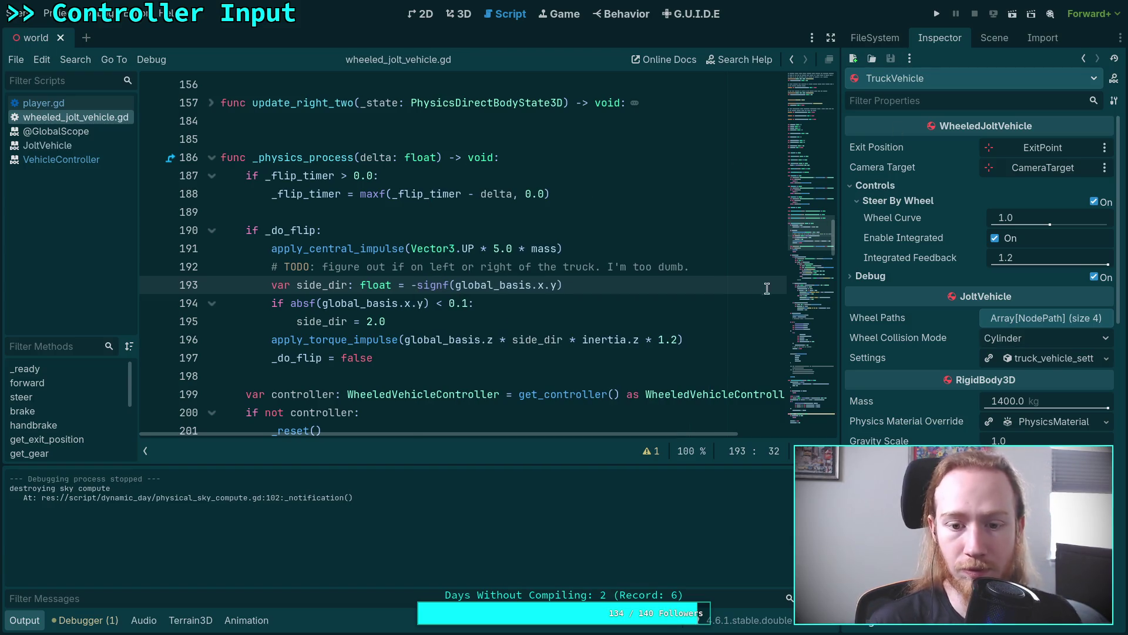
Step: Move the minus from signf to side_dir in apply_torque_impulse and save again
key("BackSpace")
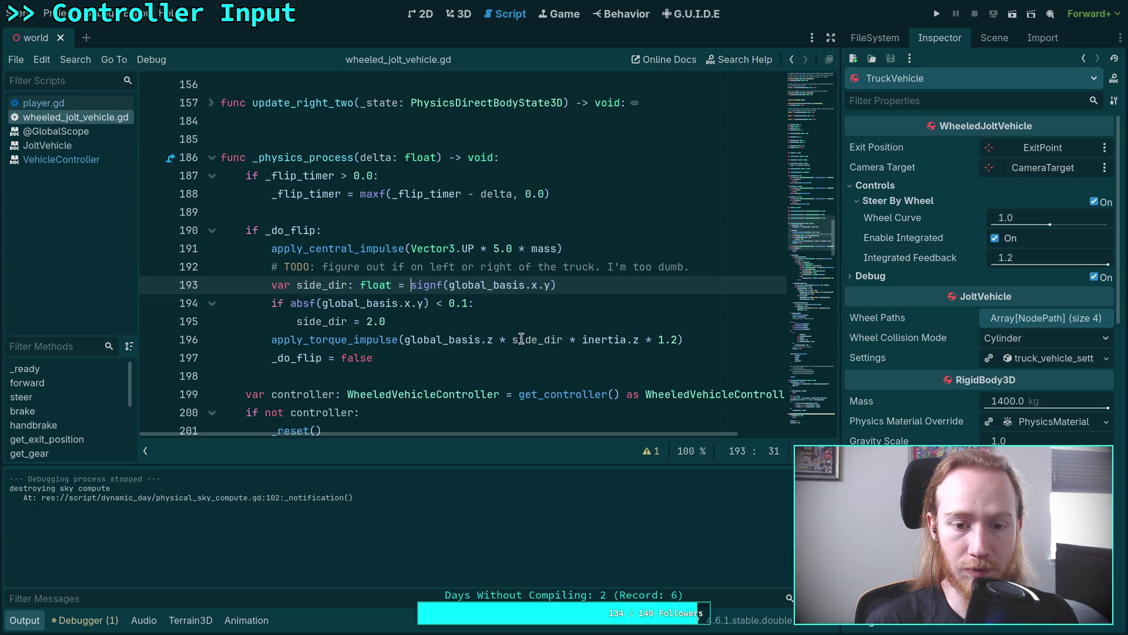
left_click(512, 340)
type("-")
key("ctrl+n")
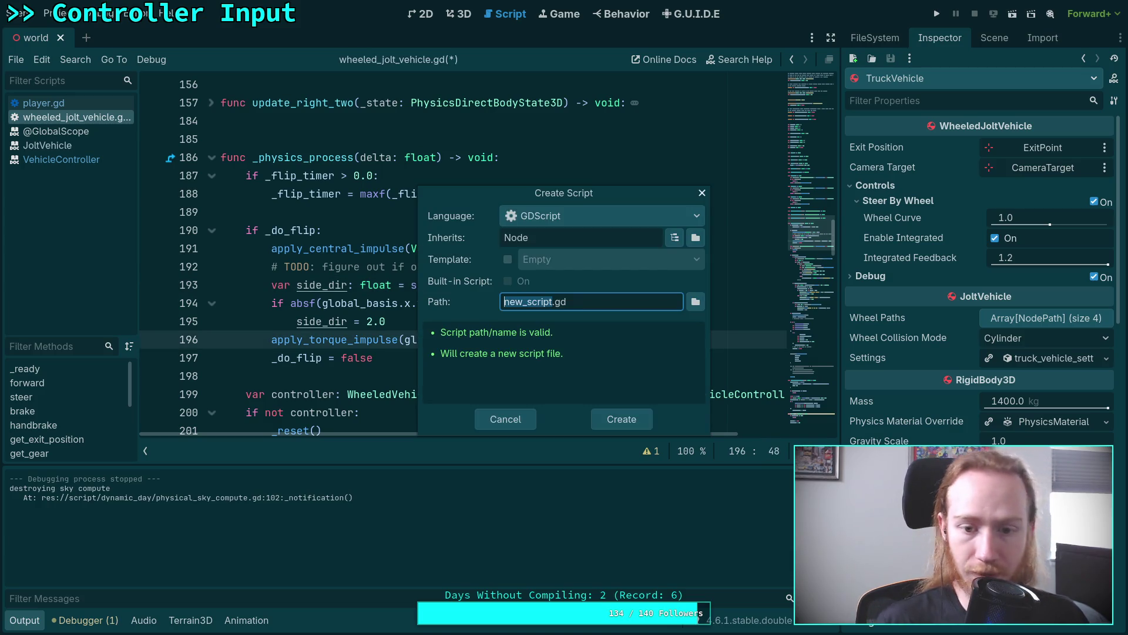
key("Escape")
key("ctrl+s")
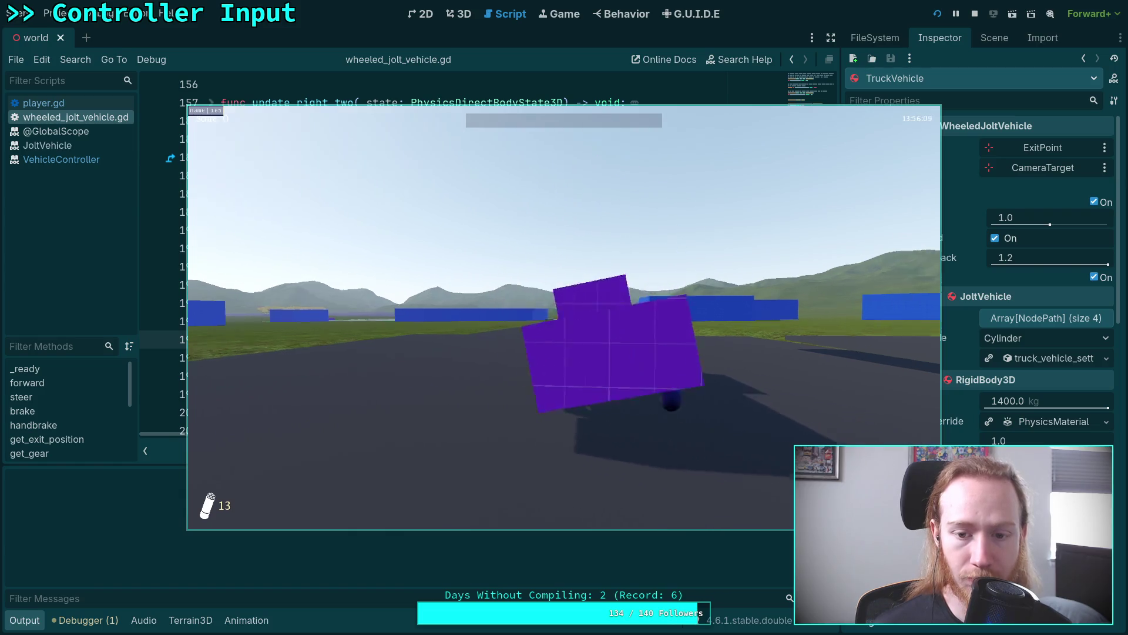
Step: Quit the game, rotate the truck roughly half a turn, save the world scene and rerun
key("Escape")
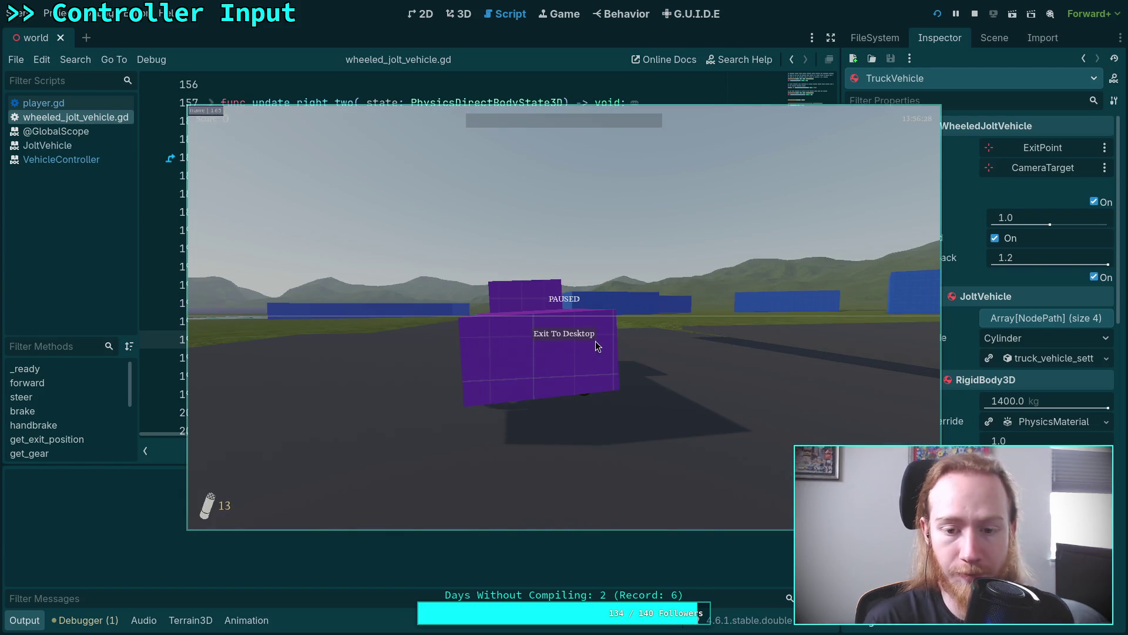
left_click(564, 333)
mouse_move(378, 194)
left_mouse_down()
mouse_move(452, 176)
mouse_move(537, 263)
mouse_move(491, 321)
left_mouse_up()
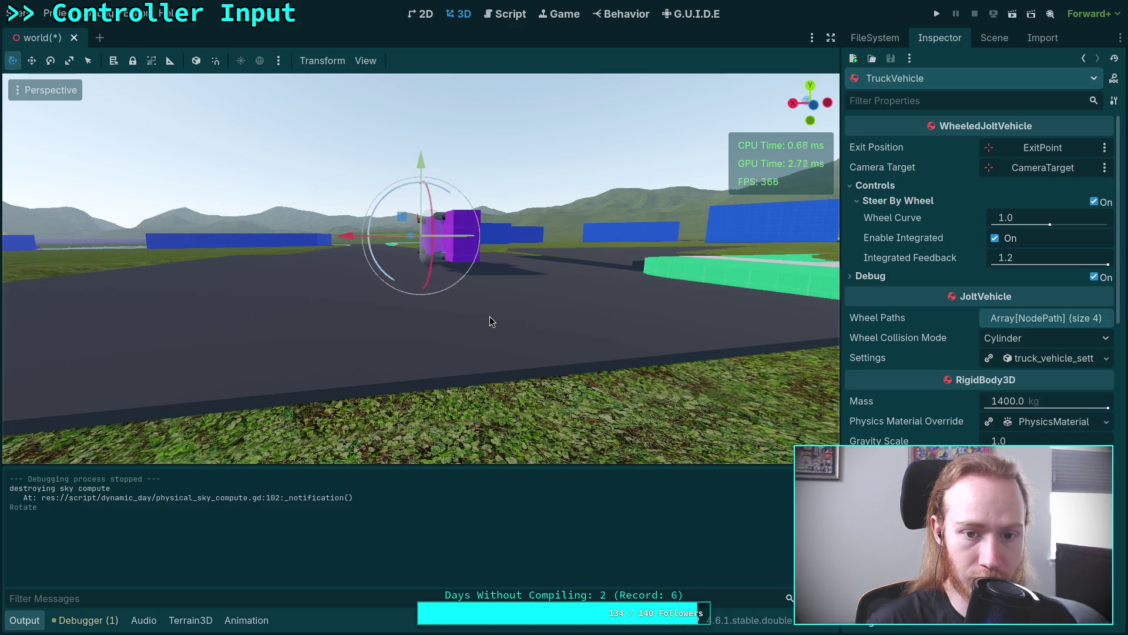
key("ctrl+s")
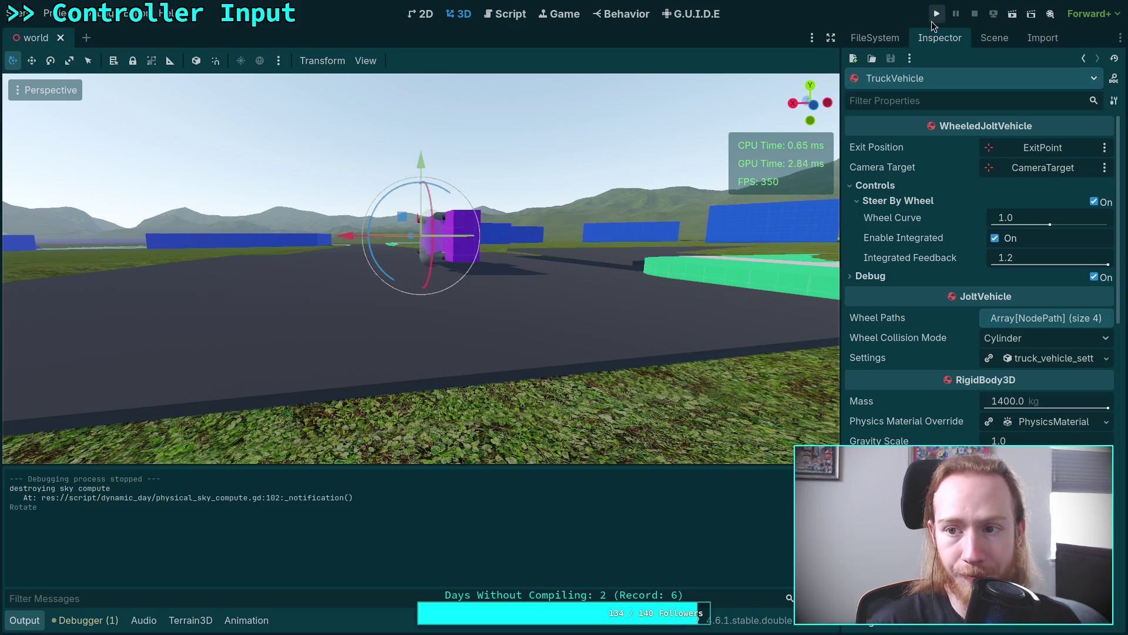
left_click(935, 18)
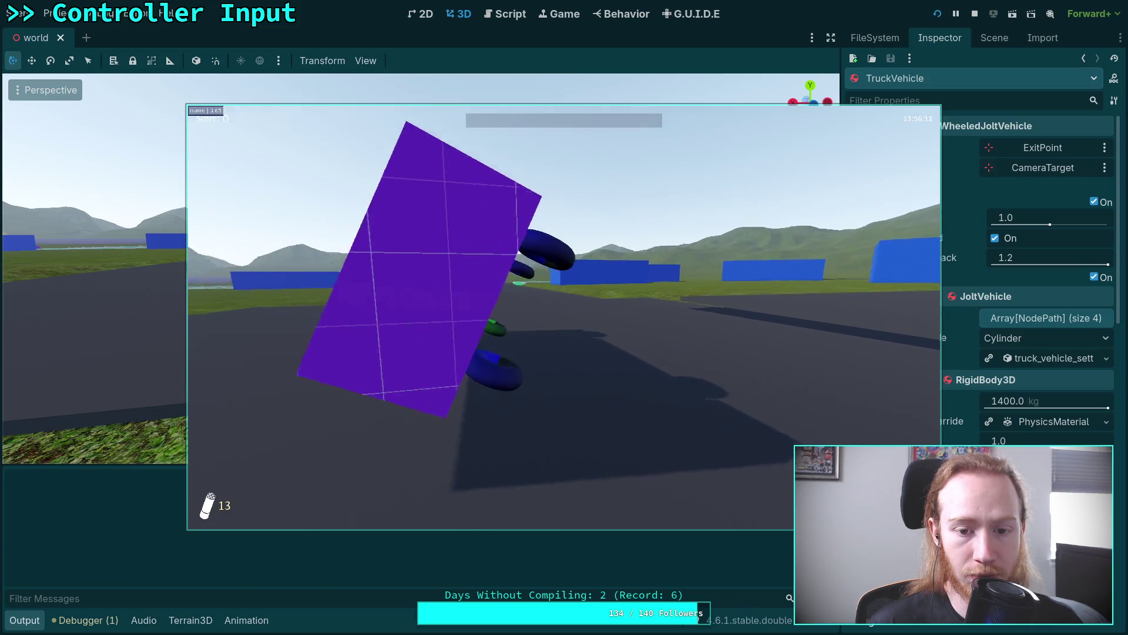
Step: Rotate the truck about 87°, raise it above the road, test, then roll it ~93° onto its side
key("Escape")
left_click(552, 333)
scroll(434, 272, "up", 5)
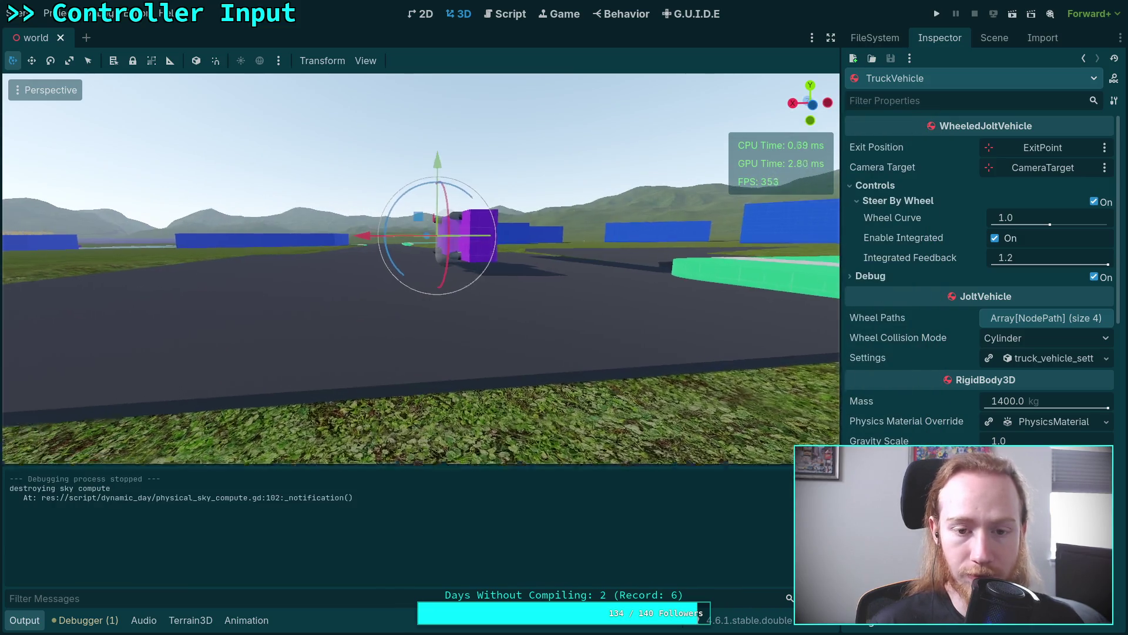
left_click_drag(435, 276, 585, 270)
left_click_drag(453, 242, 456, 206)
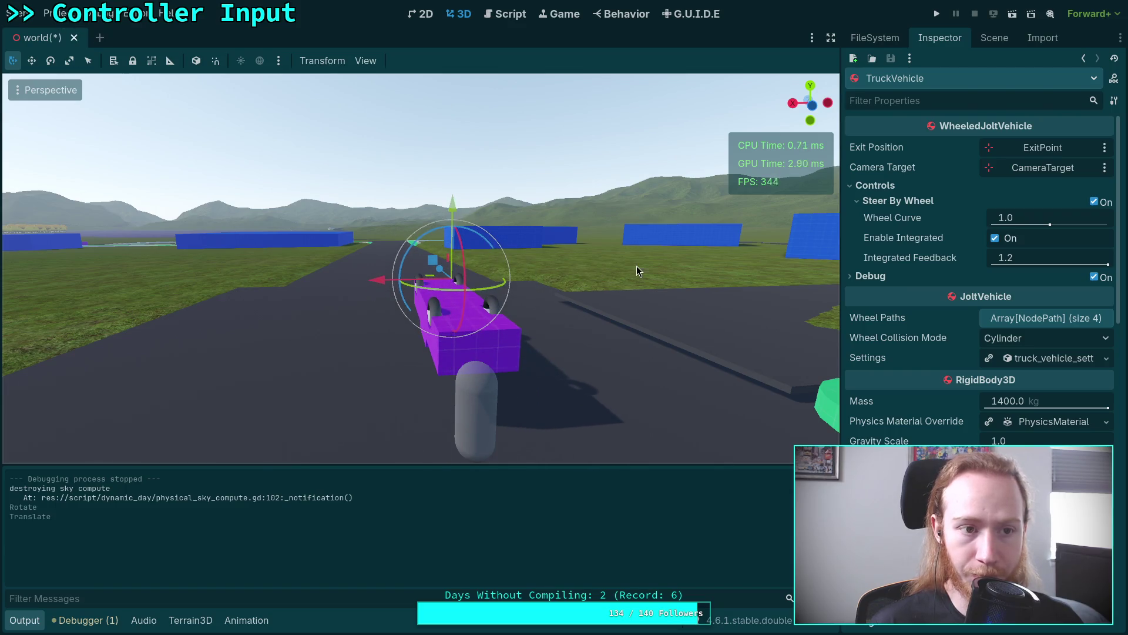
key("F5")
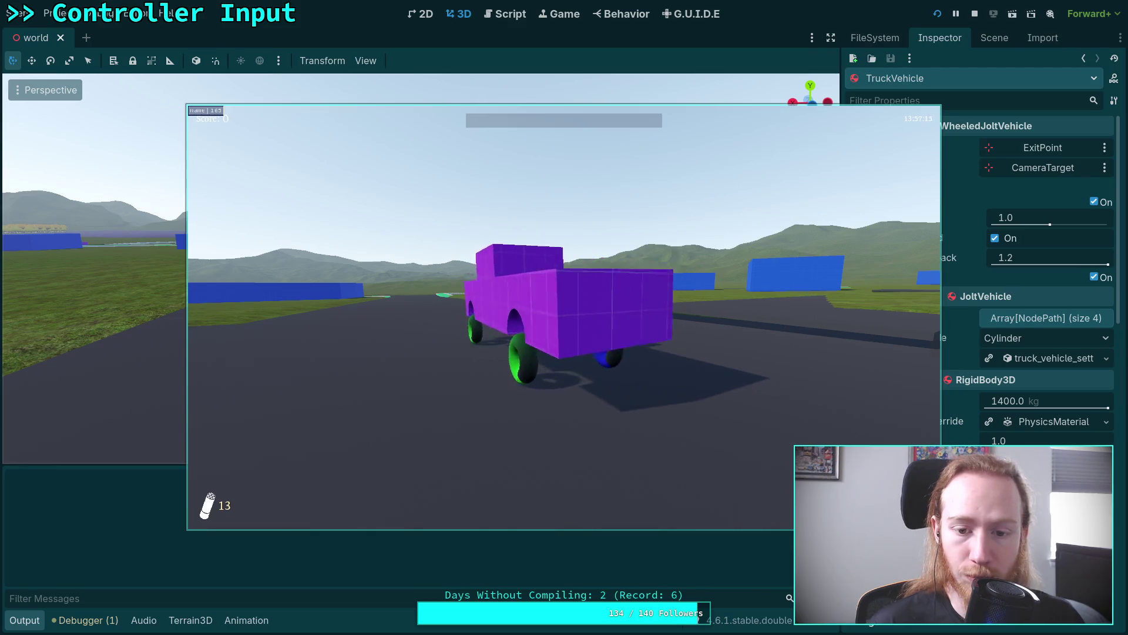
key("F8")
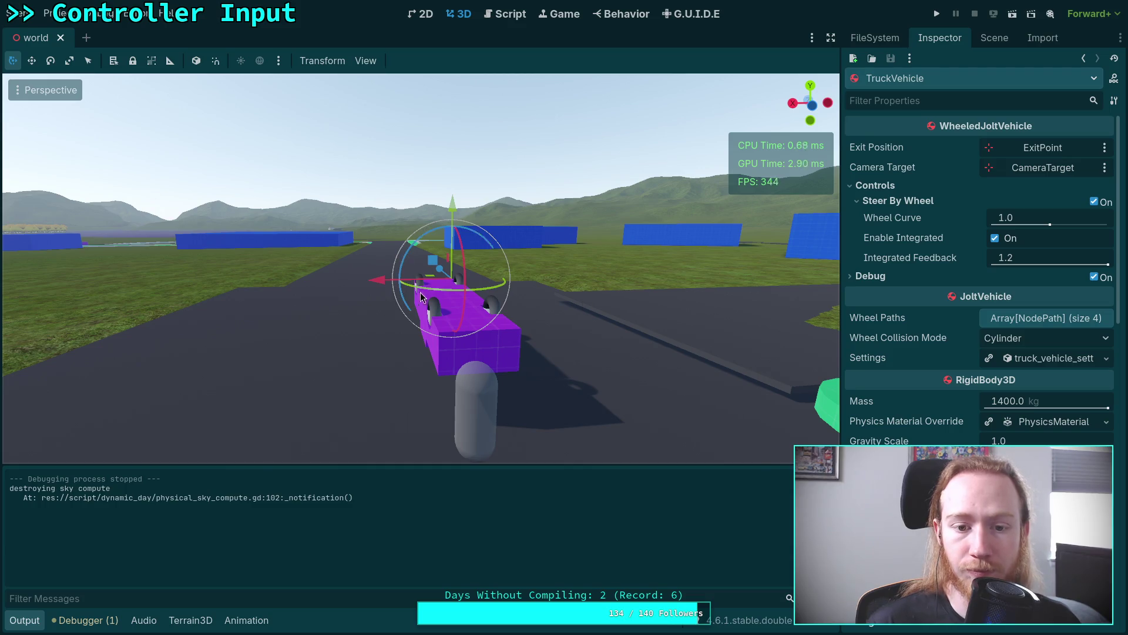
mouse_move(421, 297)
left_mouse_down()
mouse_move(475, 300)
mouse_move(450, 305)
mouse_move(464, 308)
left_mouse_up()
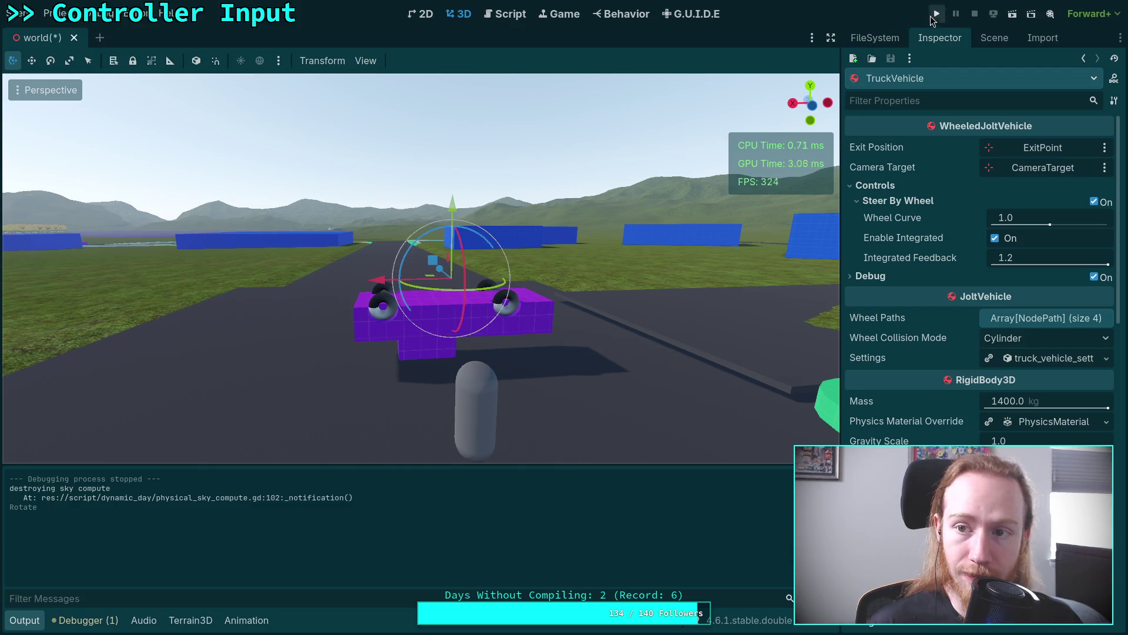
Step: Run two more flip tests, turning the truck about 90° to another side between them
left_click(932, 16)
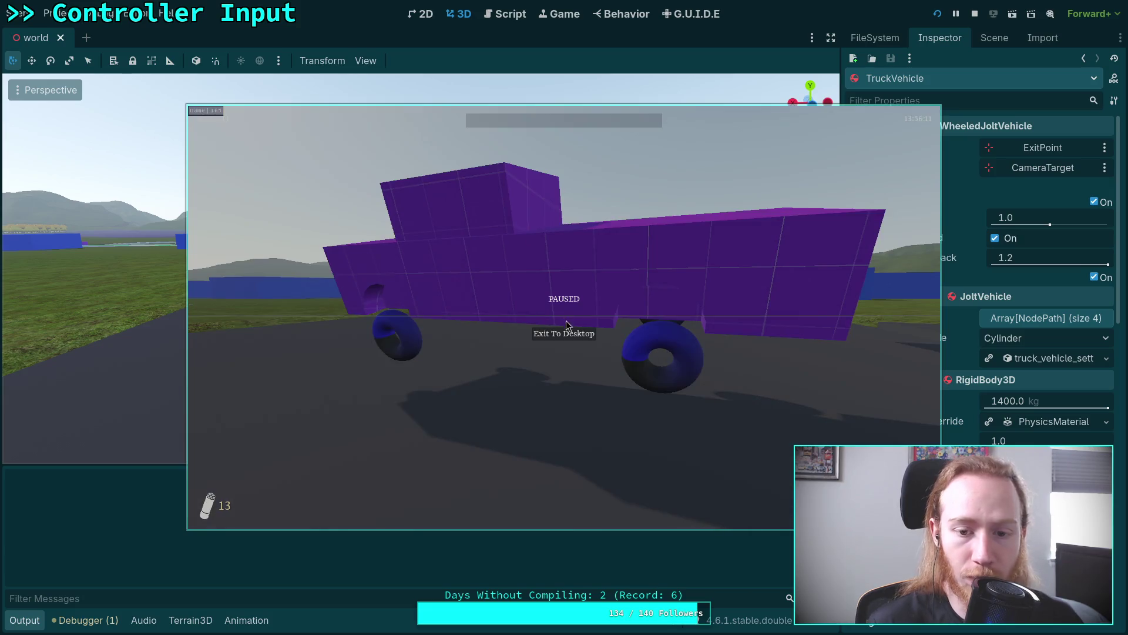
key("F8")
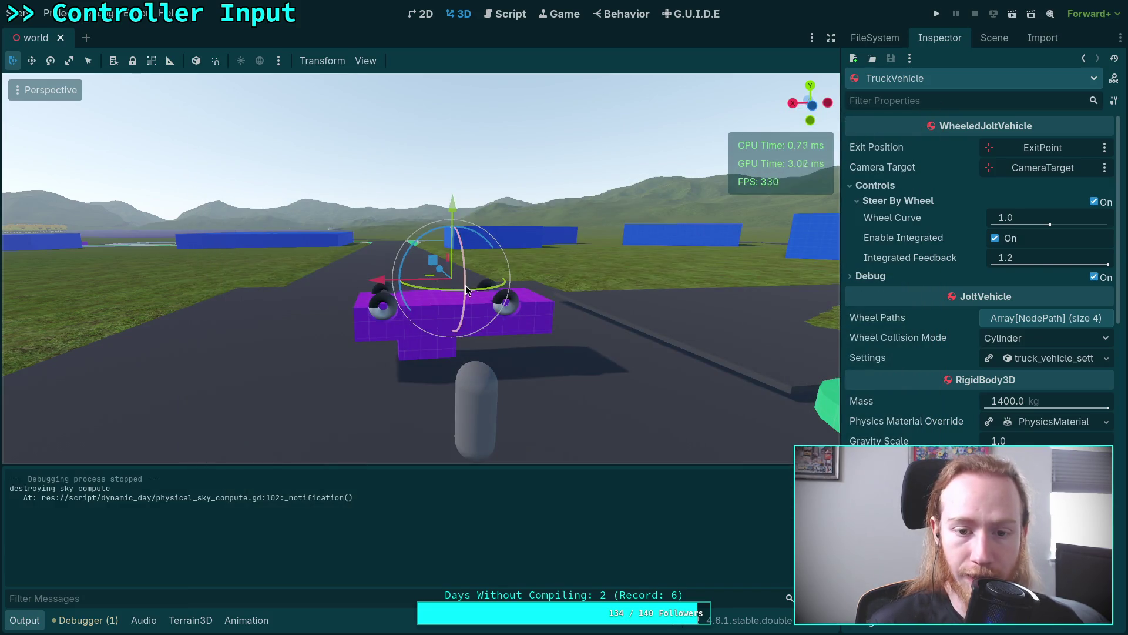
left_click_drag(465, 284, 674, 209)
key("F5")
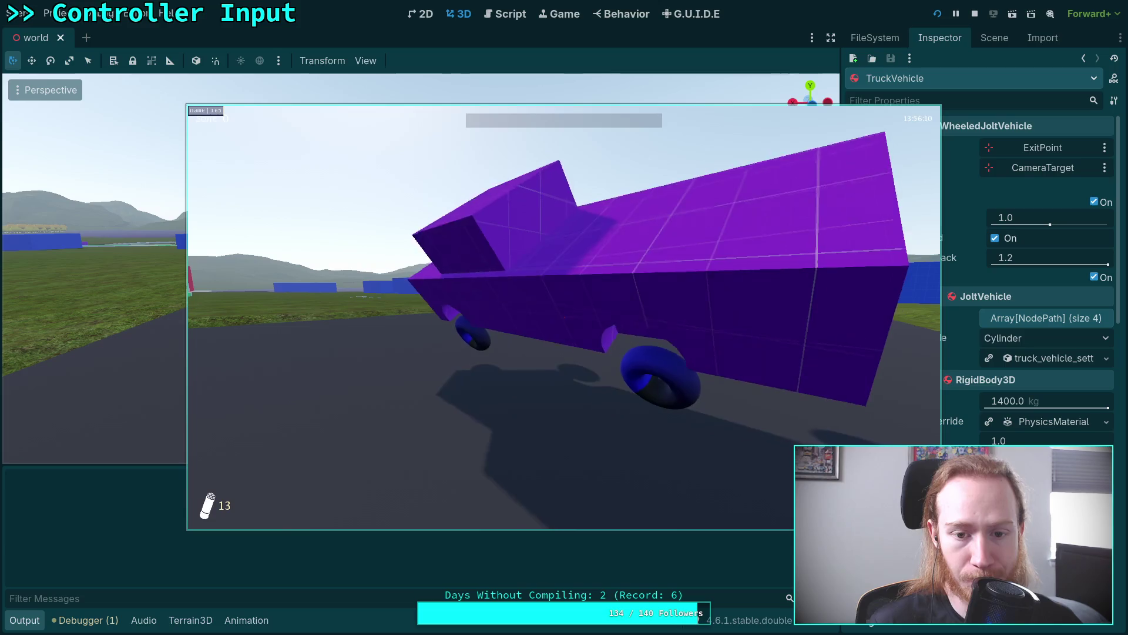
key("Escape")
left_click(563, 334)
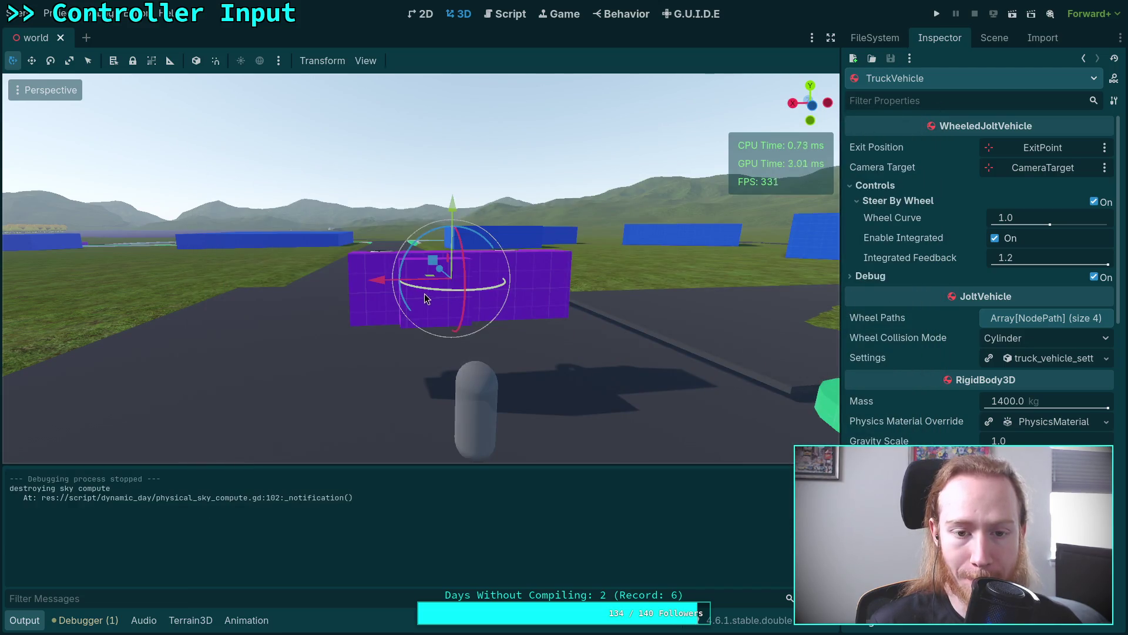
Step: Test one more sideways pose, then revert the truck's rotation to 0, 0, 0
mouse_move(436, 295)
left_mouse_down()
mouse_move(470, 284)
mouse_move(452, 274)
left_mouse_up()
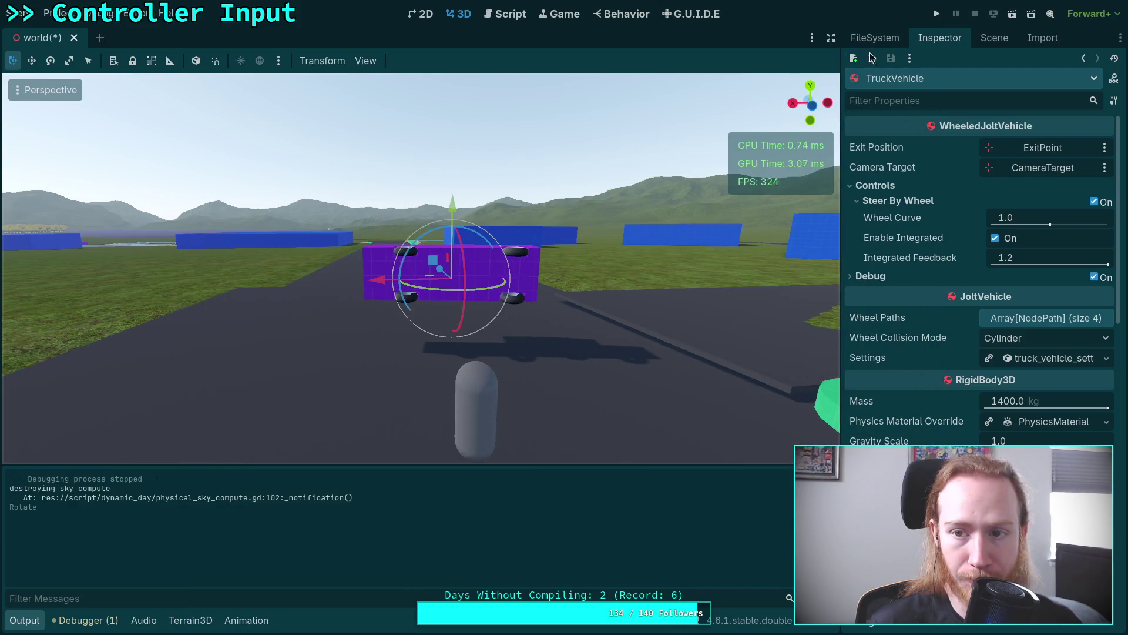
left_click(938, 15)
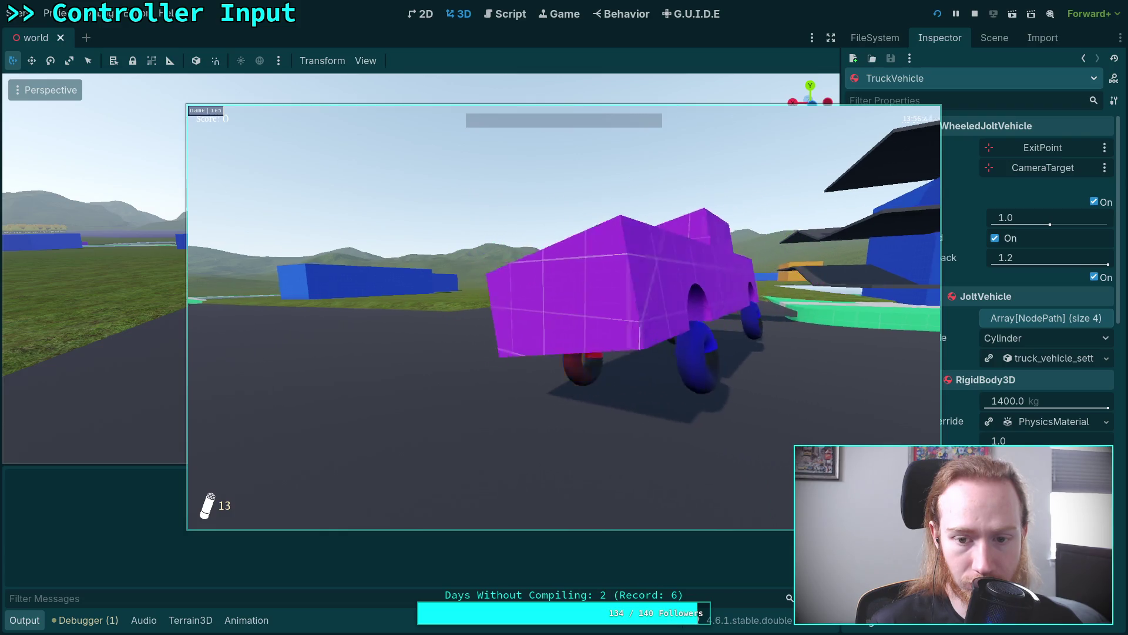
key("Escape")
left_click(559, 335)
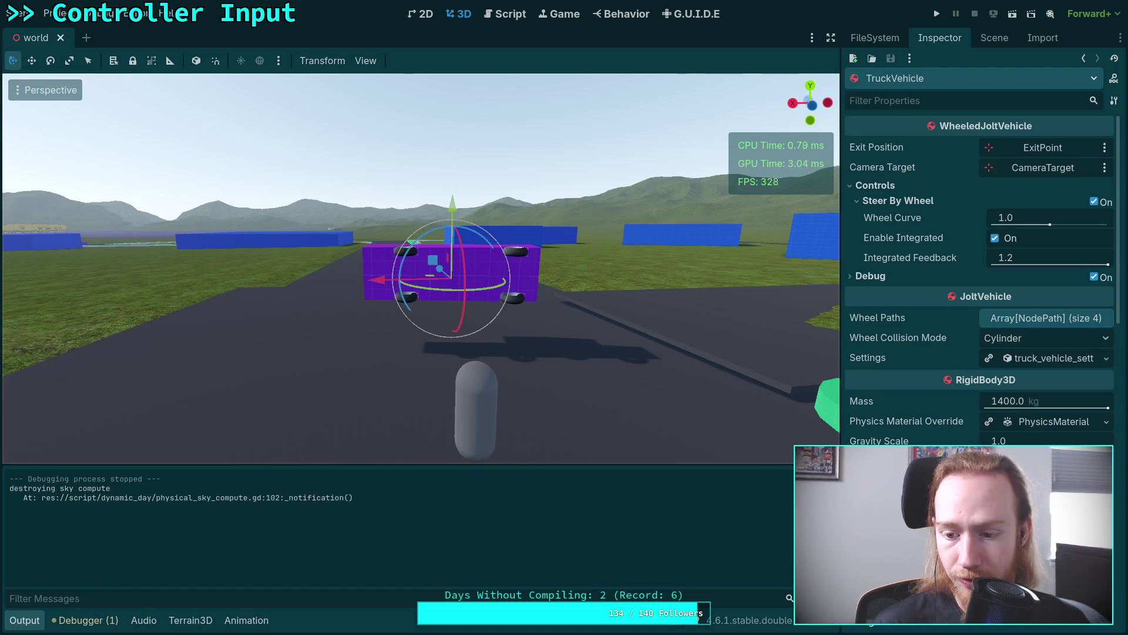
scroll(977, 386, "down", 5)
scroll(978, 385, "down", 5)
left_click(1107, 391)
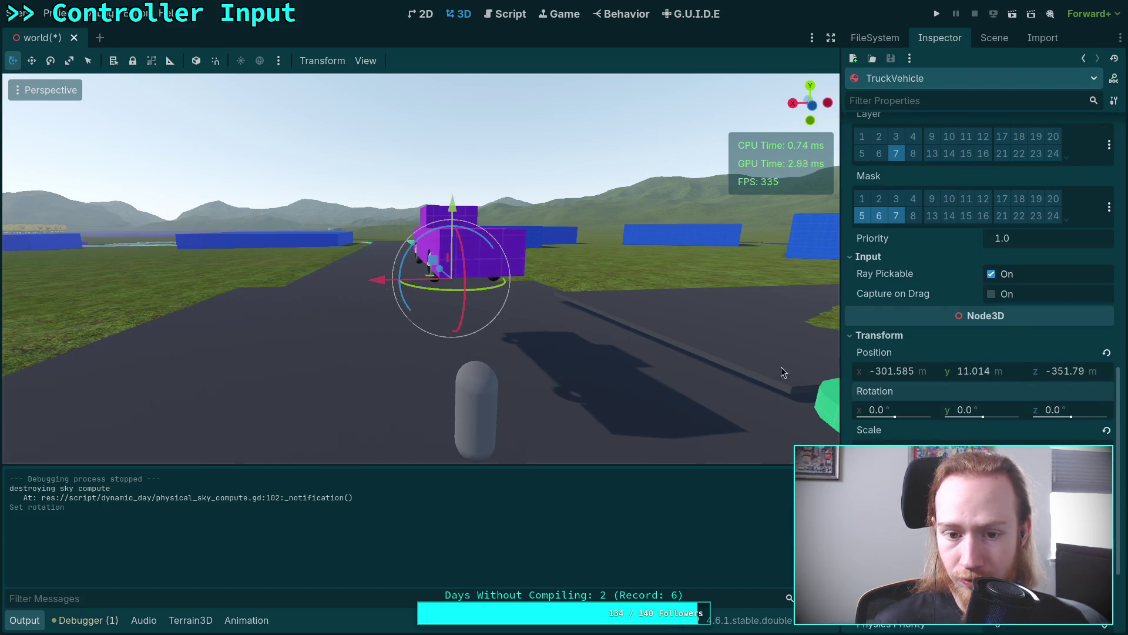
Step: Lower the upright truck to y 8.301, save the scene and test-drive it
key("f")
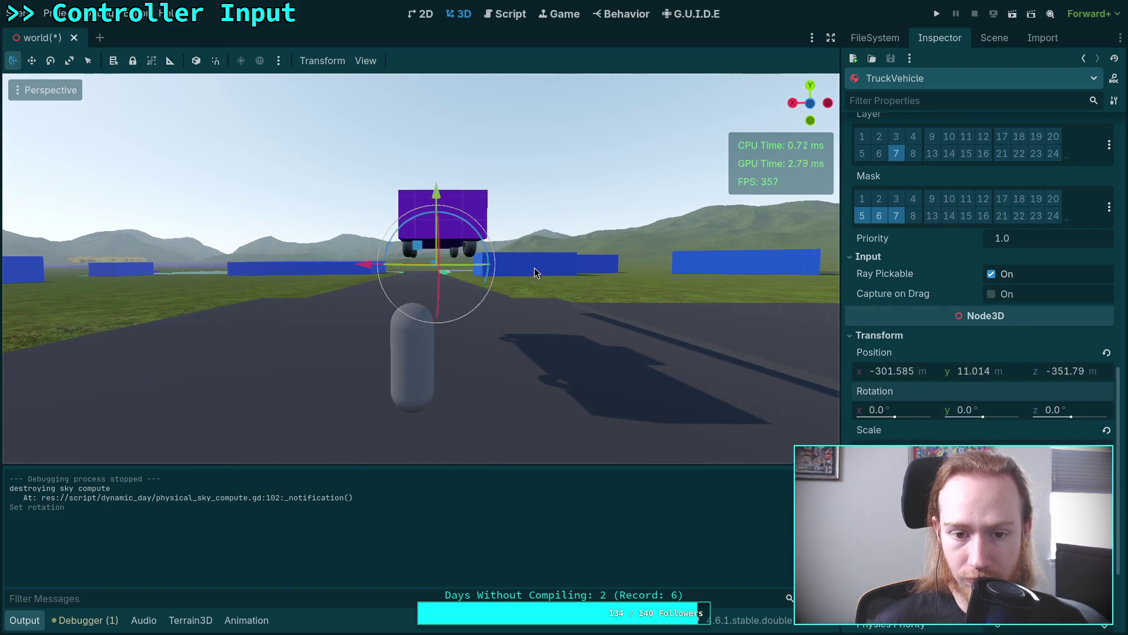
mouse_move(440, 198)
left_mouse_down()
mouse_move(440, 265)
mouse_move(500, 253)
mouse_move(519, 270)
mouse_move(487, 255)
left_mouse_up()
mouse_move(447, 294)
left_mouse_down()
mouse_move(411, 341)
mouse_move(376, 355)
mouse_move(443, 352)
left_mouse_up()
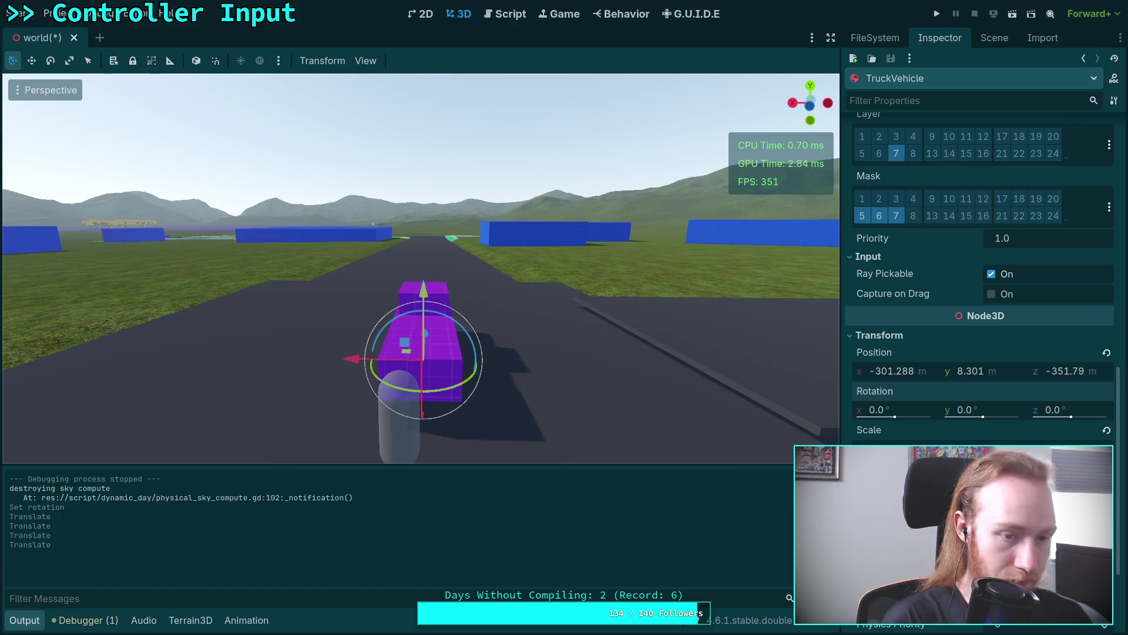
key("ctrl+s")
key("F5")
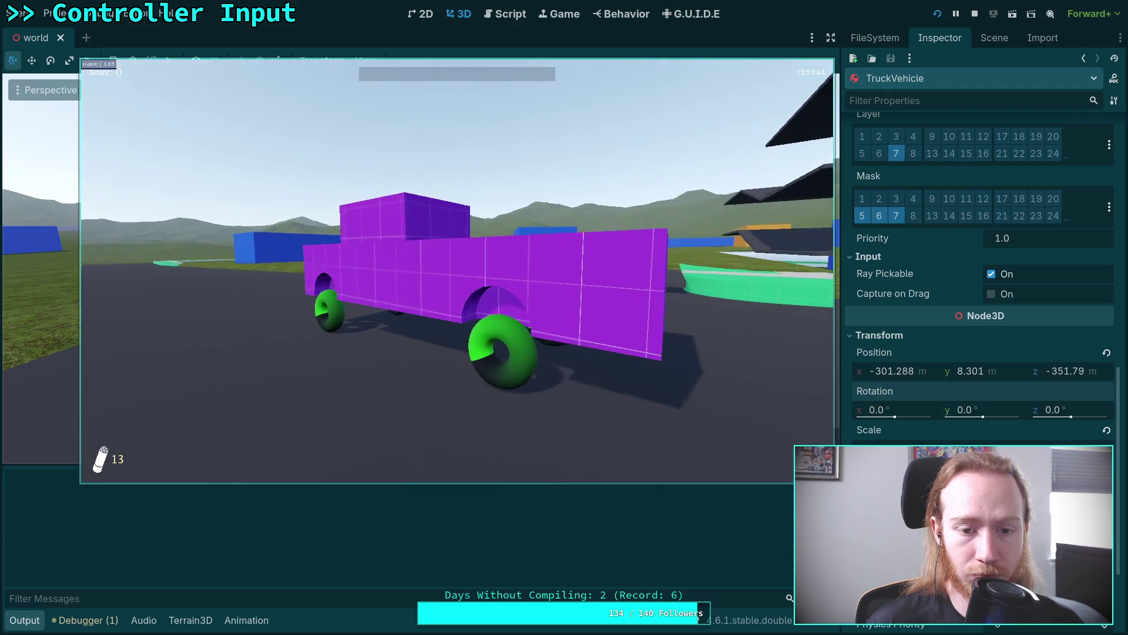
key("F8")
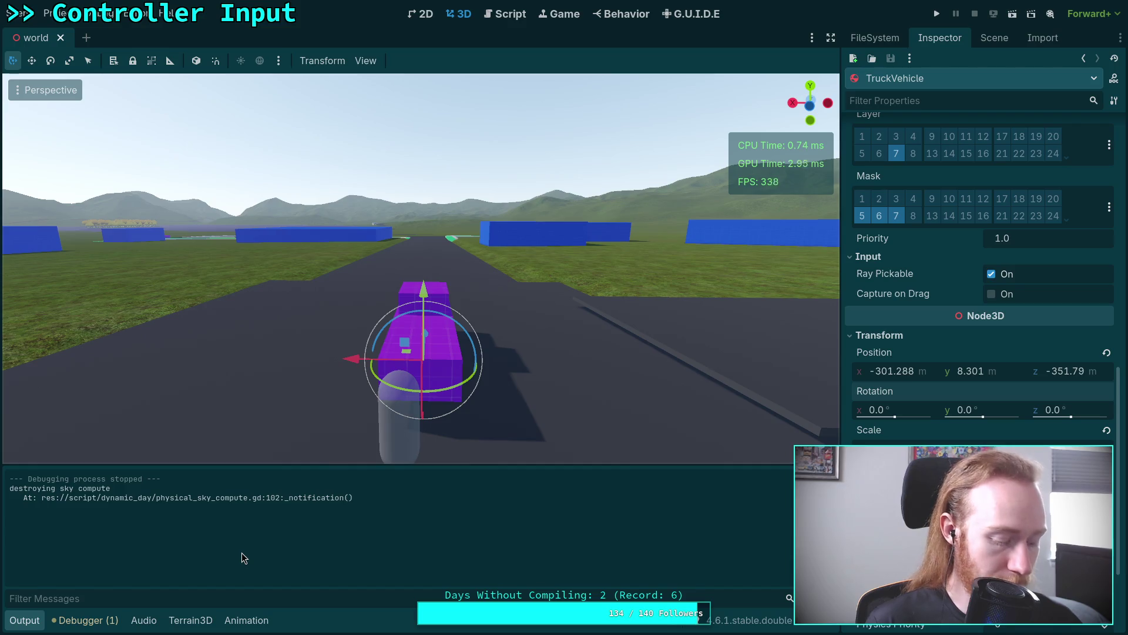
Step: Check the Debugger's Errors list, collapse the panel, save, and switch to the git terminal
left_click(85, 620)
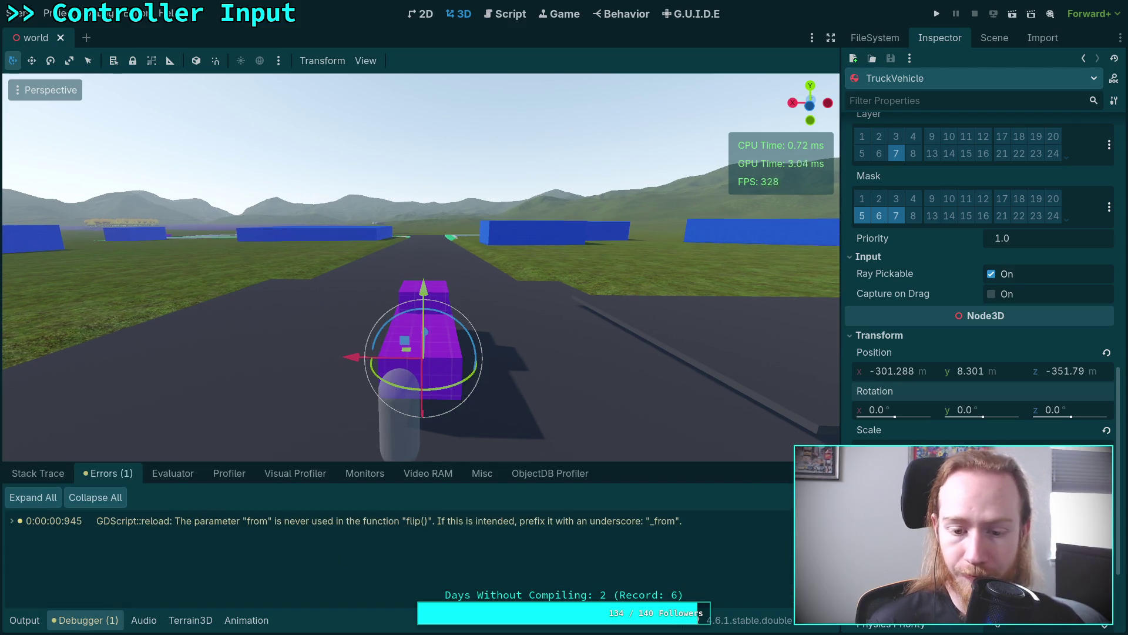
left_click(83, 621)
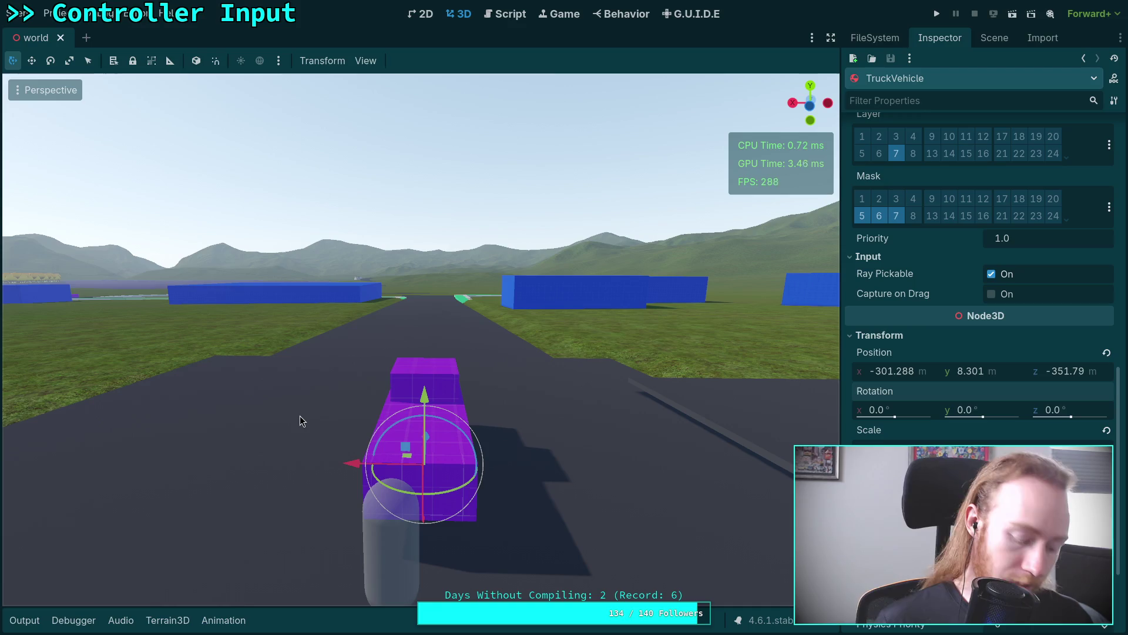
key("ctrl+s")
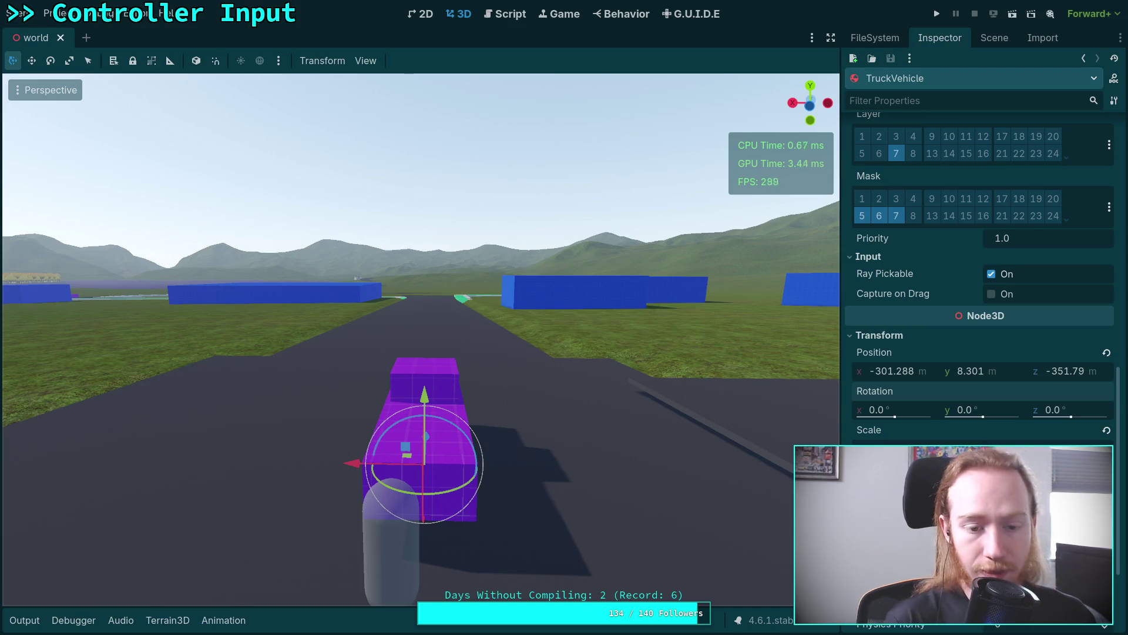
key("super+1")
Step: Check git status and stage the vehicle/ and scene/world/ folders
type("git status")
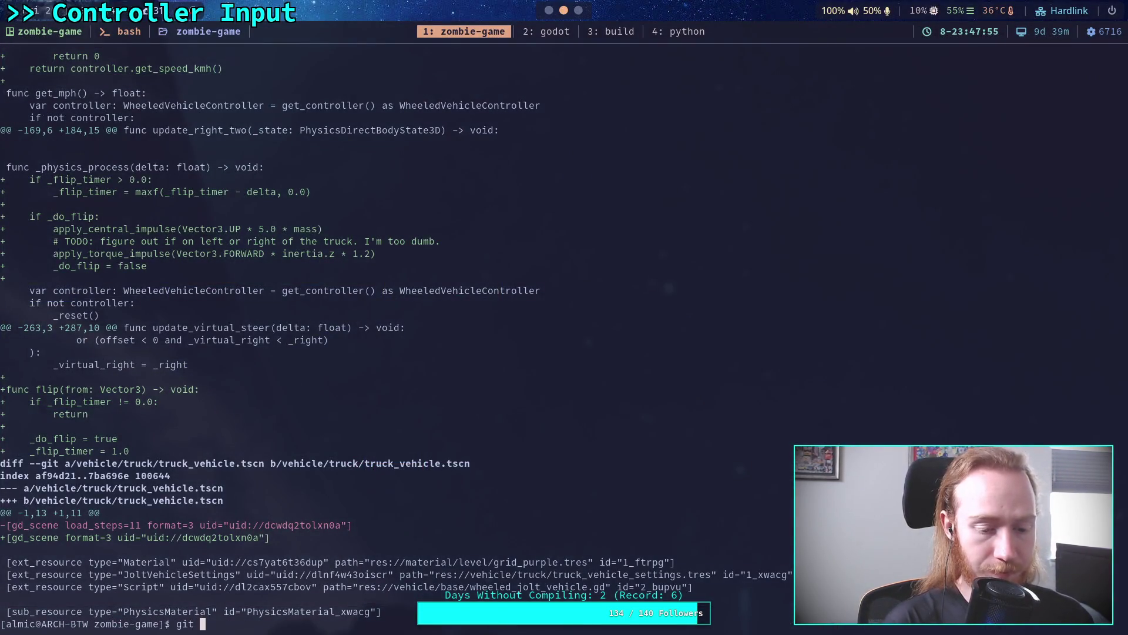
key("Return")
type("git add vehicle/")
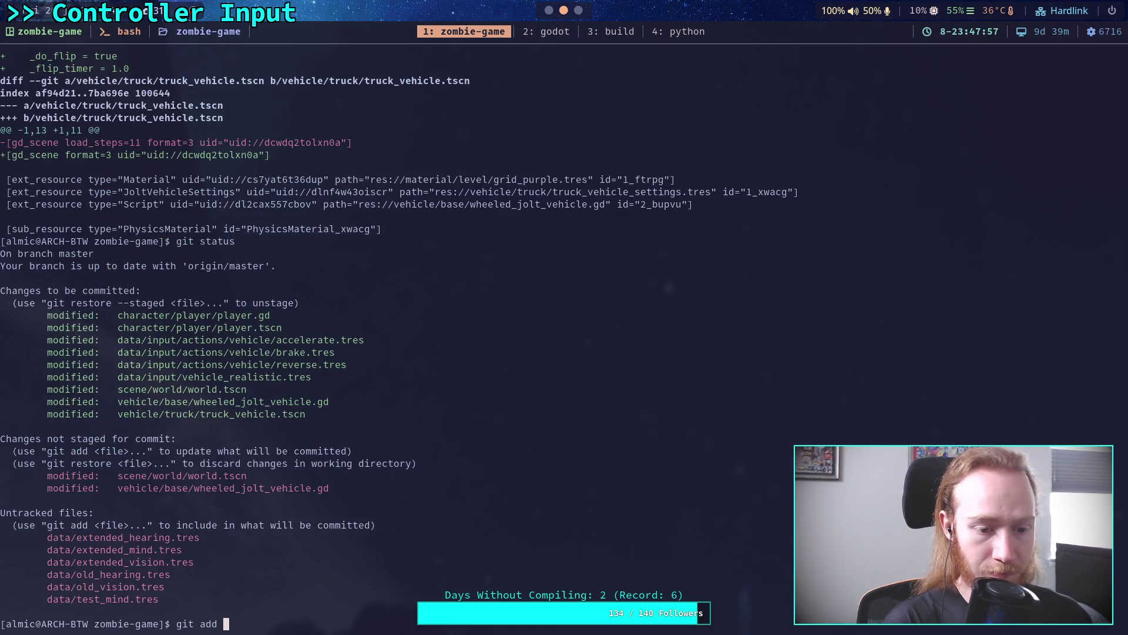
key("Return")
type("git add scene/world/")
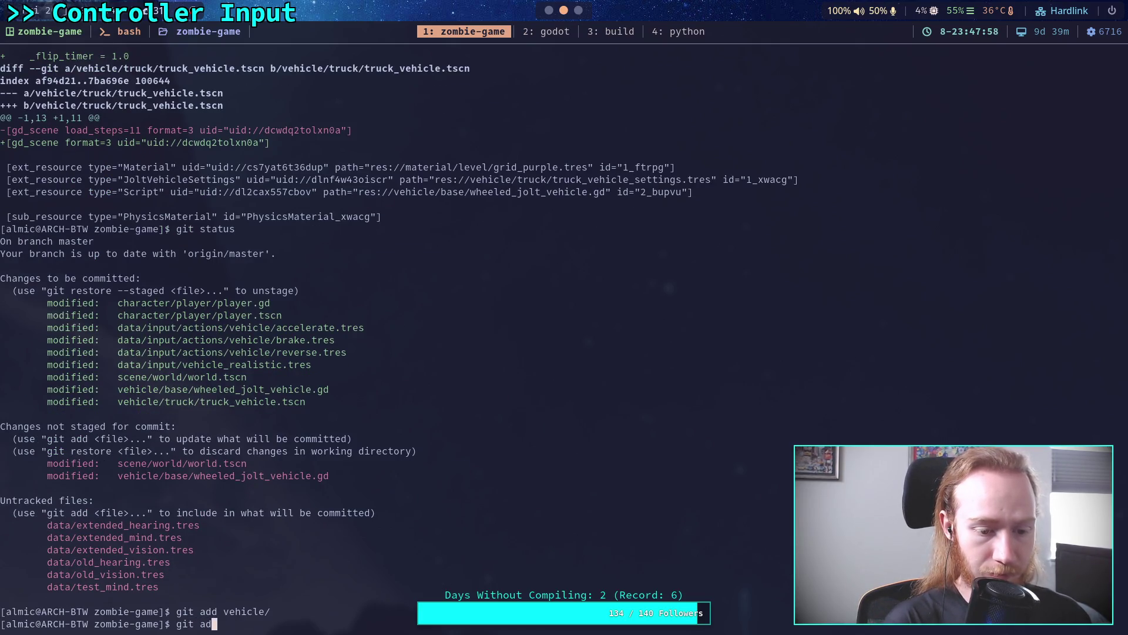
key("Return")
Step: Review the staged diff with git diff --staged, paging to player.gd's input-context code
type("gi")
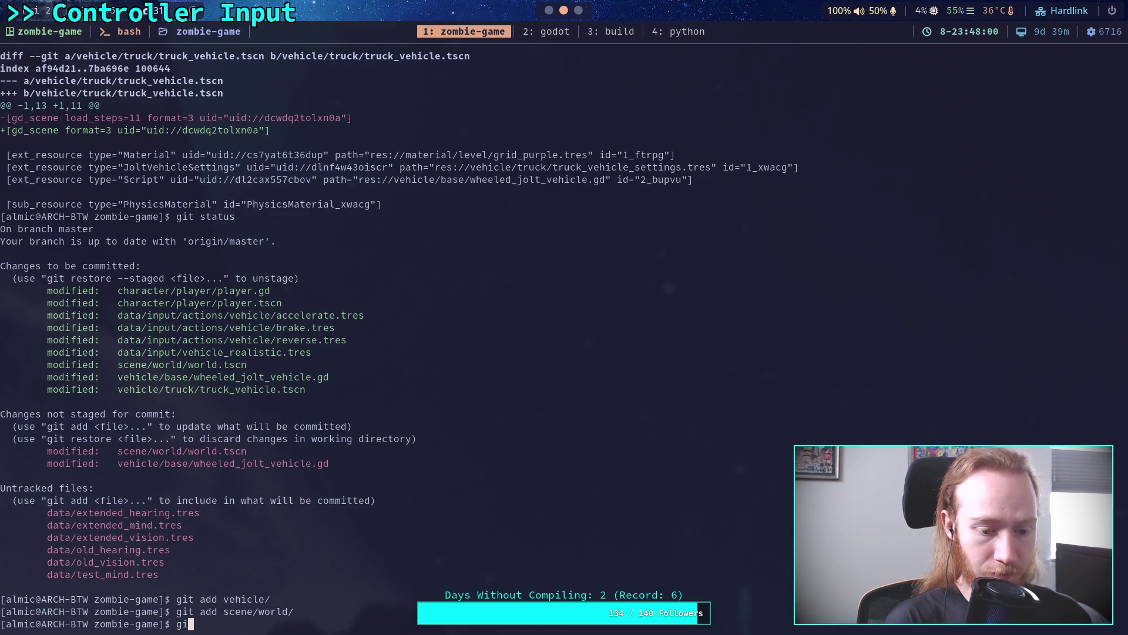
type("t diff --staged")
key("Return")
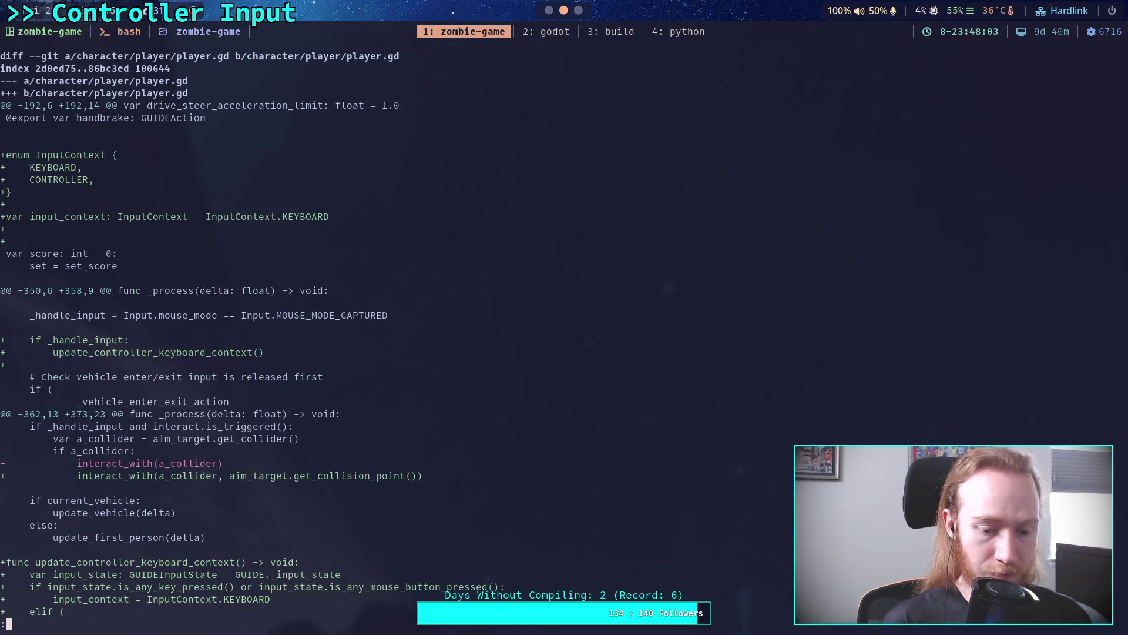
key("space")
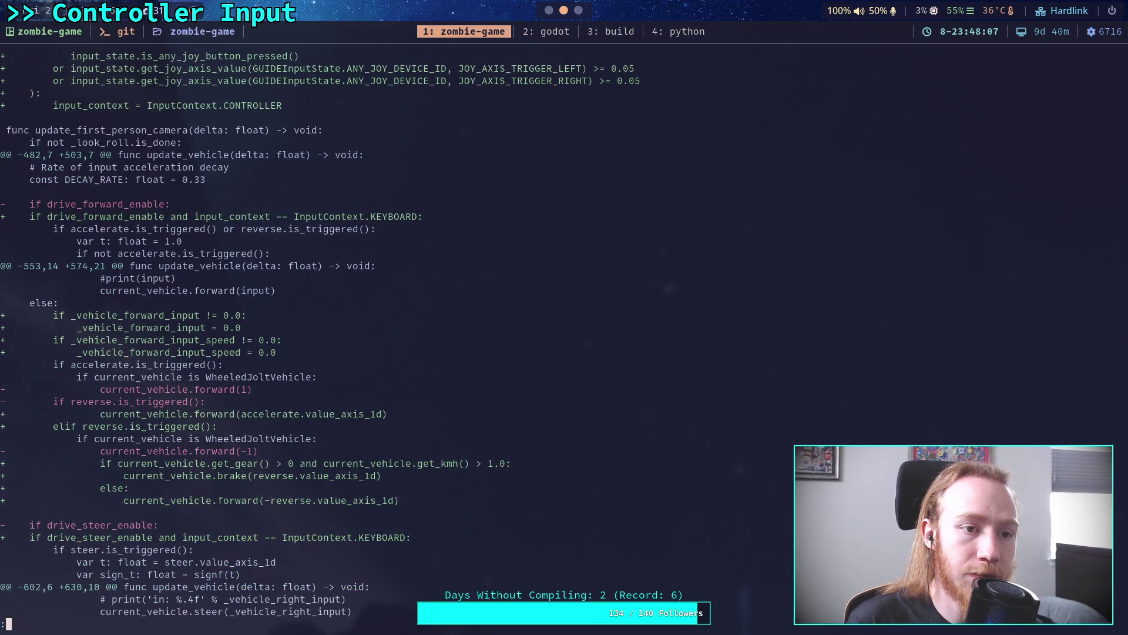
key("Up")
key("Up")
key("Up")
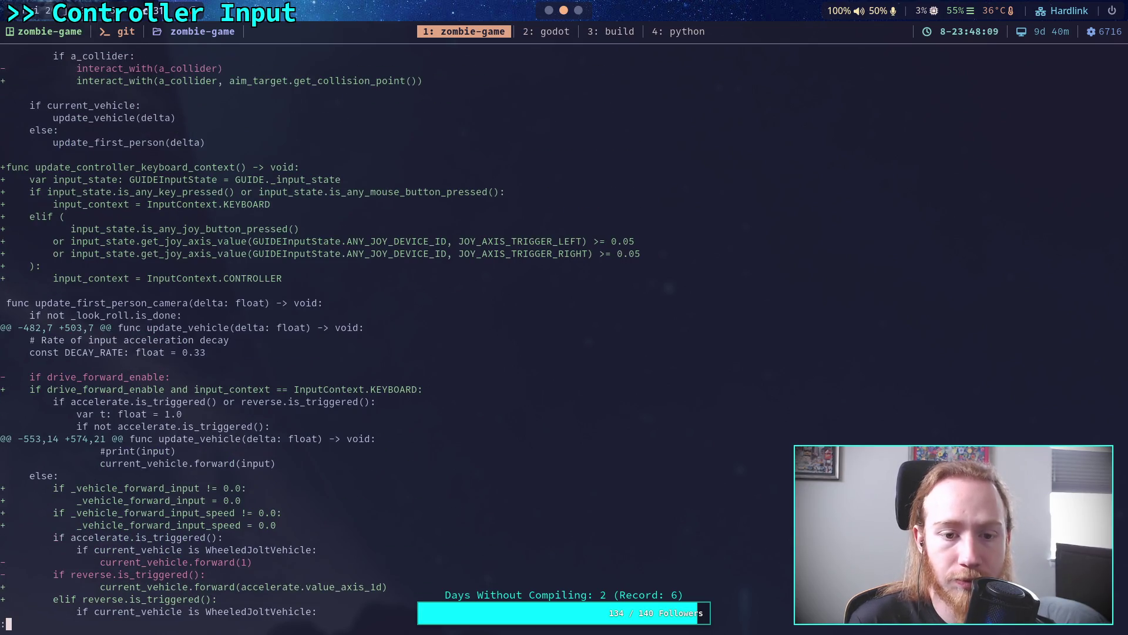
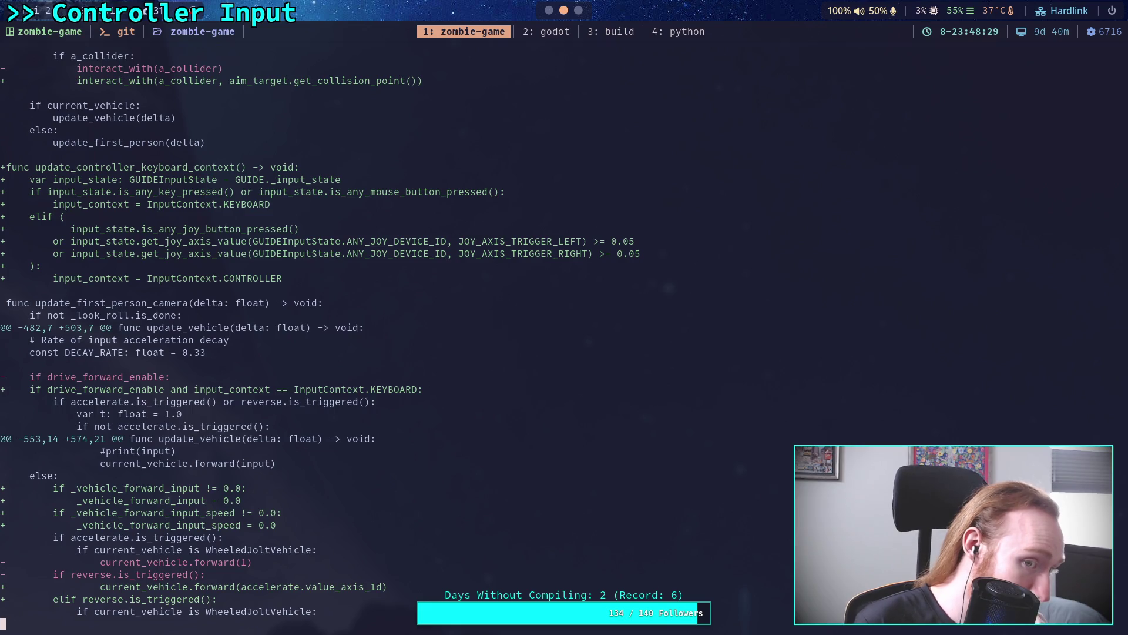
Step: Scroll the staged diff through player.gd, player.tscn and the accelerate, brake and reverse action .tres files
scroll(564, 329, "down", 3)
scroll(320, 334, "down", 4)
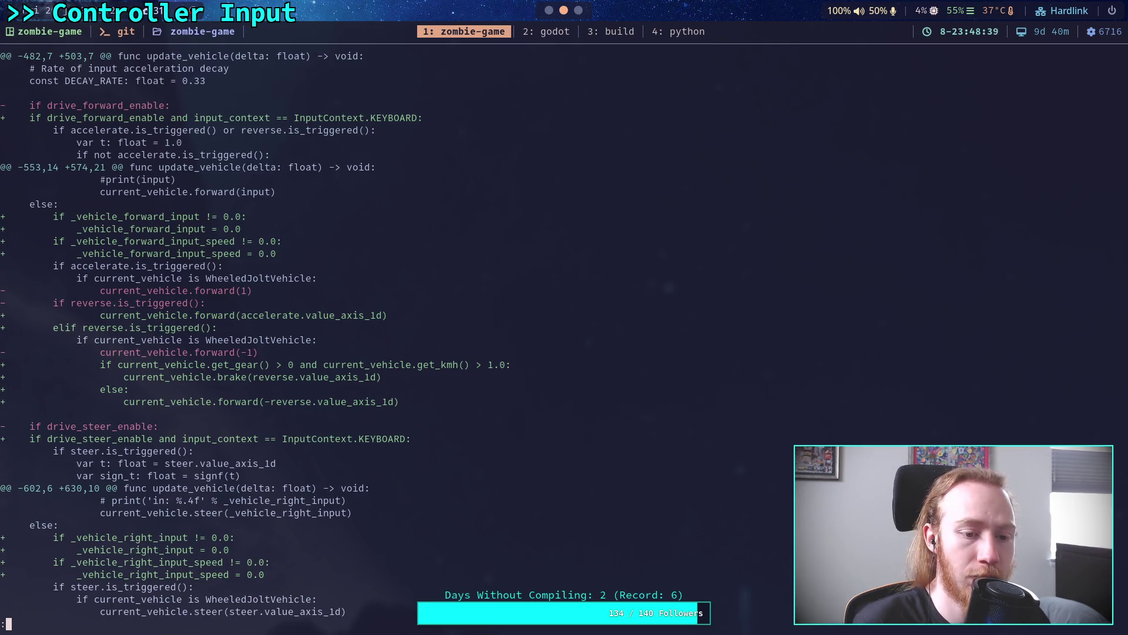
scroll(499, 329, "down", 7)
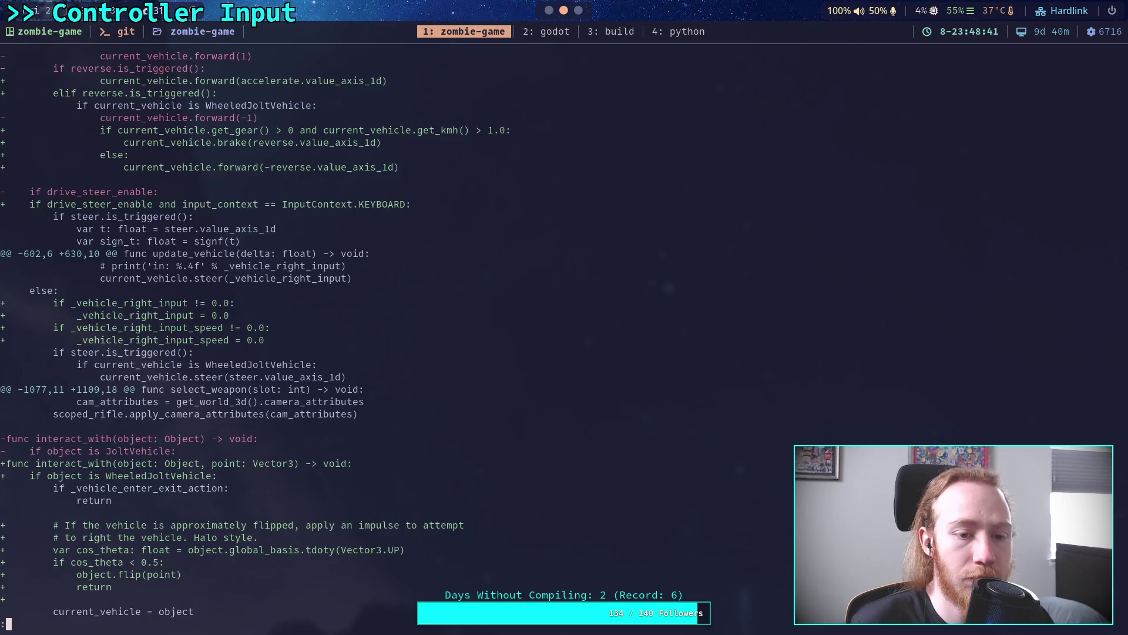
scroll(254, 334, "down", 6)
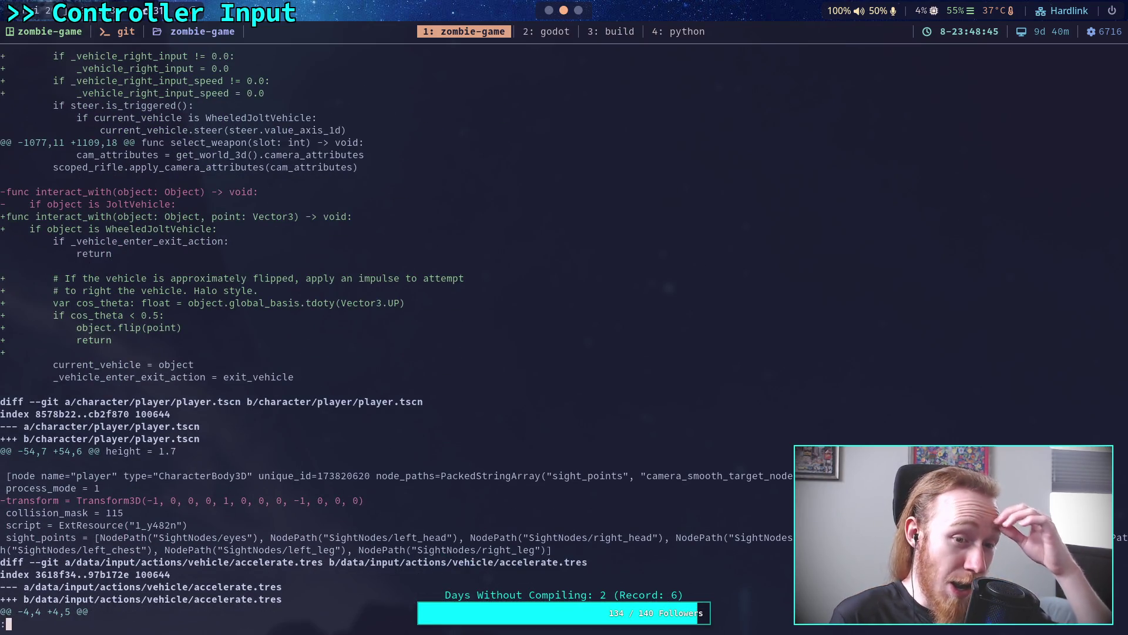
scroll(564, 338, "down", 1)
scroll(564, 334, "down", 5)
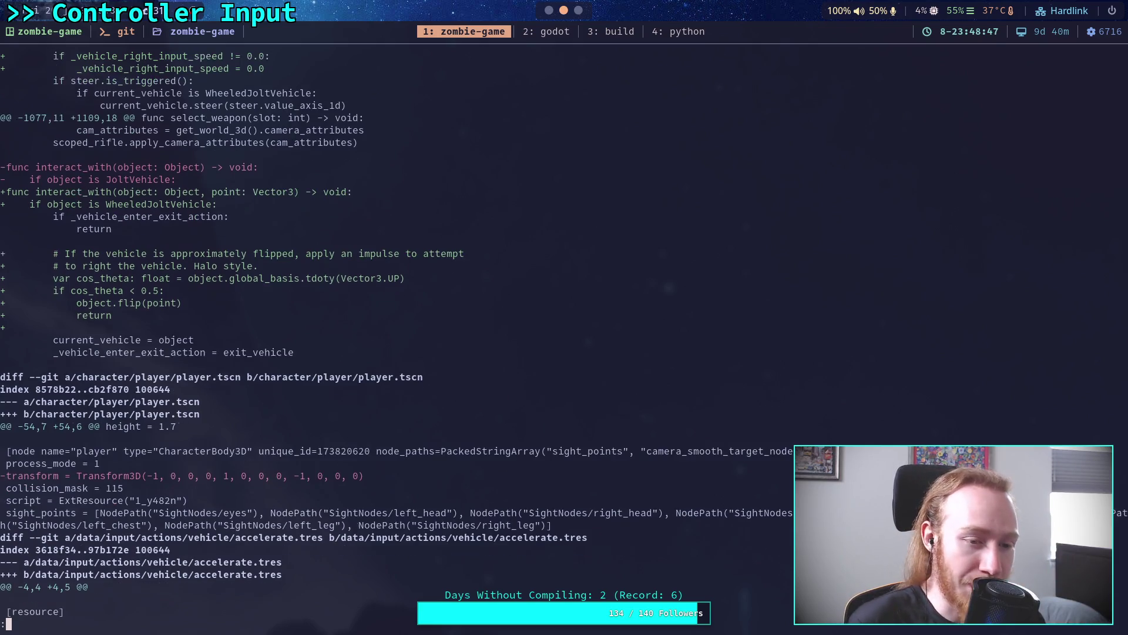
scroll(565, 333, "down", 3)
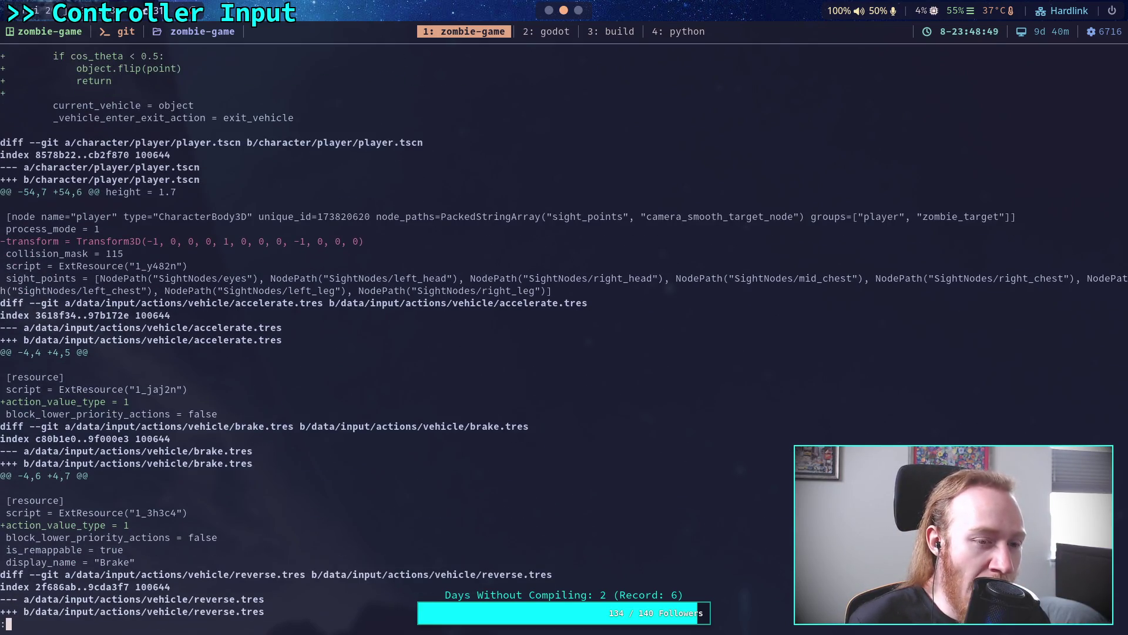
scroll(564, 333, "down", 1)
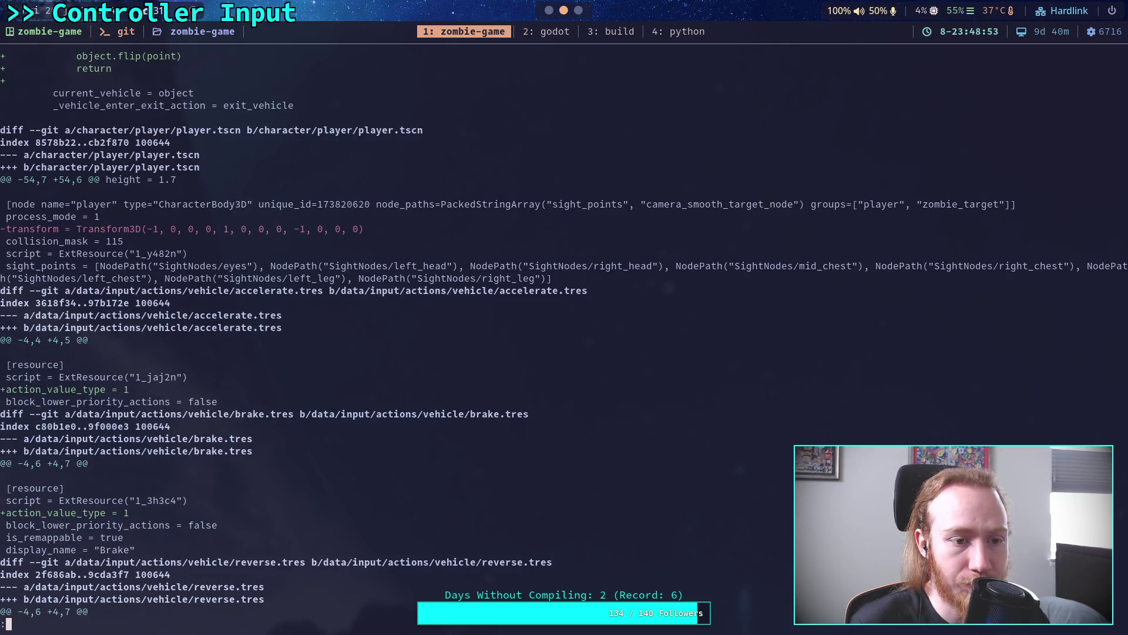
scroll(564, 333, "down", 11)
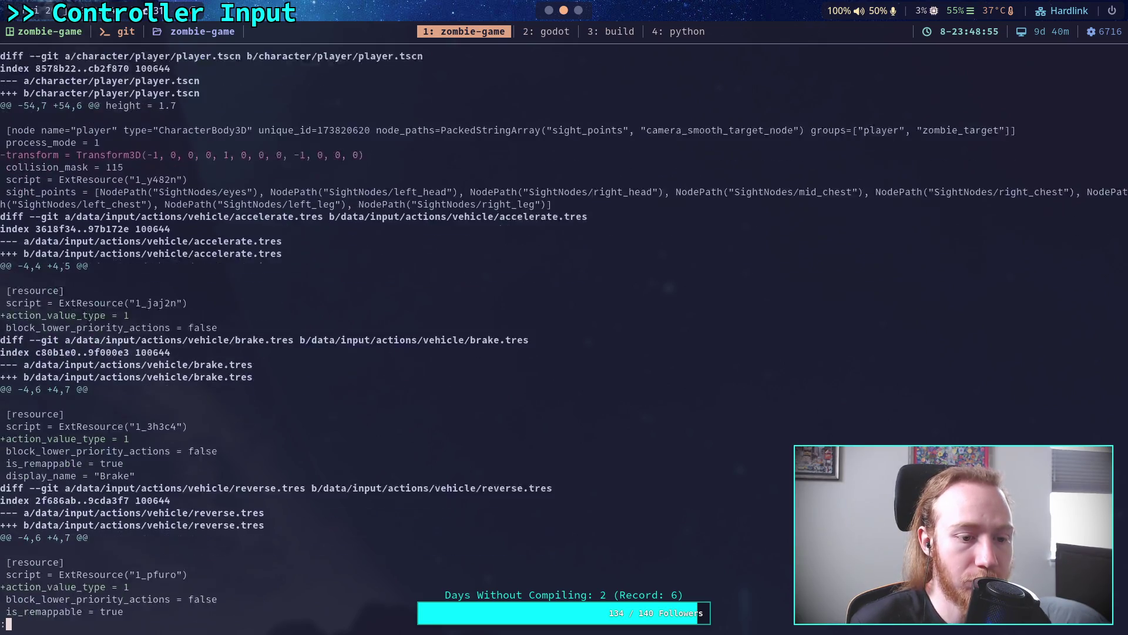
scroll(373, 334, "down", 1)
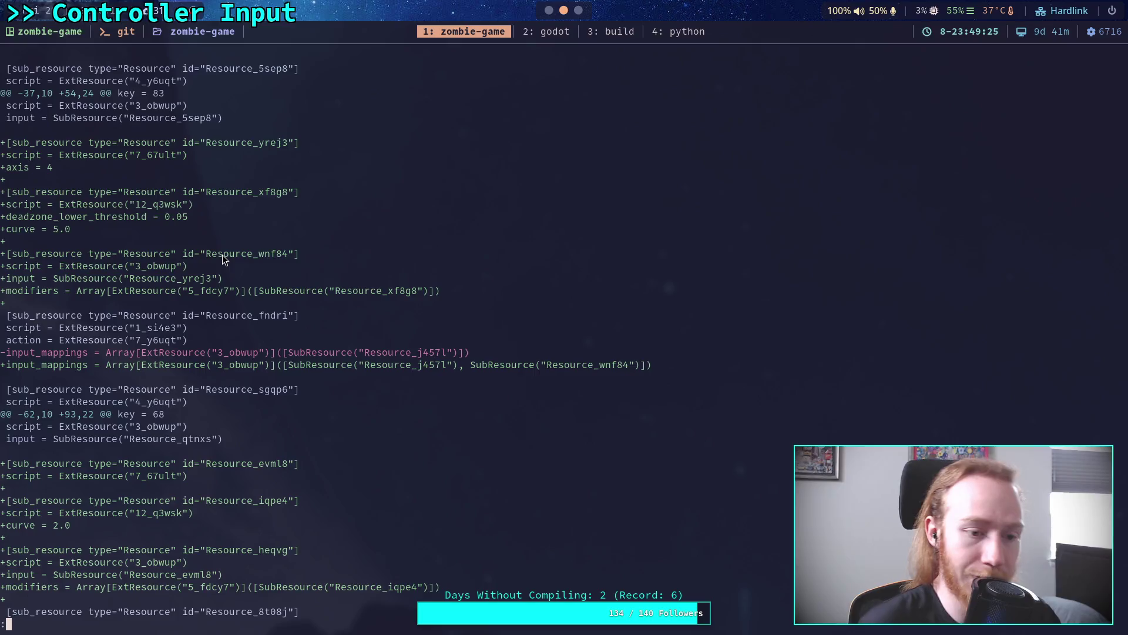
Step: Read through the remaining input mapping hunks with the added controller sub-resources
key("j")
key("j")
key("j")
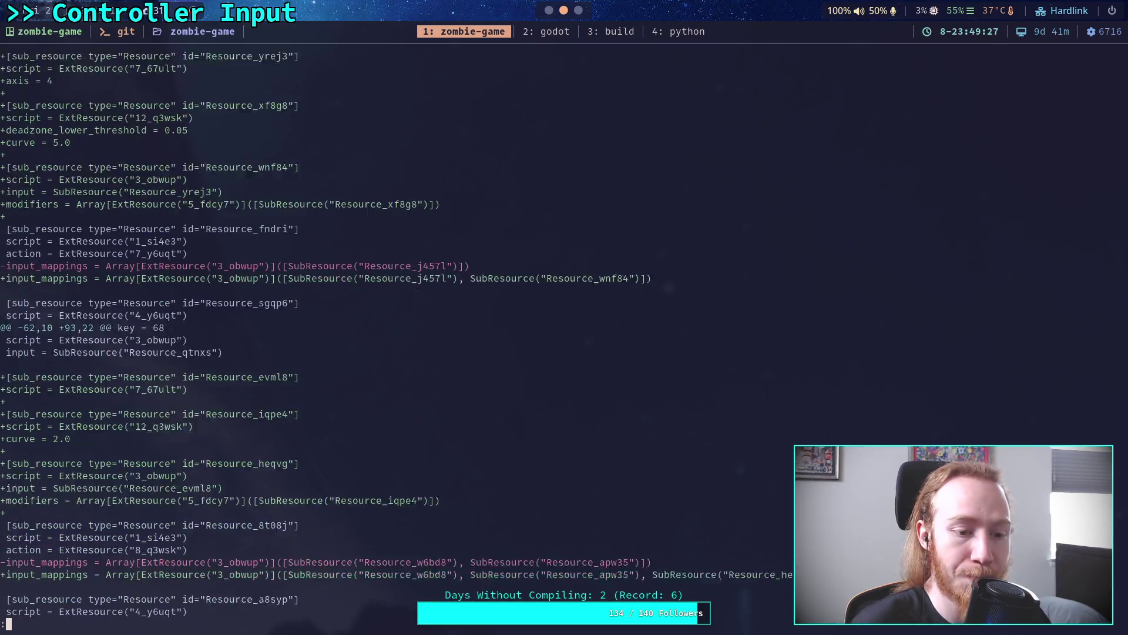
key("j")
key("j")
key("j")
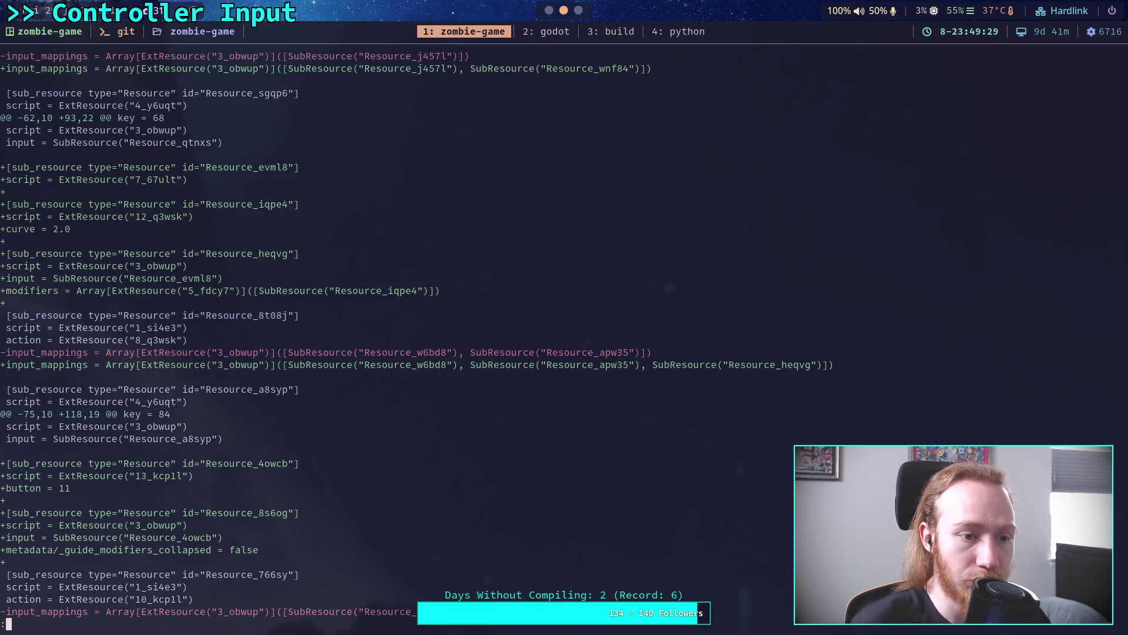
key("j")
key("j")
key("j")
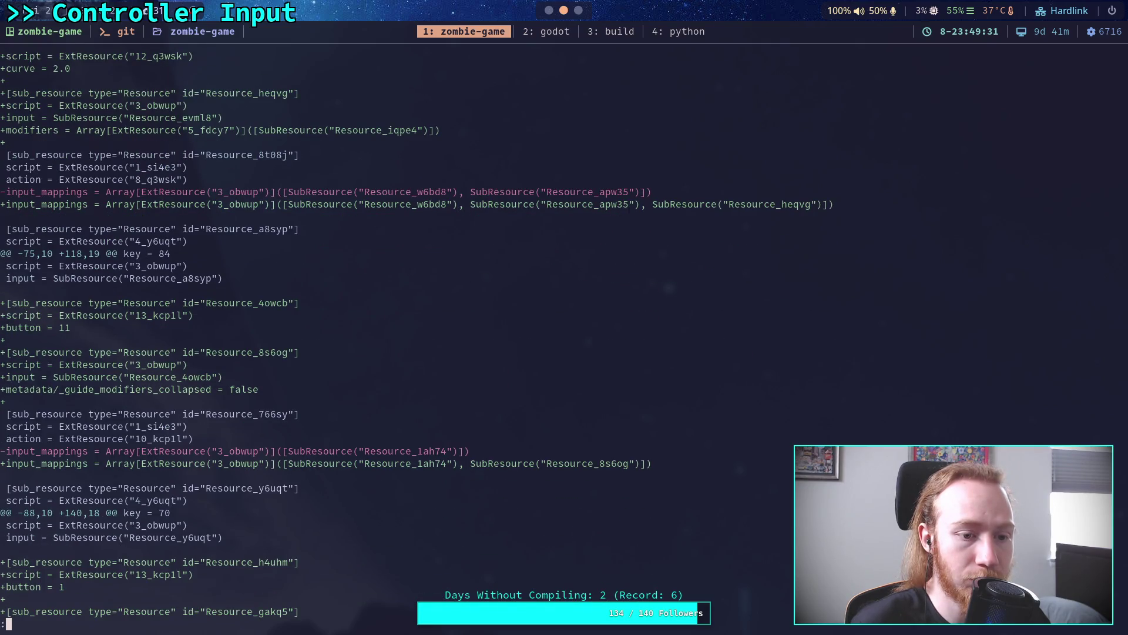
key("j")
key("j")
key("j")
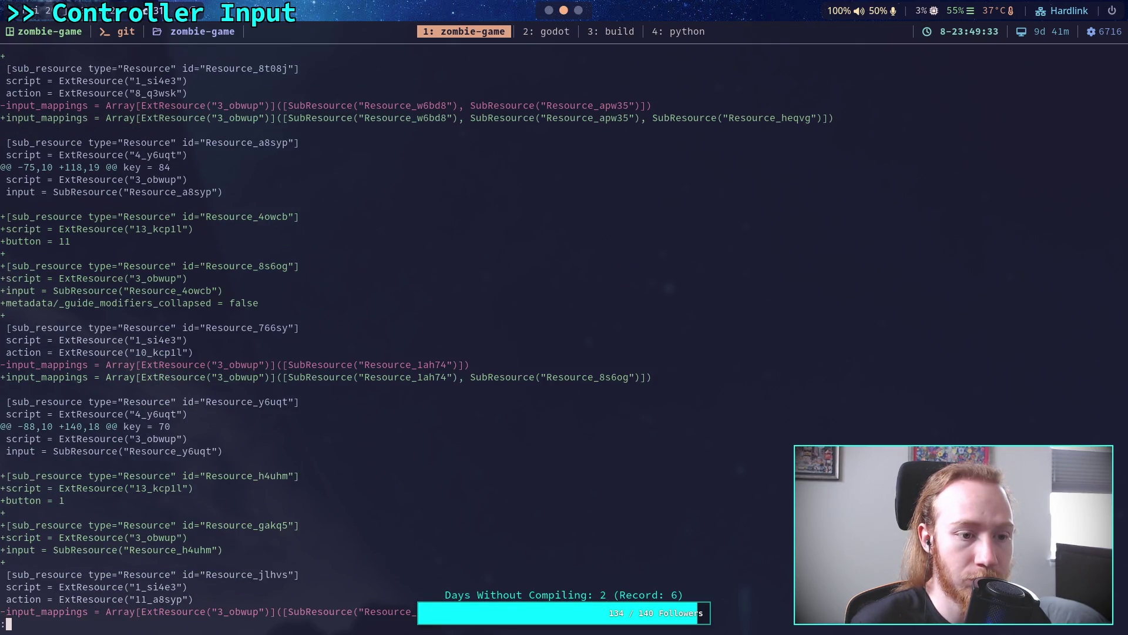
key("j")
key("j")
key("j")
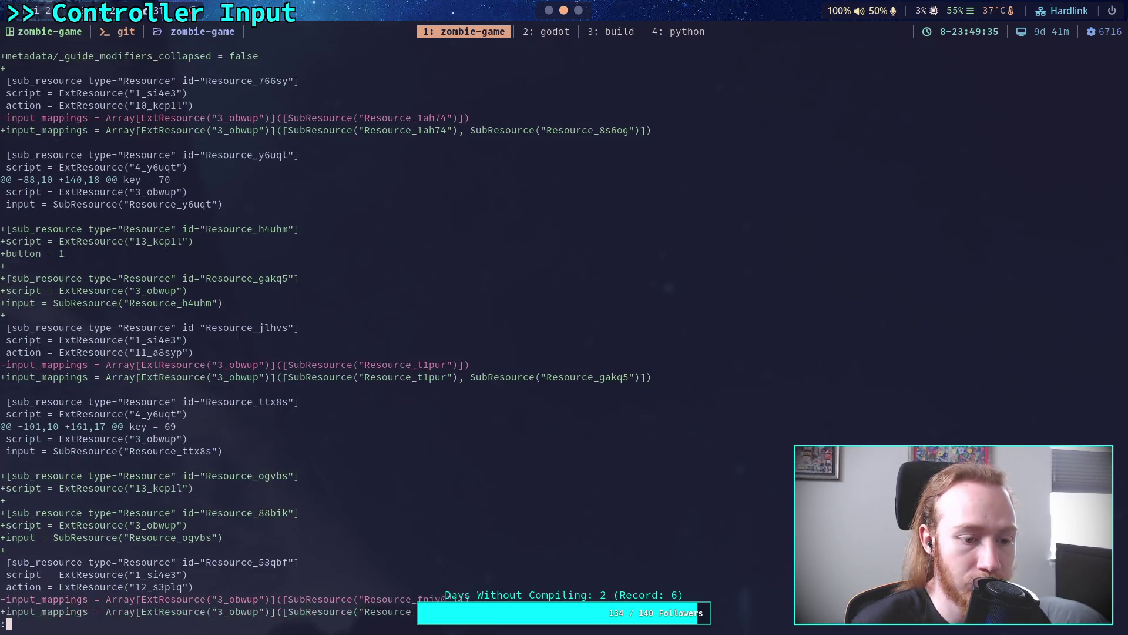
key("b")
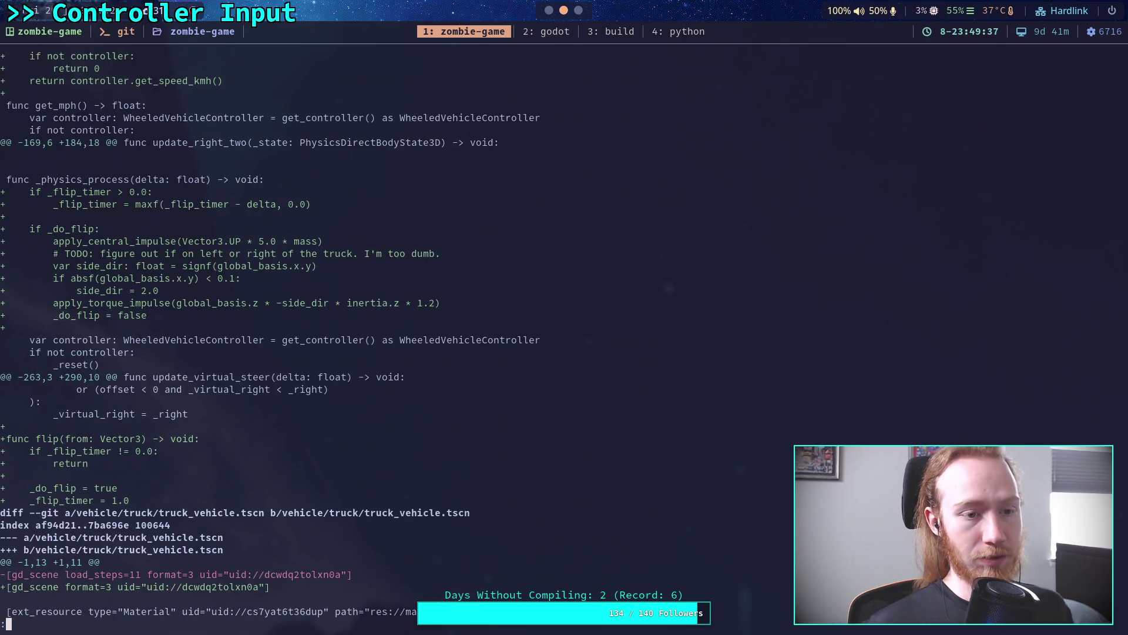
key("b")
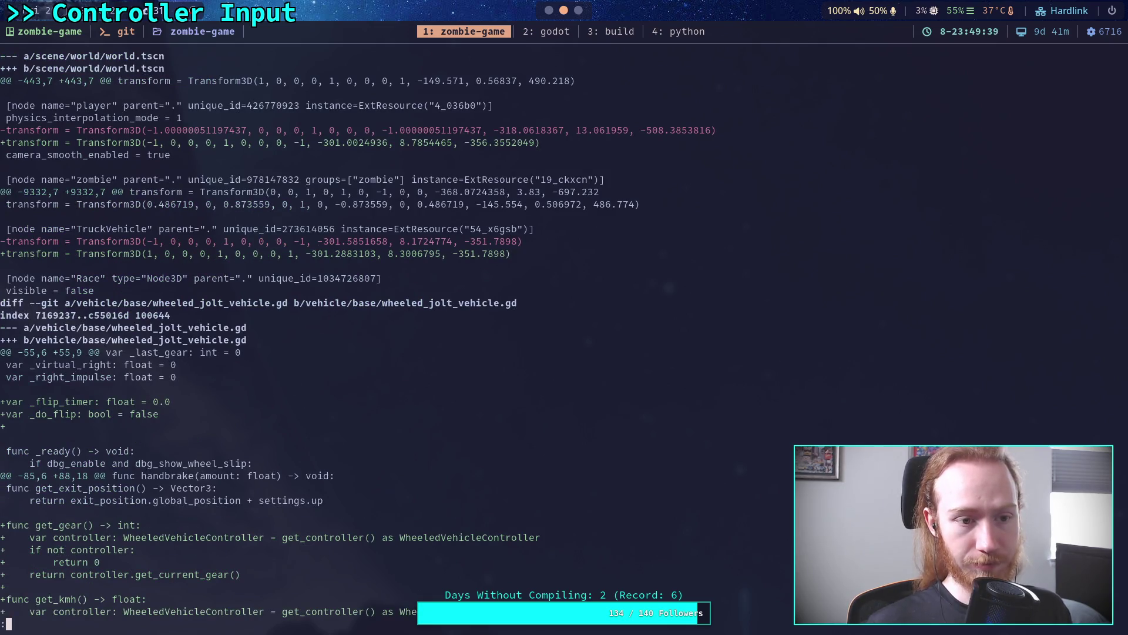
Step: Review the truck flip code and truck_vehicle.tscn PhysicsMaterial changes, then quit and run git status
key("j")
key("j")
key("j")
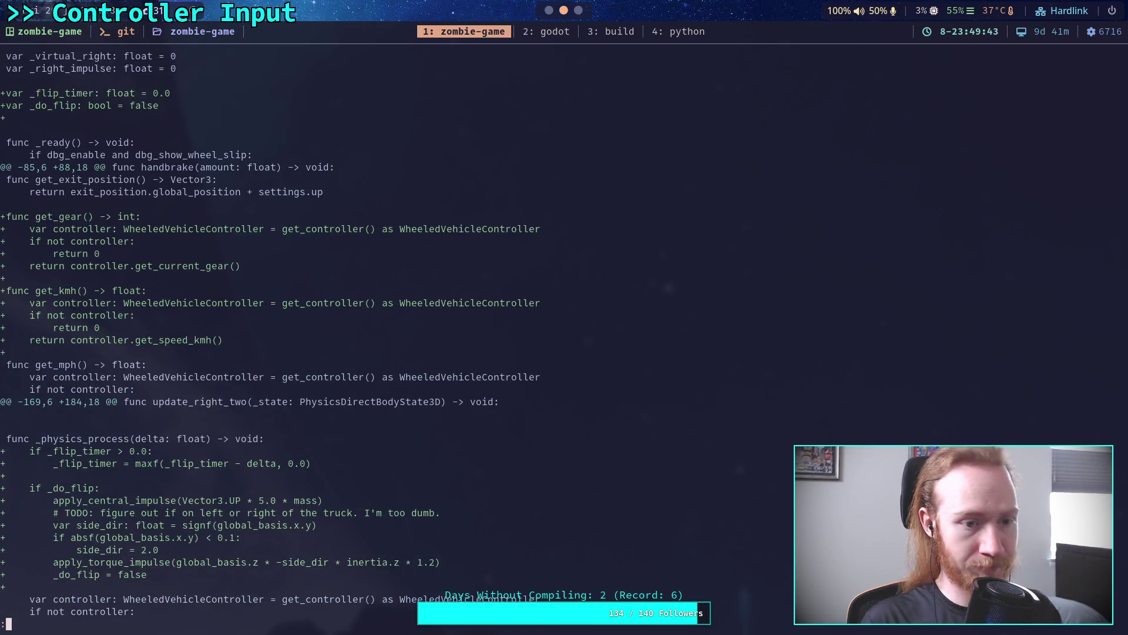
key("j")
key("j")
key("j")
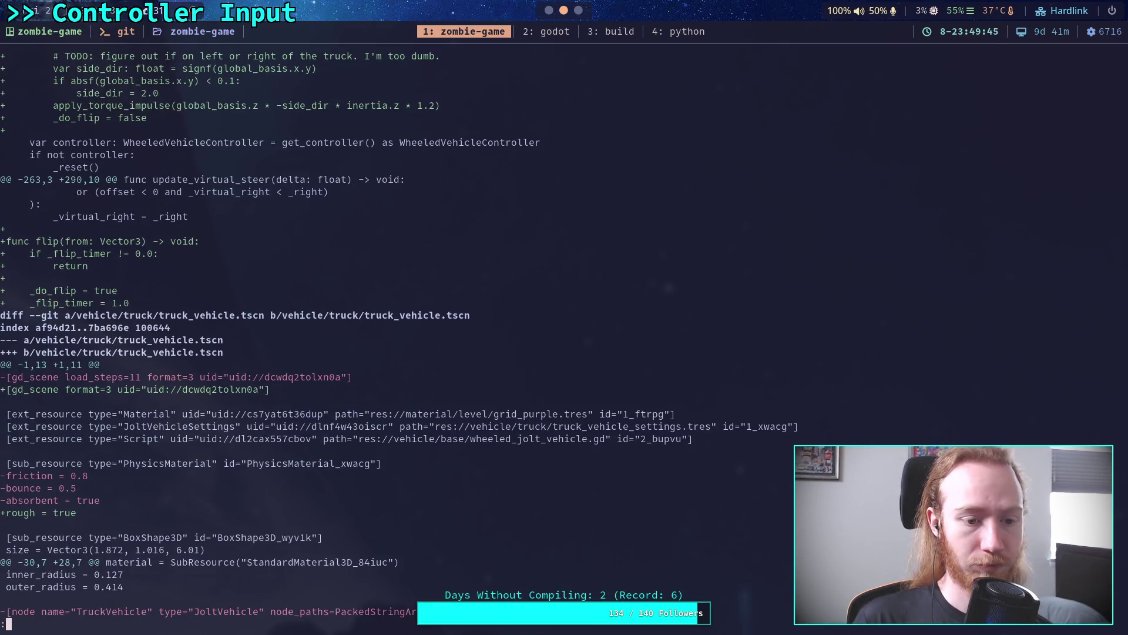
key("j")
key("j")
key("j")
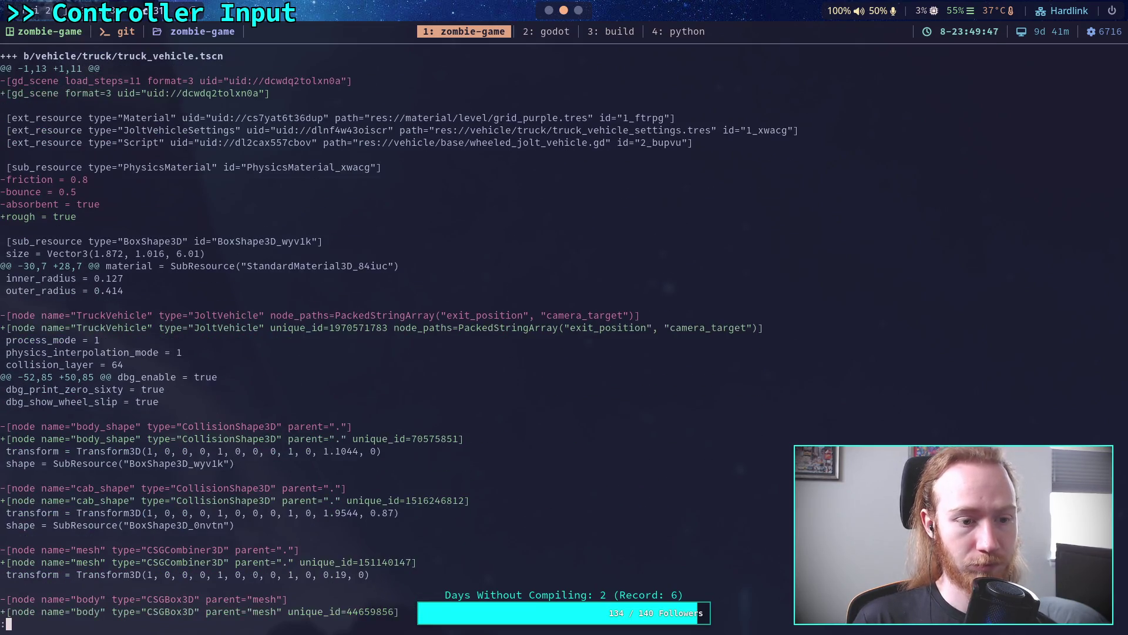
key("j")
key("j")
key("j")
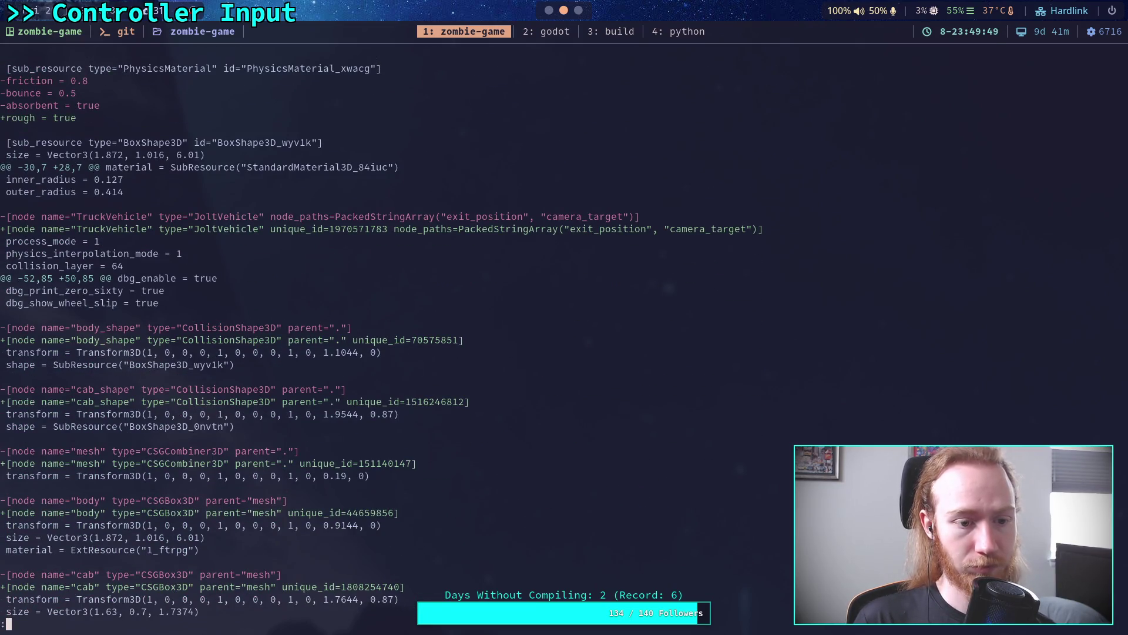
key("space")
key("space")
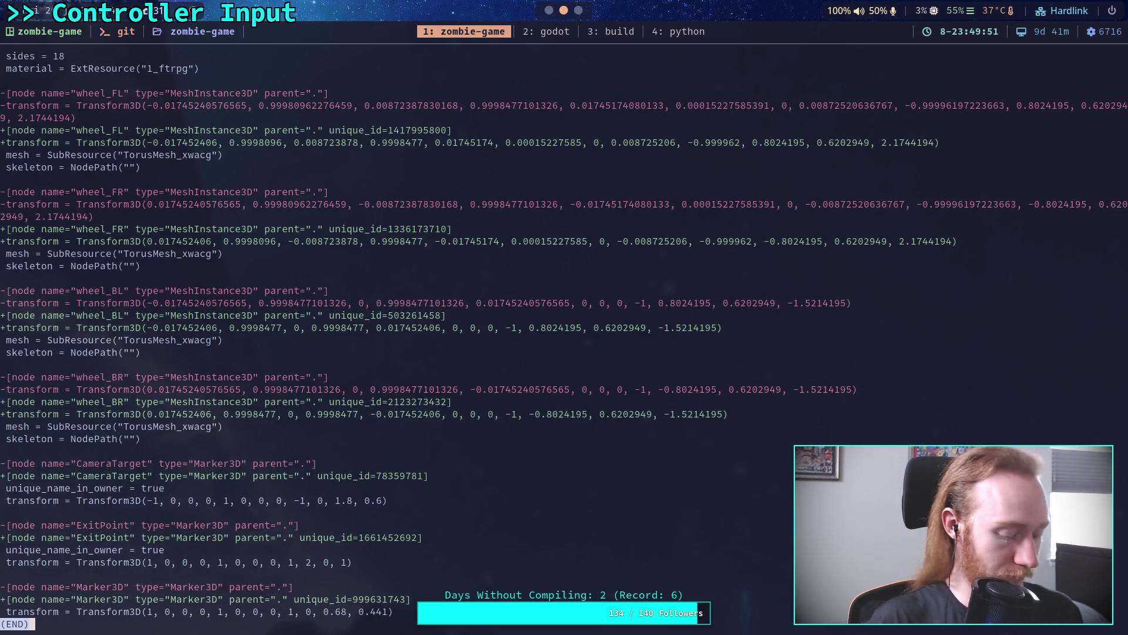
type("qgit status")
key("Return")
Step: Start git commit and write the summary line 'Add controller support for vehicle, flip vehicle'
type("git commit")
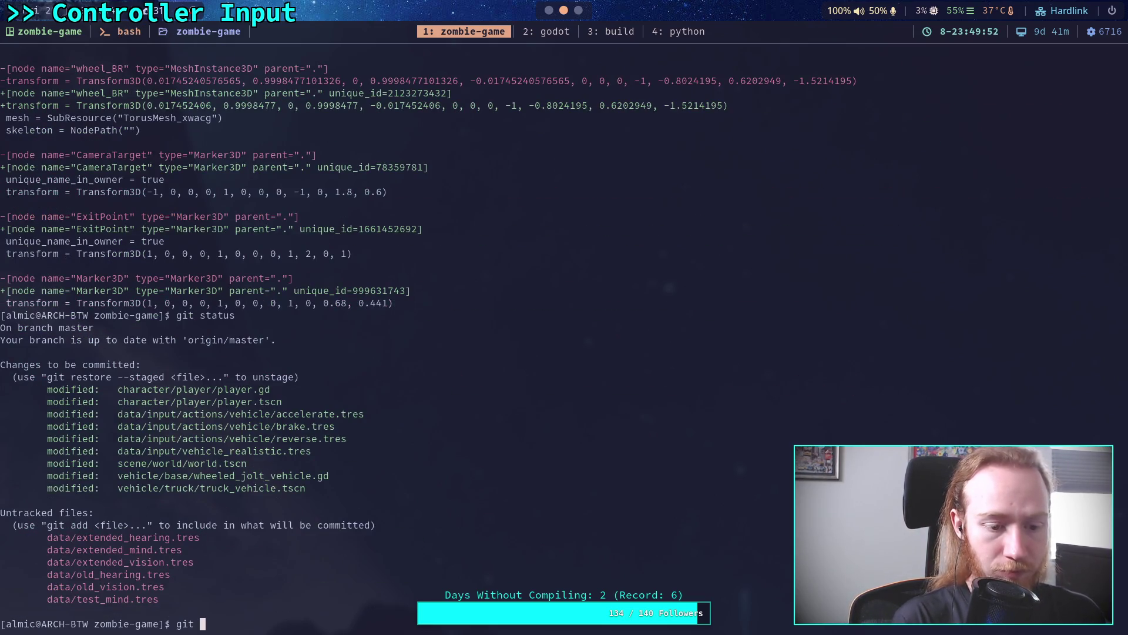
key("Return")
key("O")
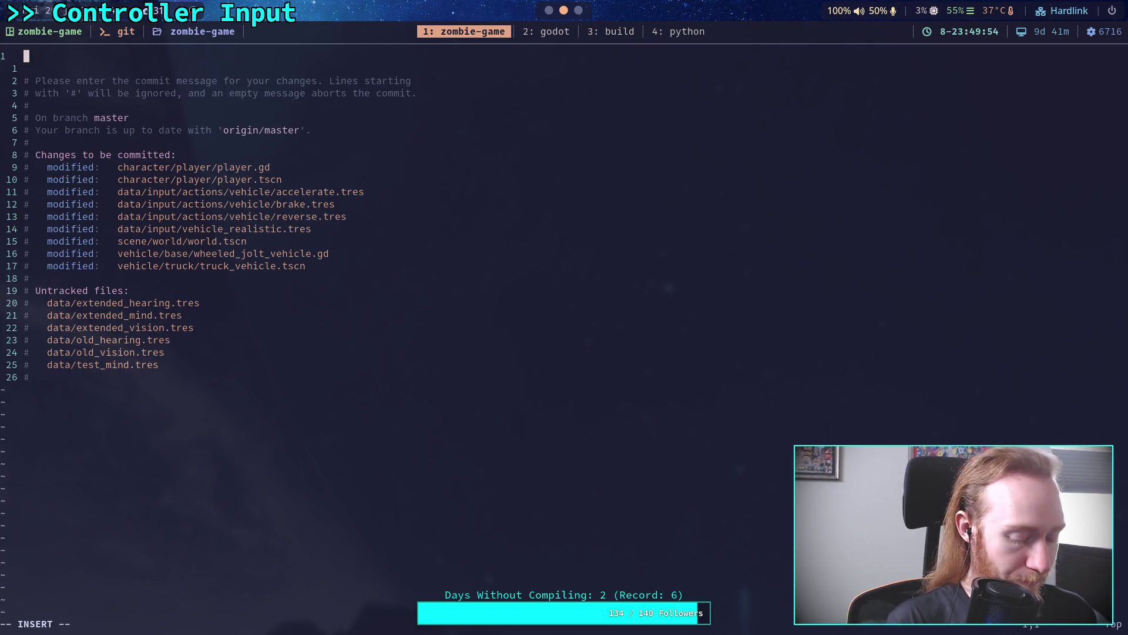
type("A")
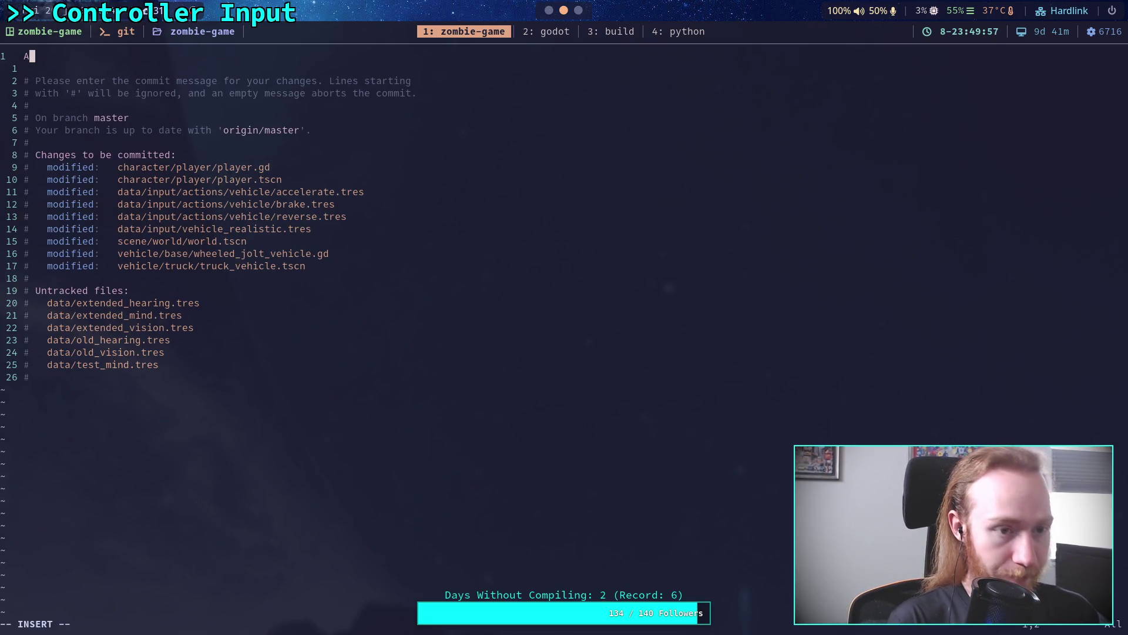
type("dd contro")
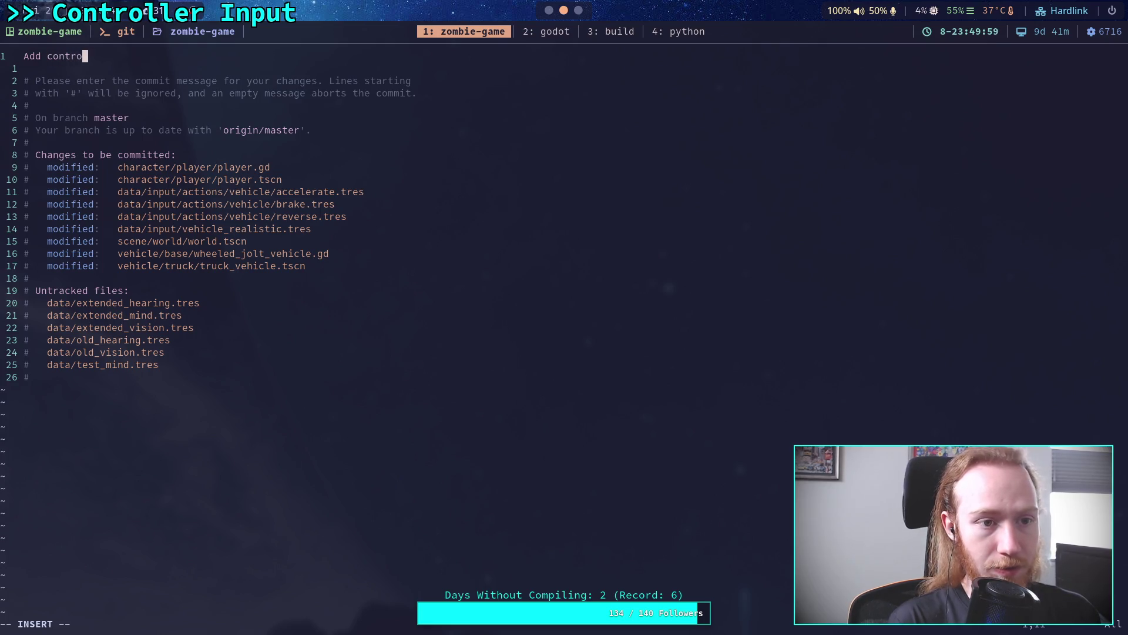
type("ller support ")
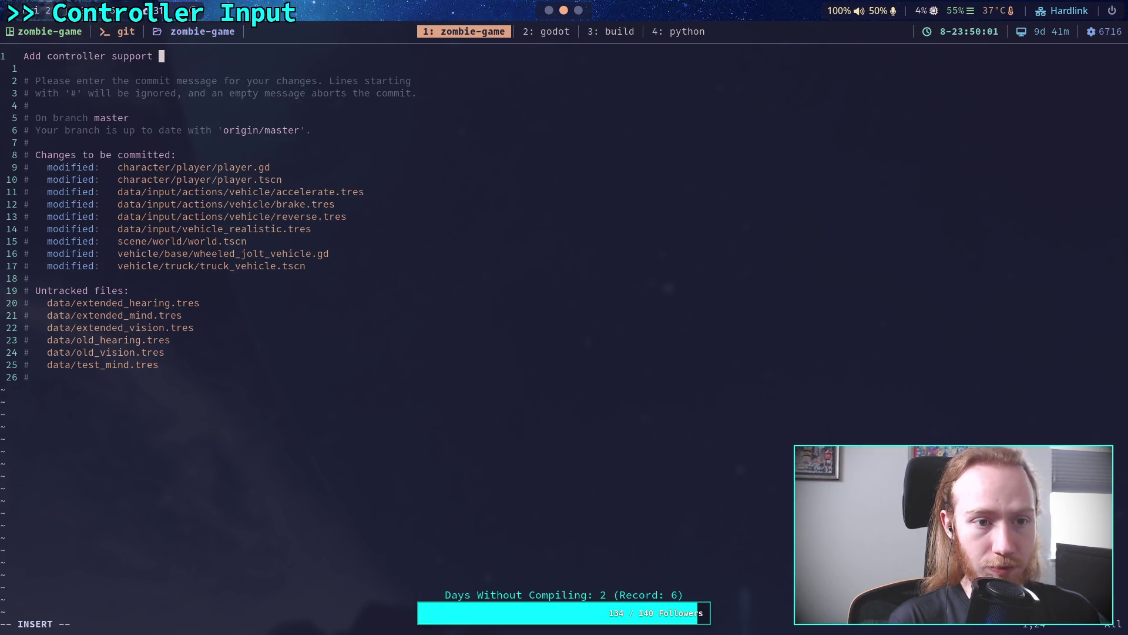
type("for vehicle")
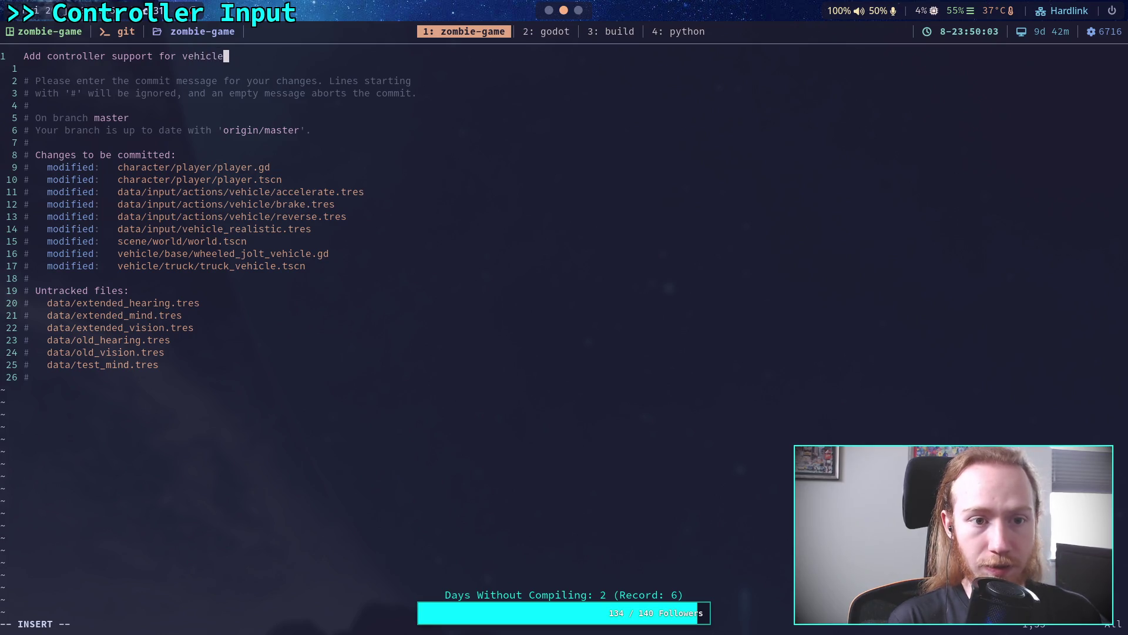
type(", flip")
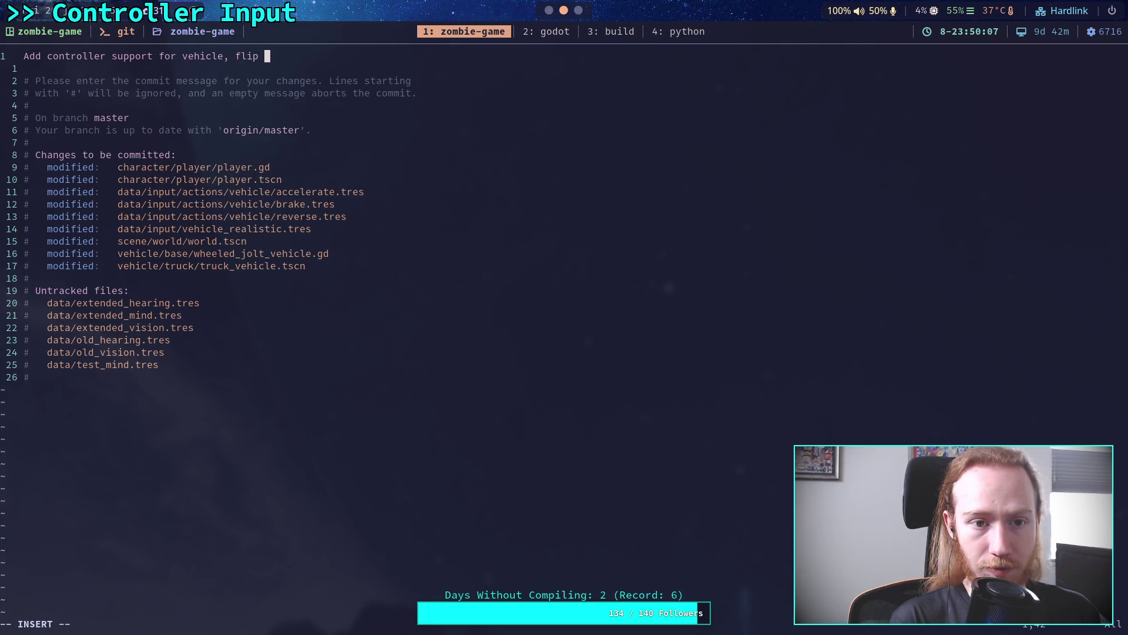
key("BackSpace")
type("y")
type("ng vehicle")
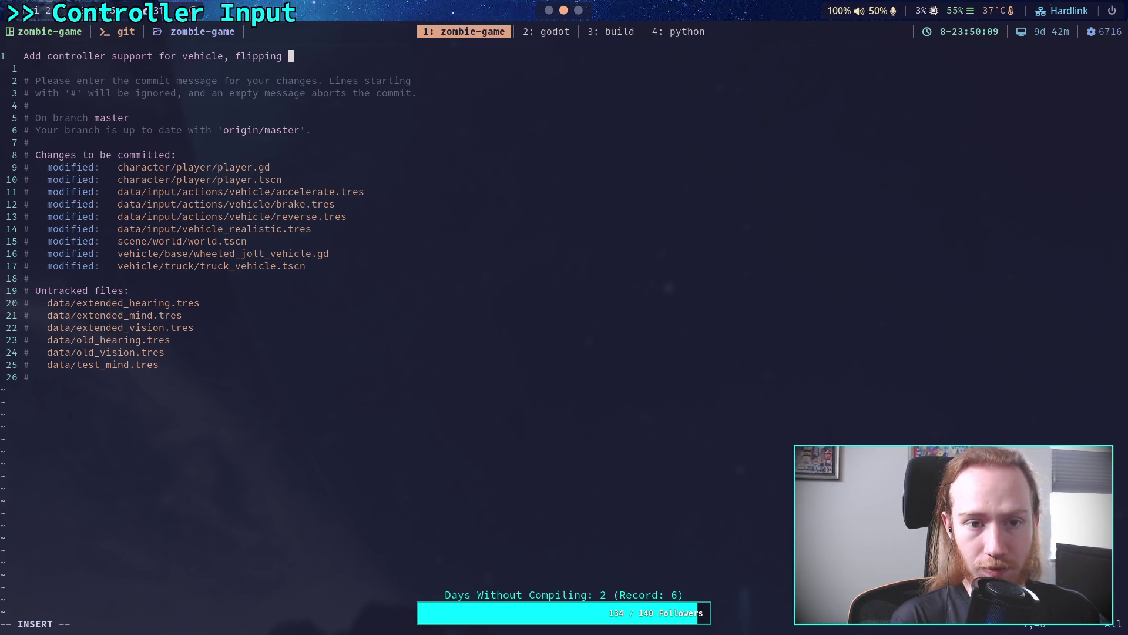
key("BackSpace")
key("BackSpace")
key("BackSpace")
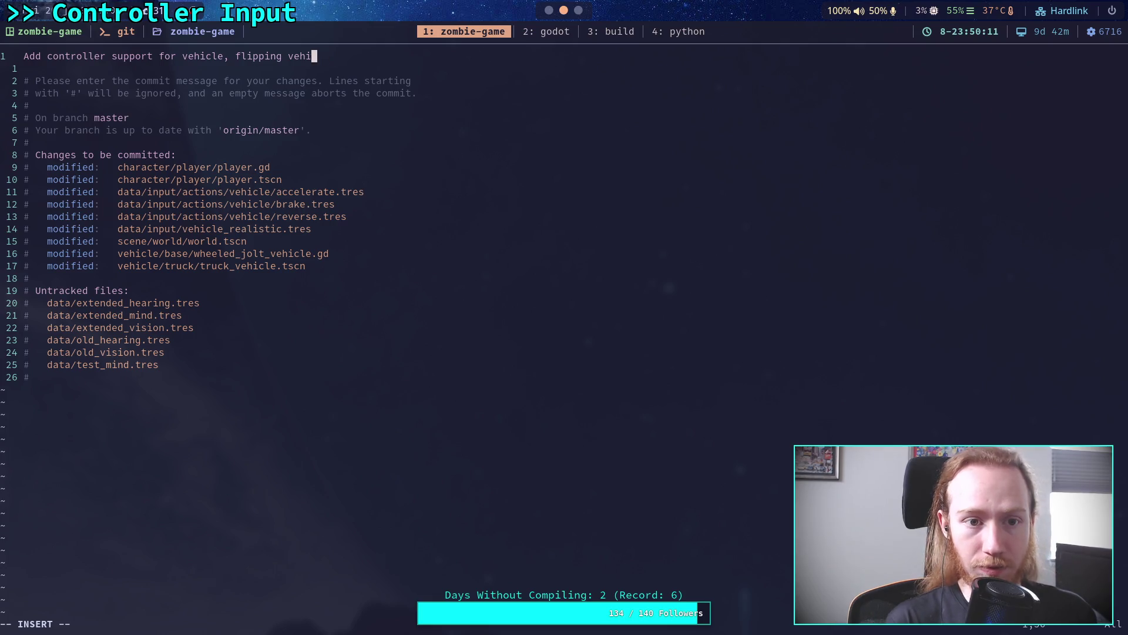
type("vehicle")
key("Return")
key("Return")
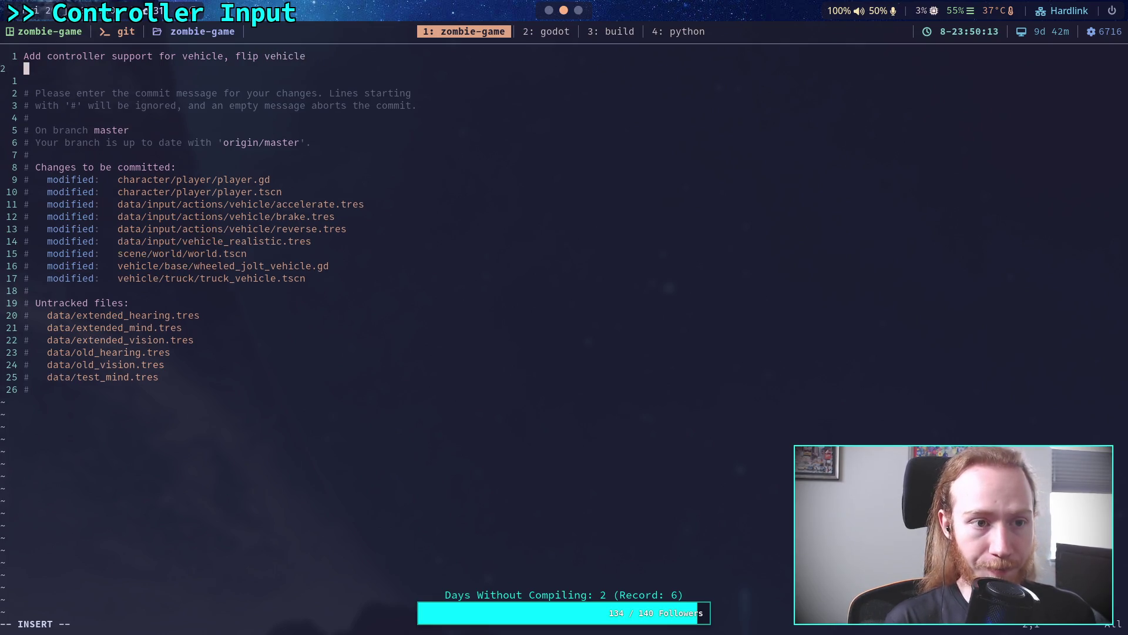
Step: Add the first bullet: can now flip the vehicle, halo style
type("- Can now ")
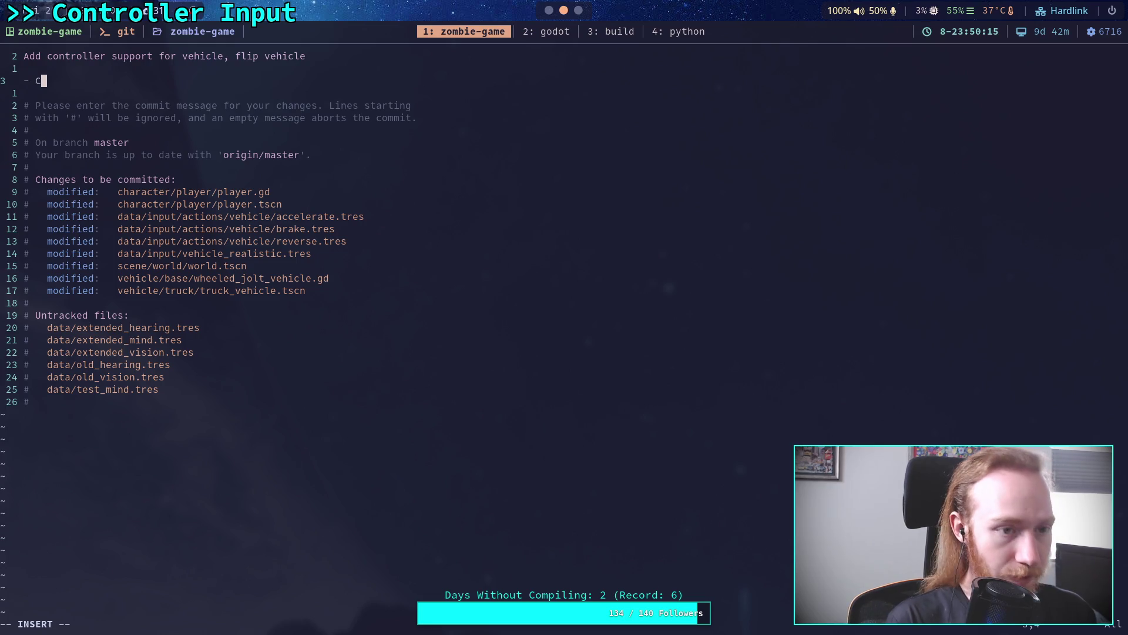
type("fli")
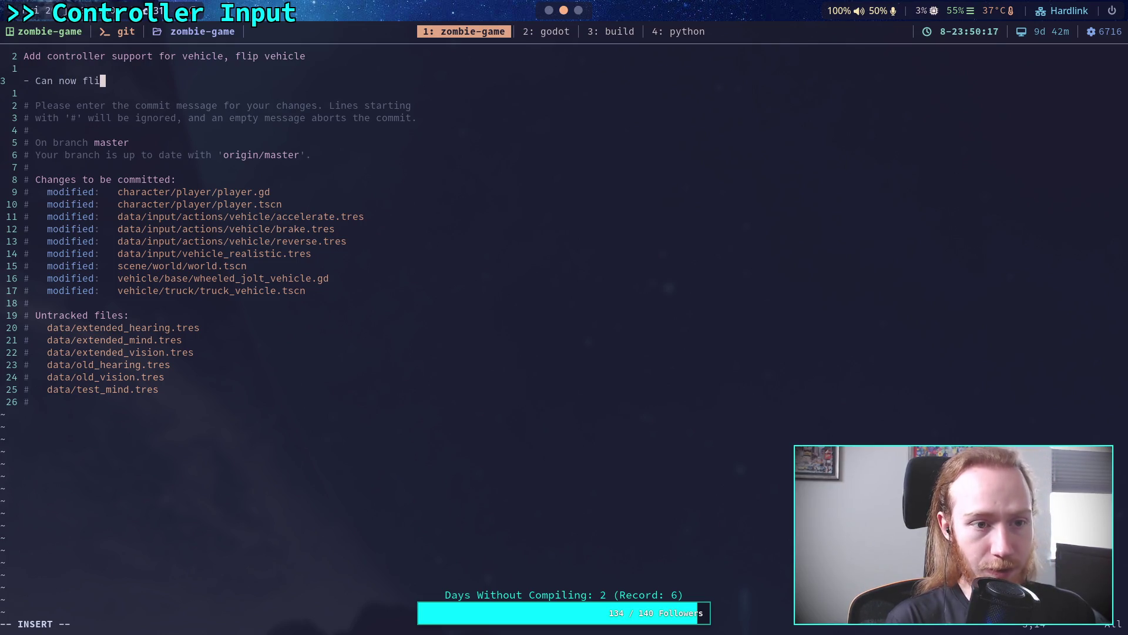
type("p the vehil")
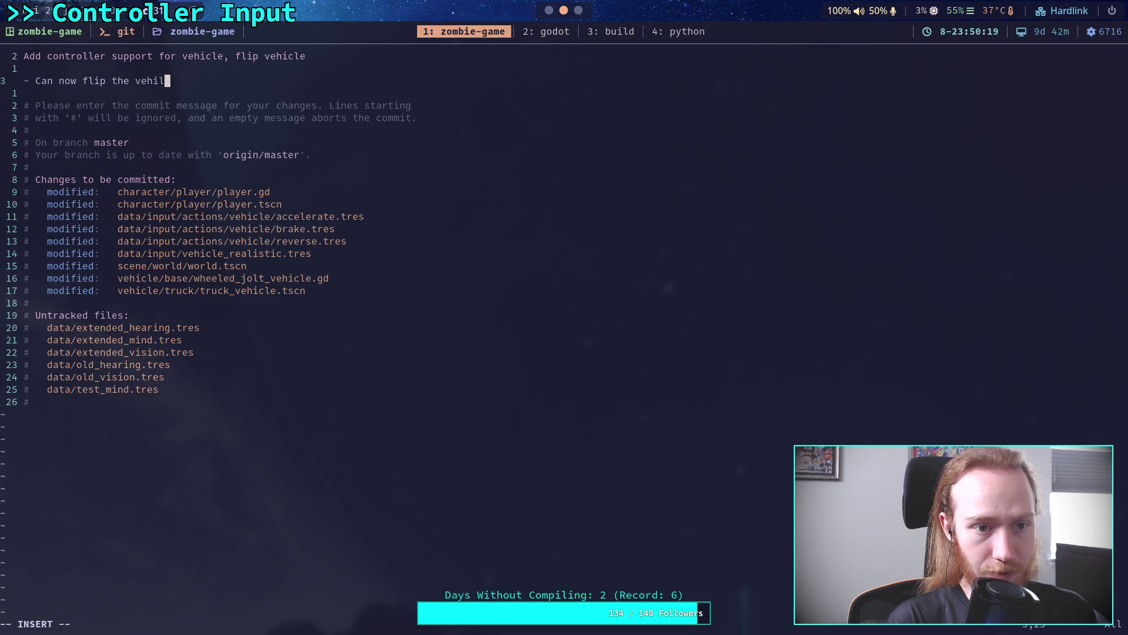
key("BackSpace")
type("cle")
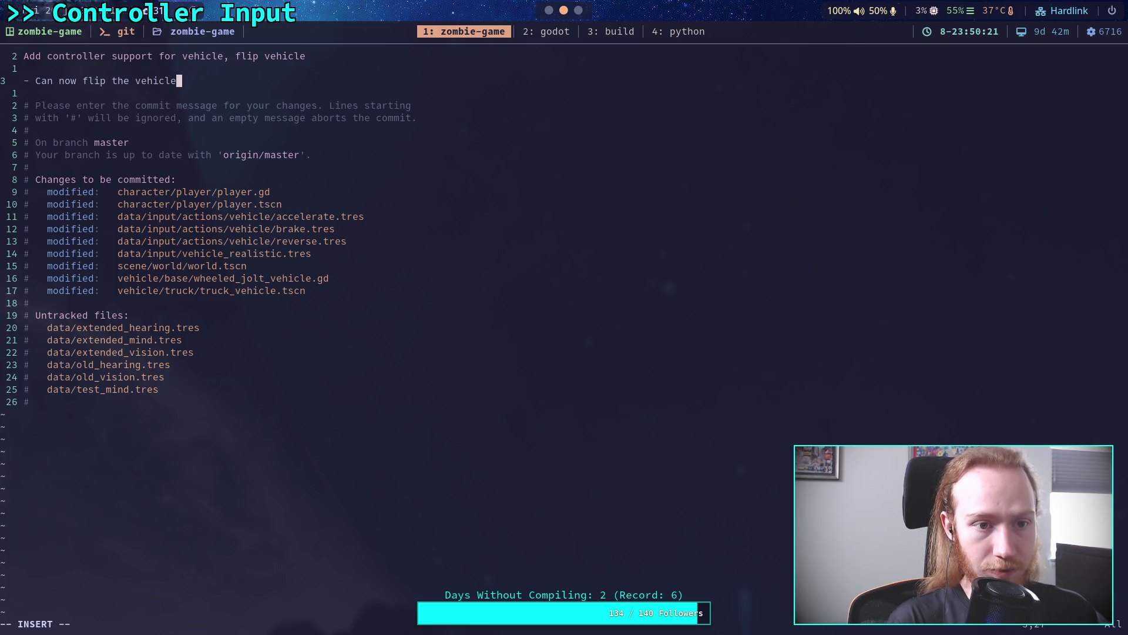
key("BackSpace")
type(", halo syt")
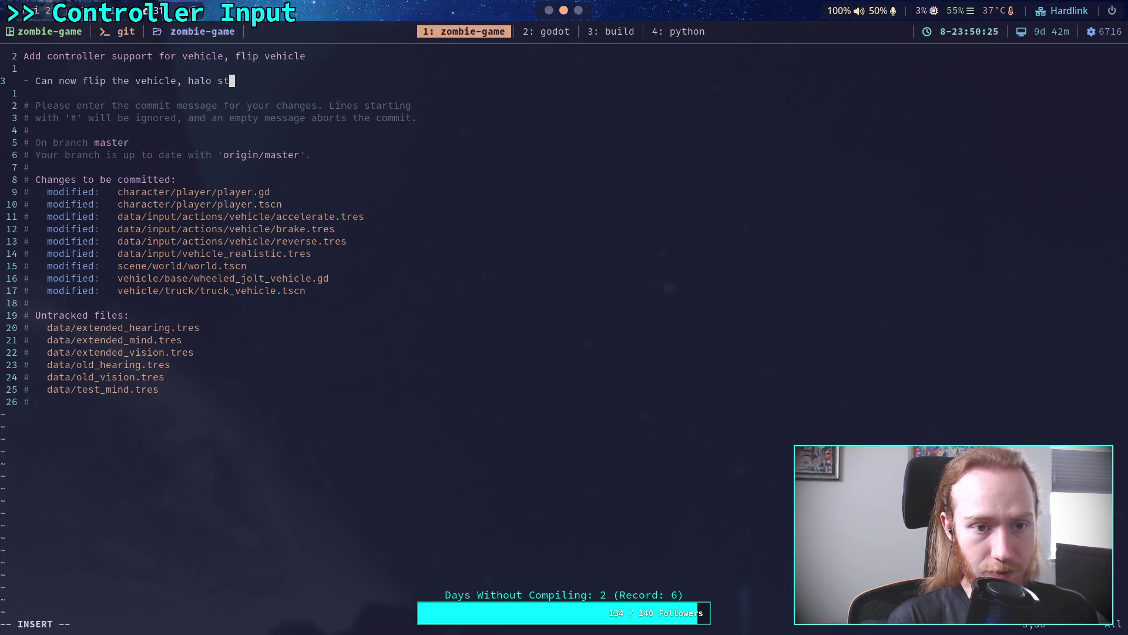
type("yle")
Step: Add the bullet '- Can now use controller for driving vehicle'
key("Return")
type("-")
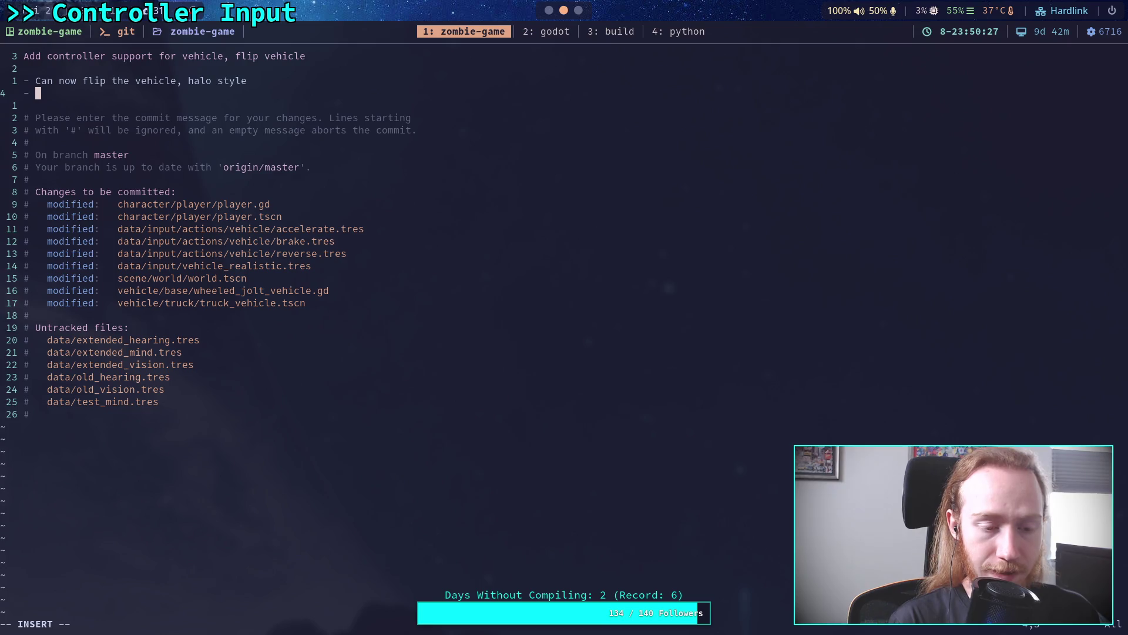
type("If ")
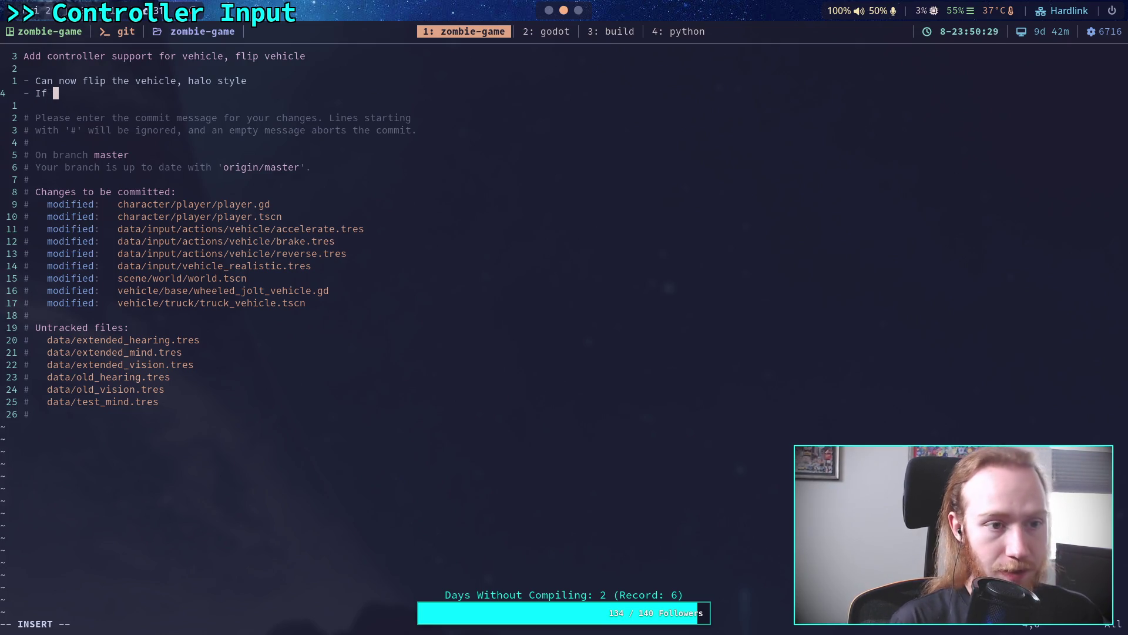
key("BackSpace")
key("BackSpace")
key("BackSpace")
type("Ca")
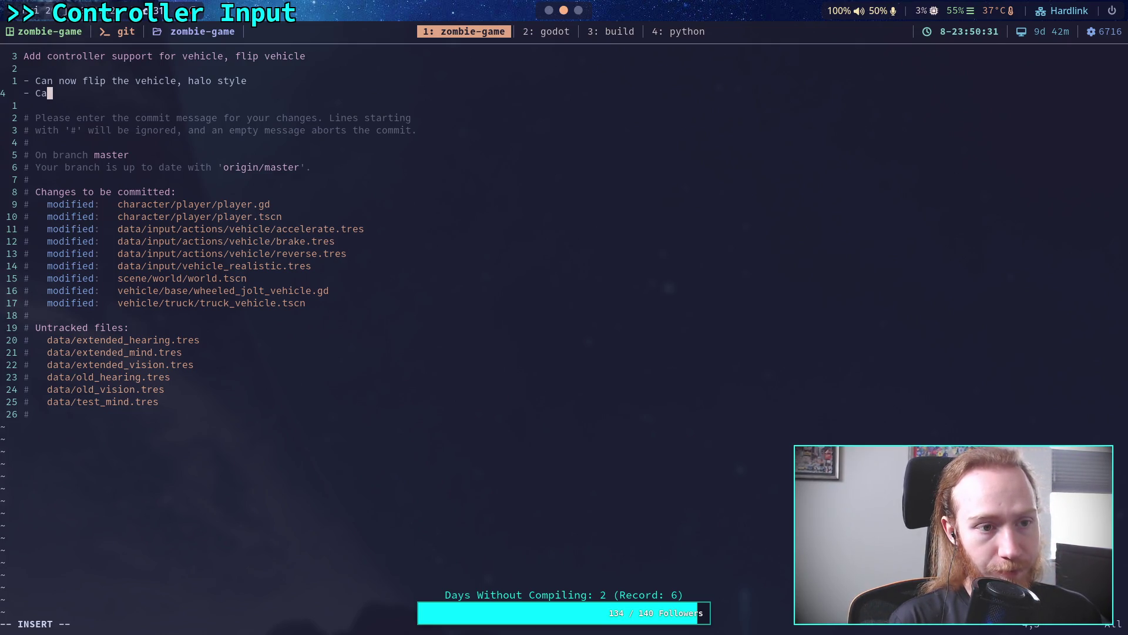
type("n now use contr")
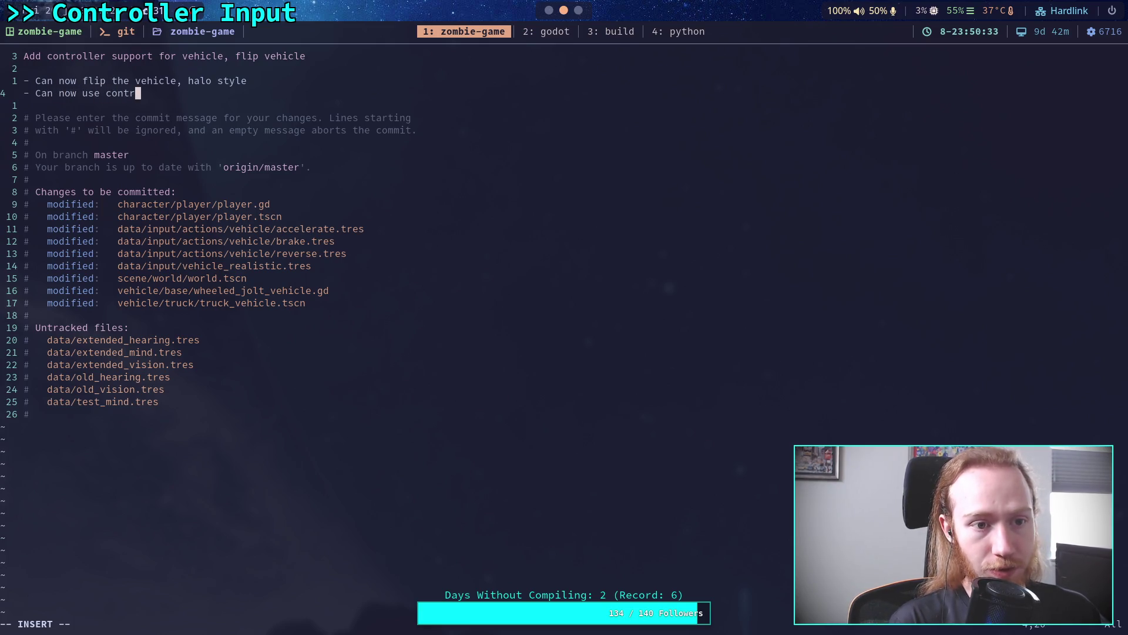
type("oller for ")
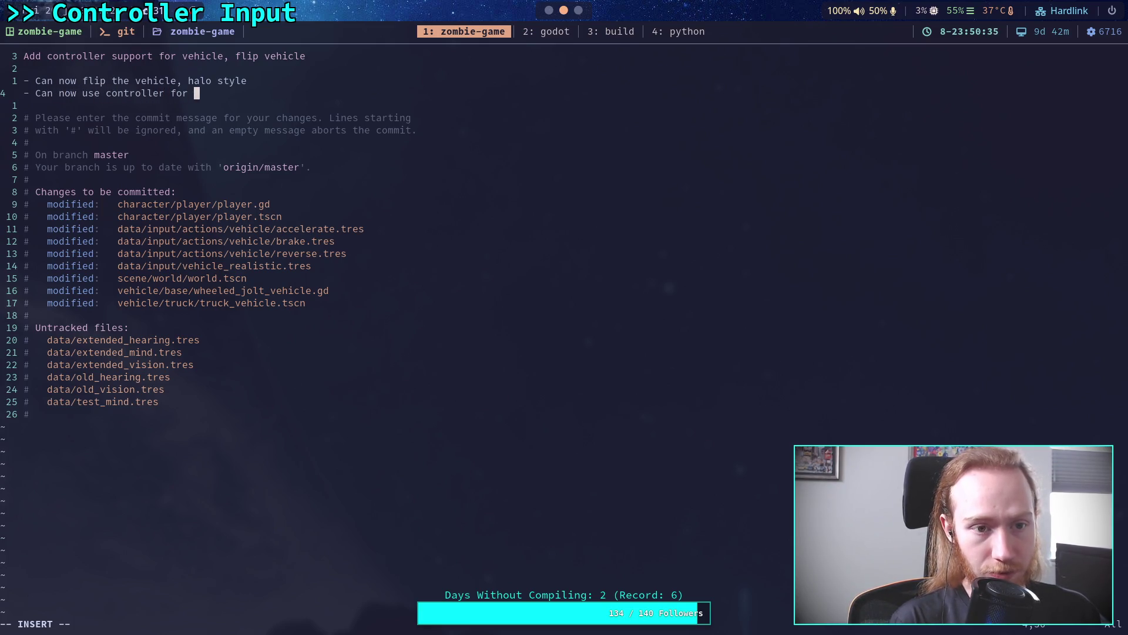
type("driving vehicle")
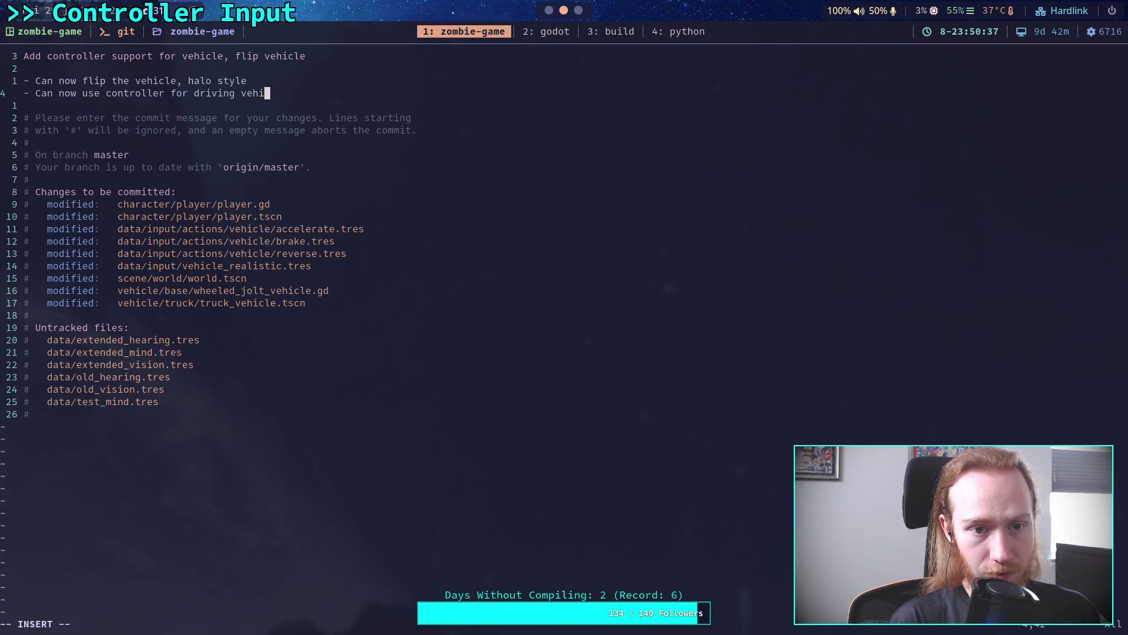
key("Return")
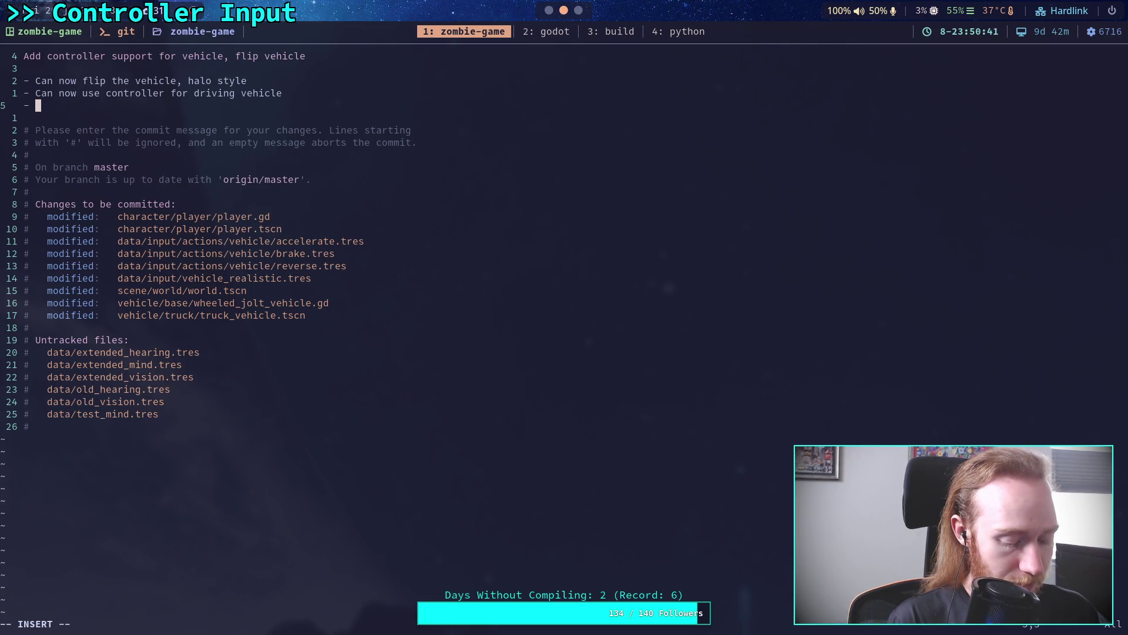
Step: Write the brakes bullet: brakes apply when actuating the reverse input while wheels turn forward
type("Update")
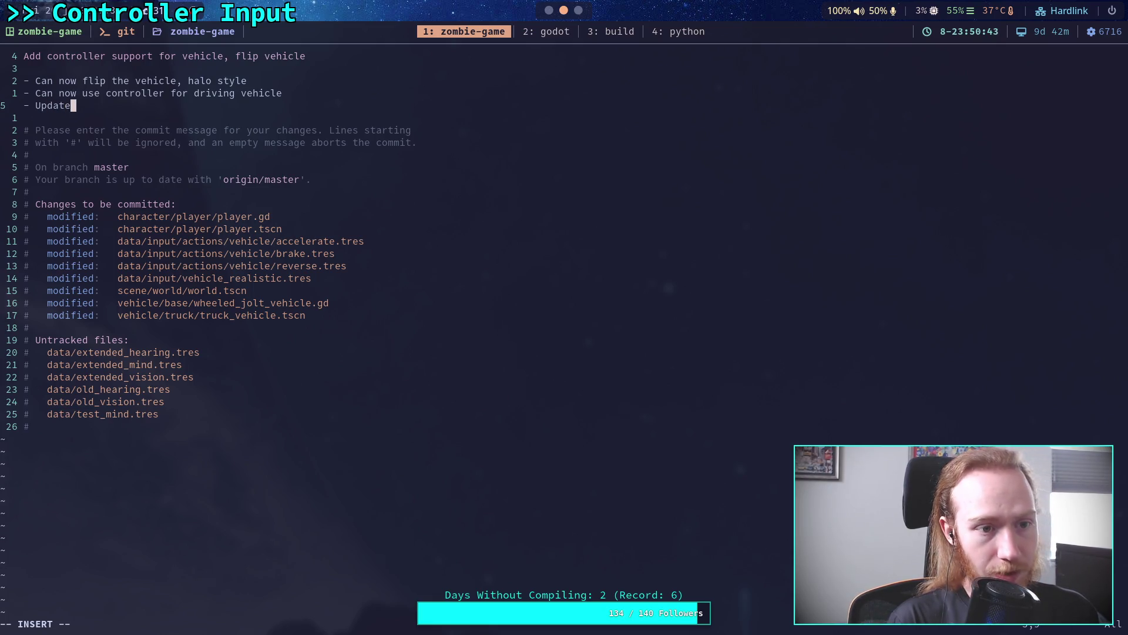
type("d input to a")
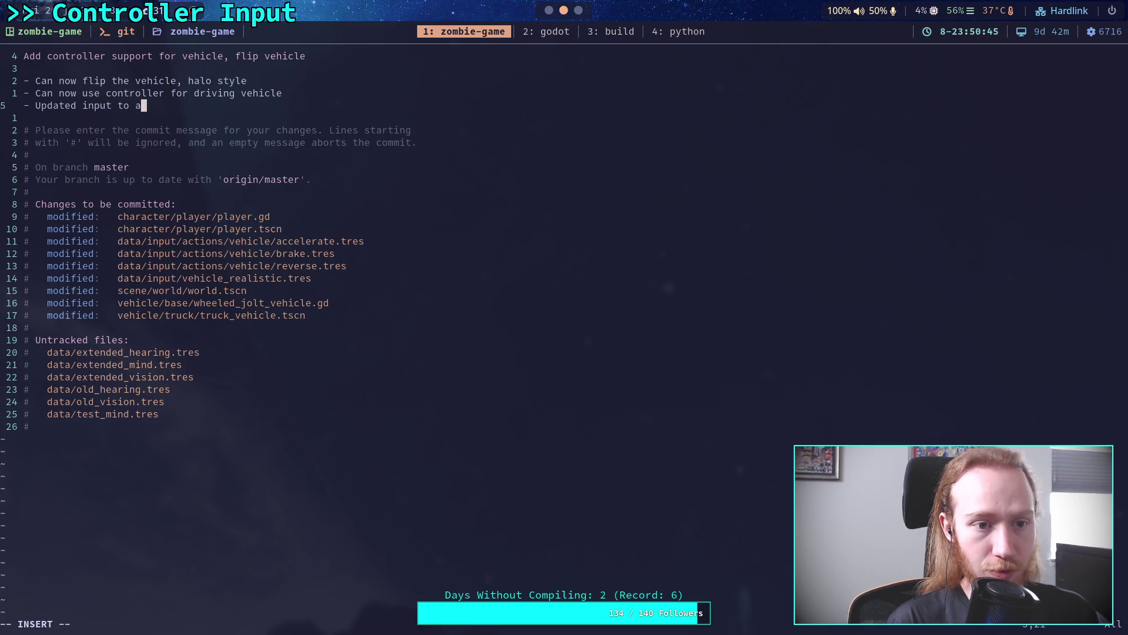
type("pply brakes ")
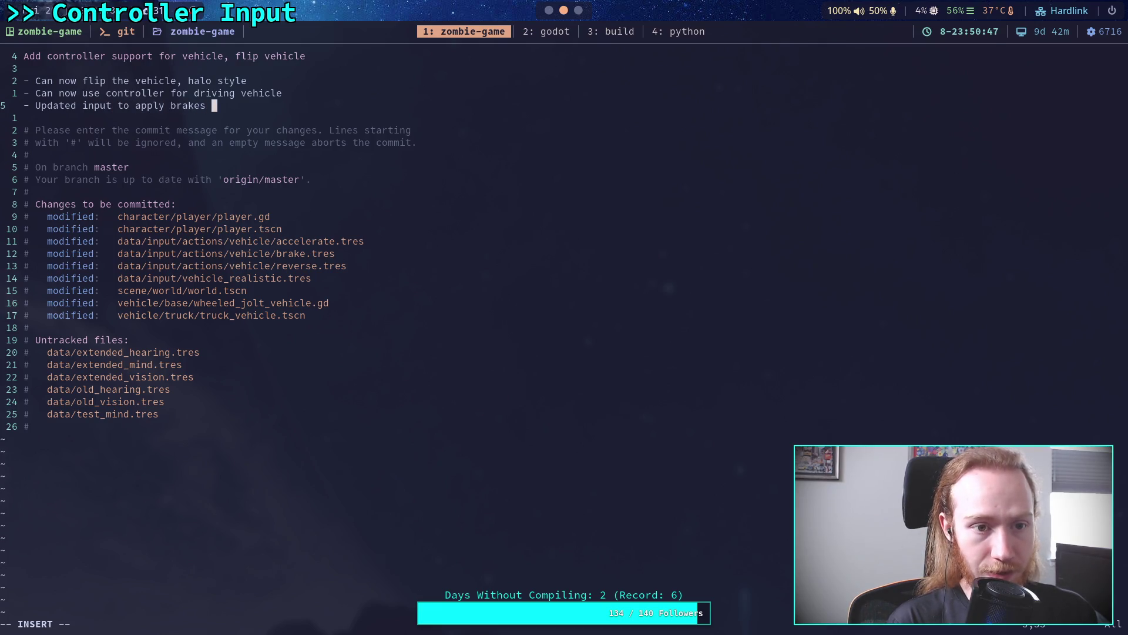
type("when ")
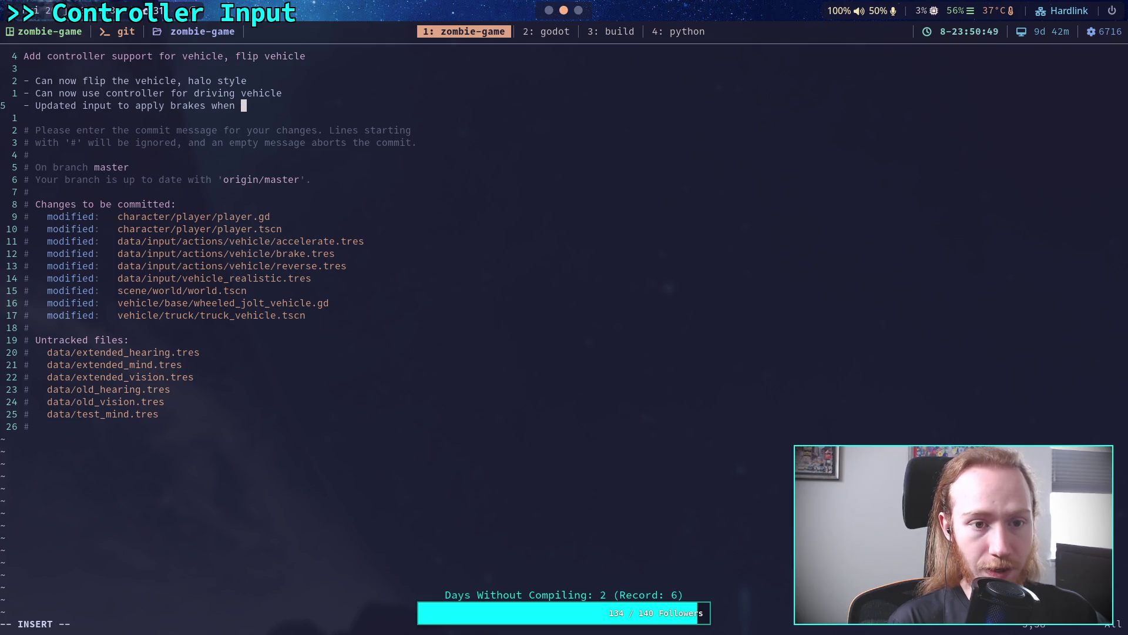
type("pressing")
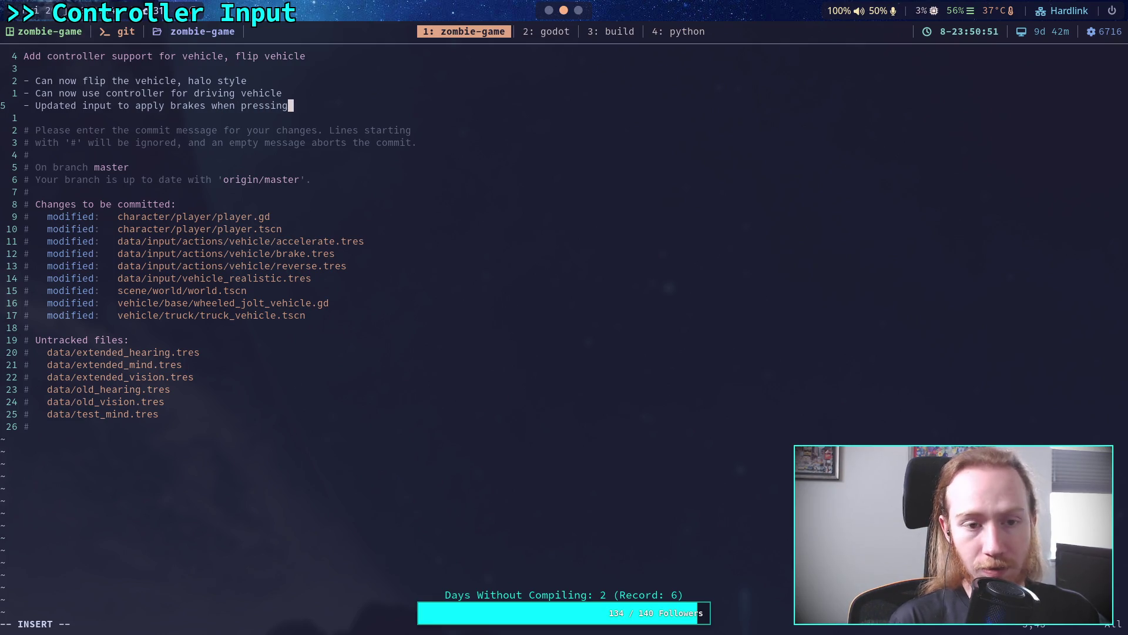
key("BackSpace")
key("BackSpace")
key("BackSpace")
key("BackSpace")
key("BackSpace")
key("BackSpace")
key("BackSpace")
key("BackSpace")
type("actuating reverse")
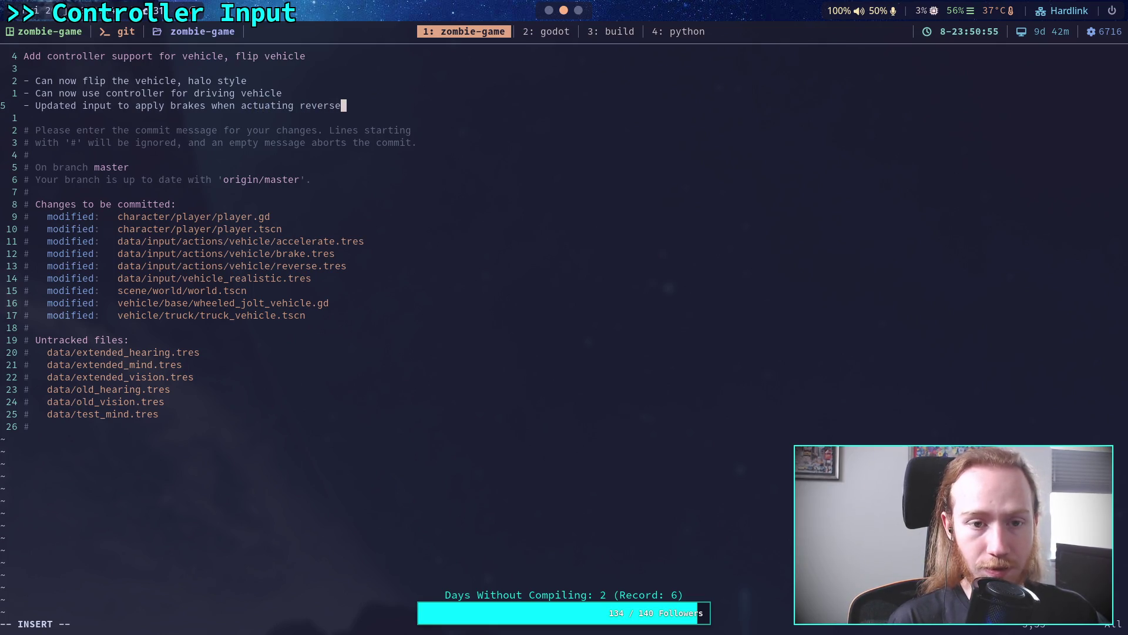
type(" input")
key("BackSpace")
key("BackSpace")
key("BackSpace")
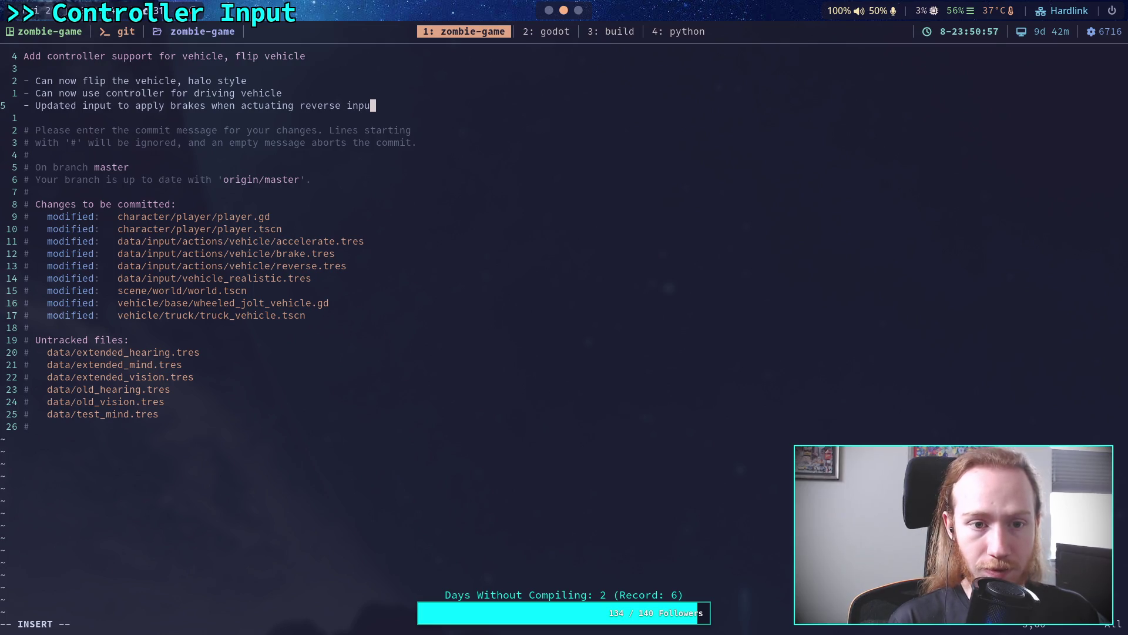
key("BackSpace")
key("BackSpace")
key("BackSpace")
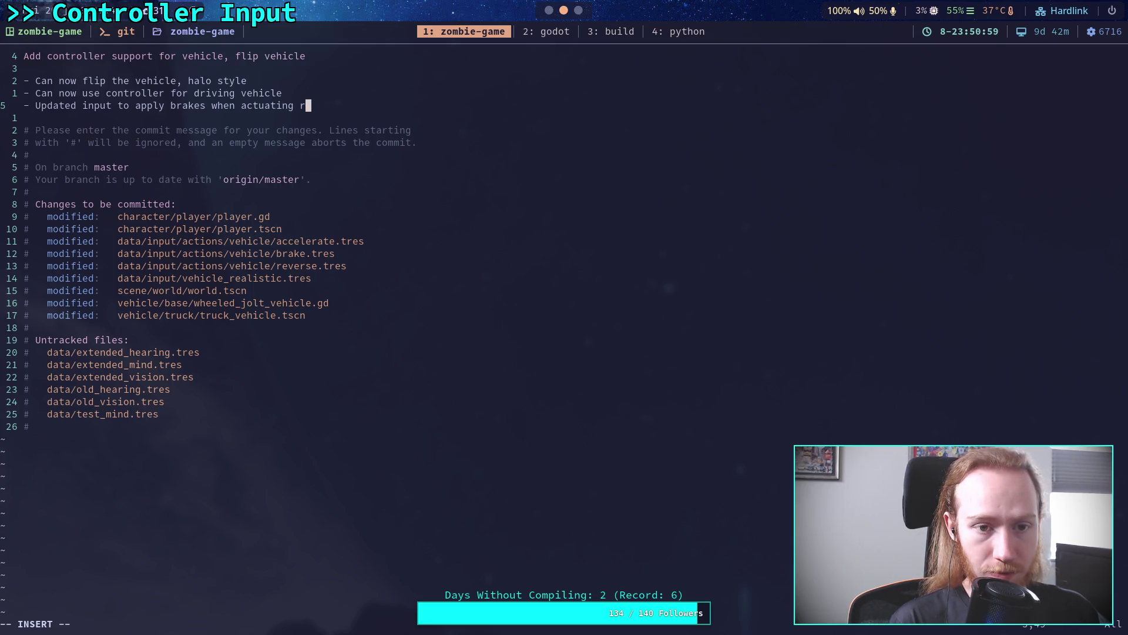
type("the reverse")
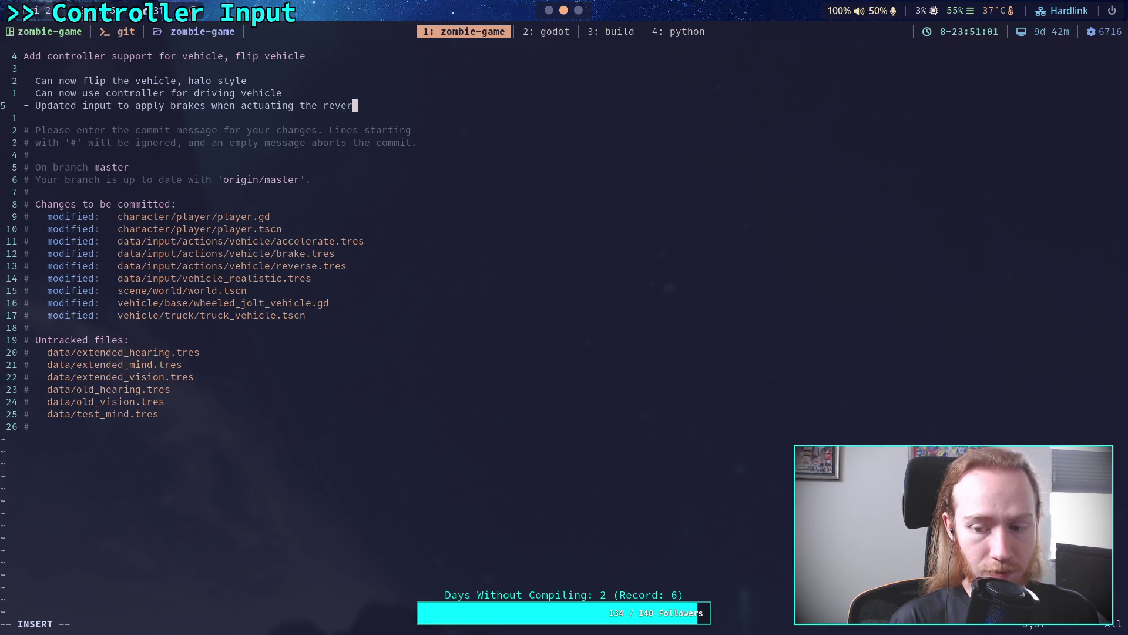
key("Return")
type("input")
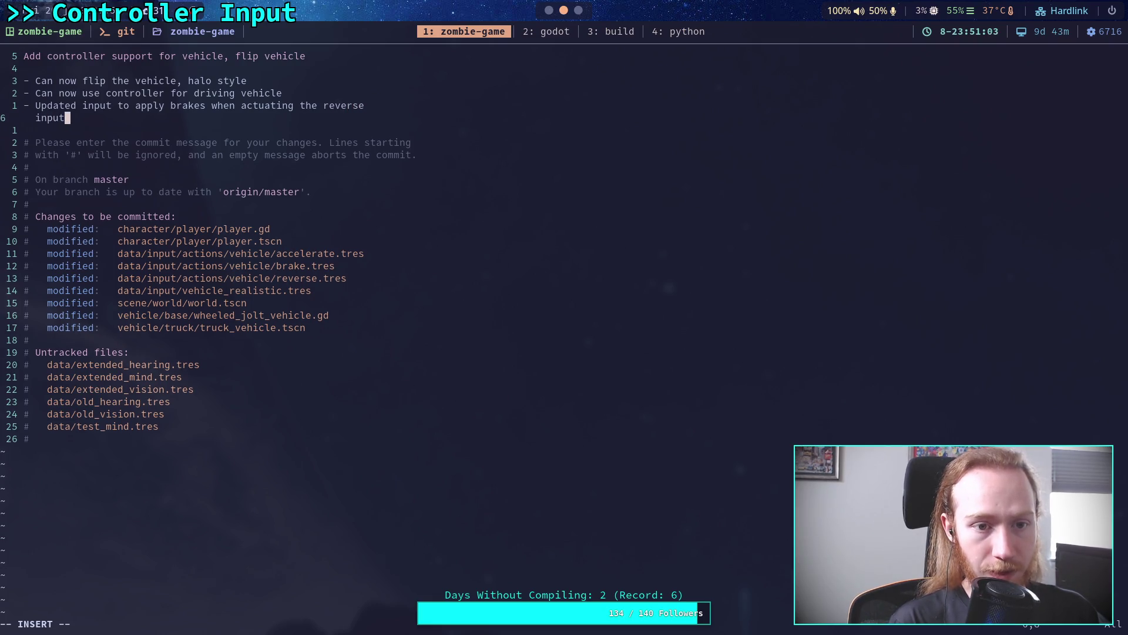
type(" and ")
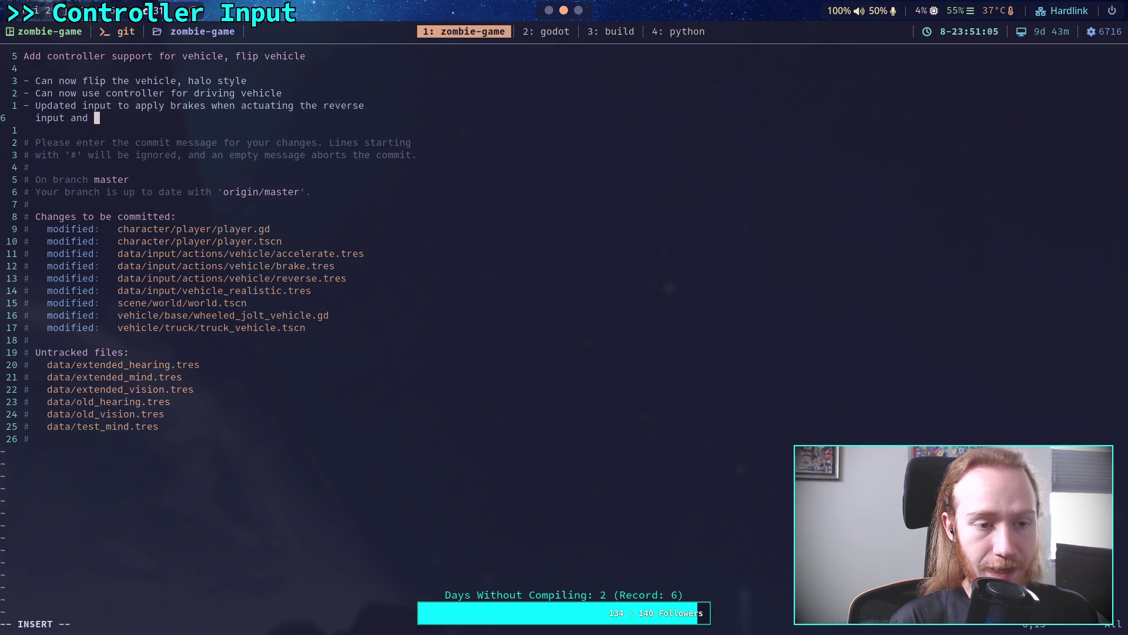
type("the ve")
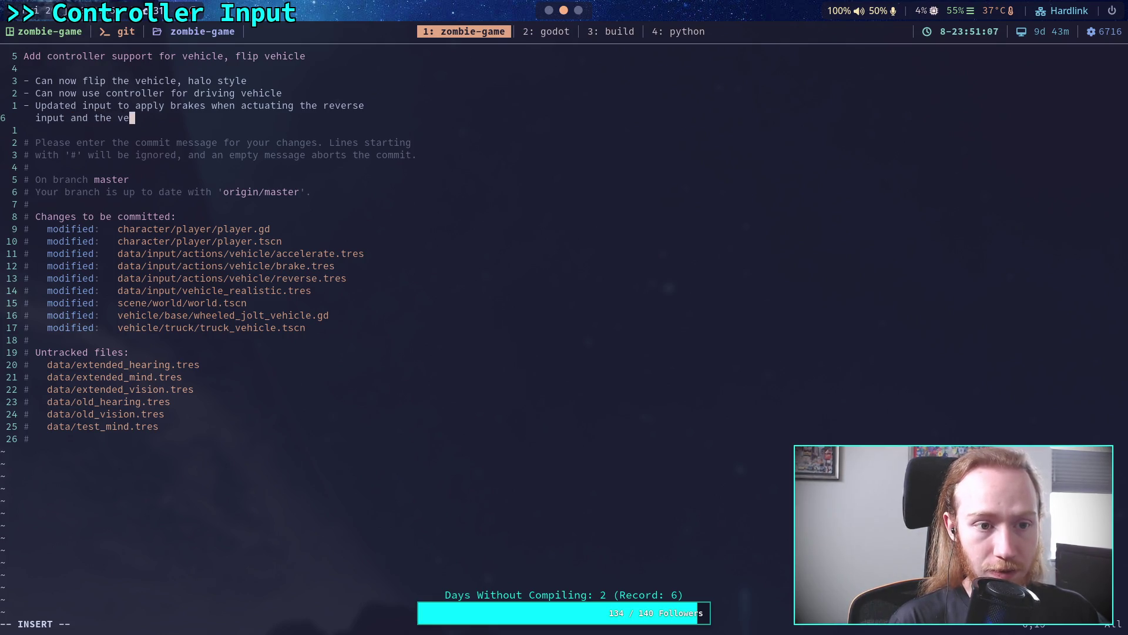
type("hicle wheels")
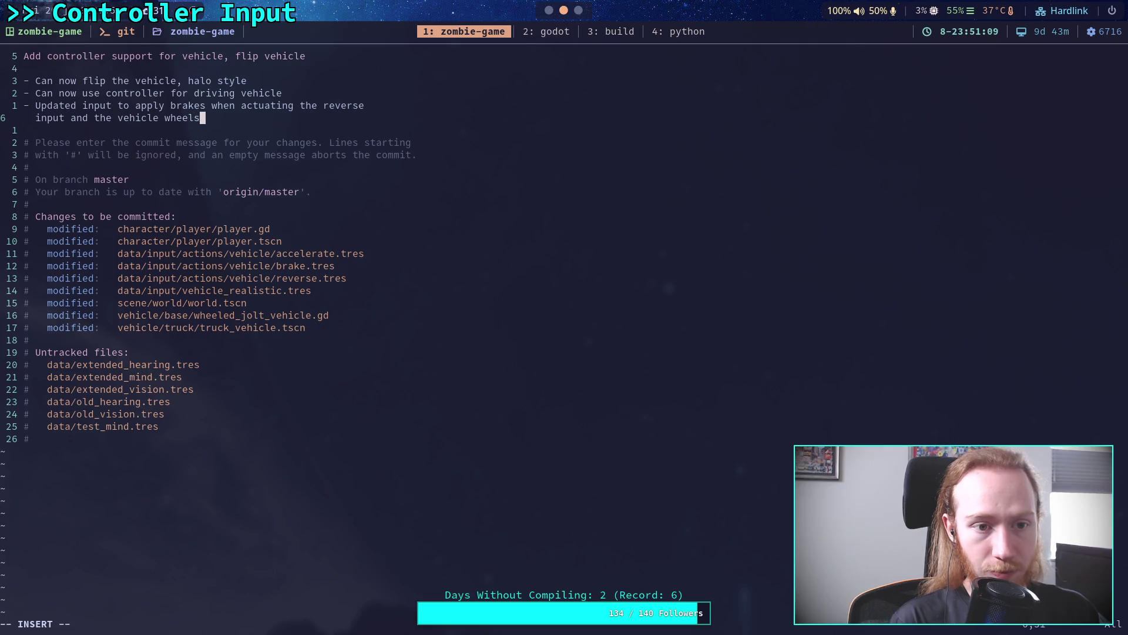
type(" are tur")
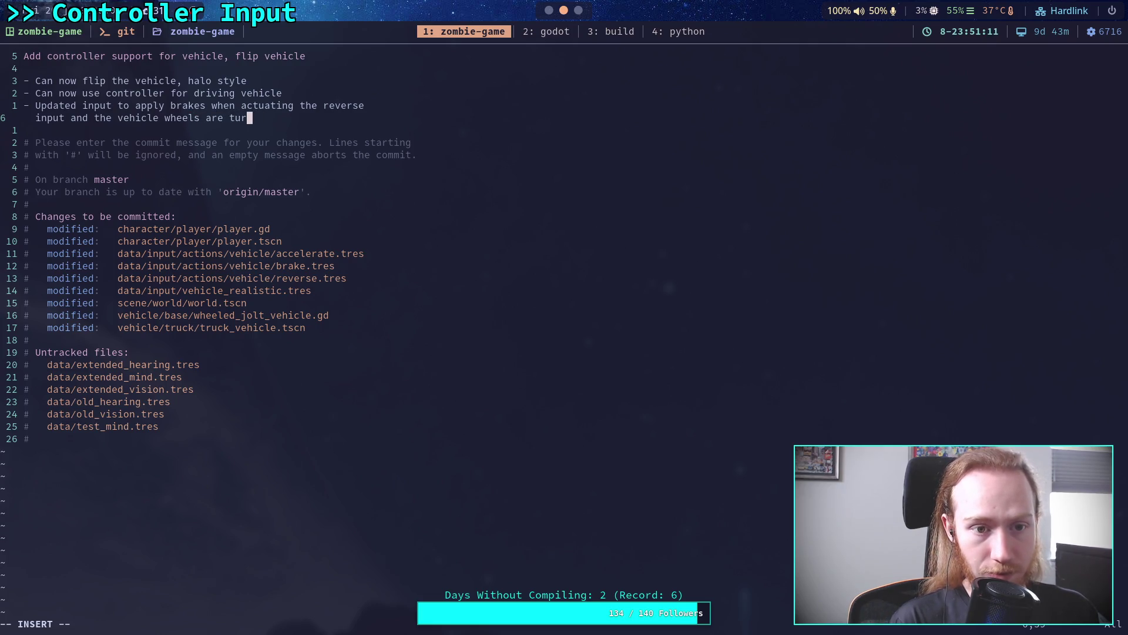
type("ning for")
type("ward")
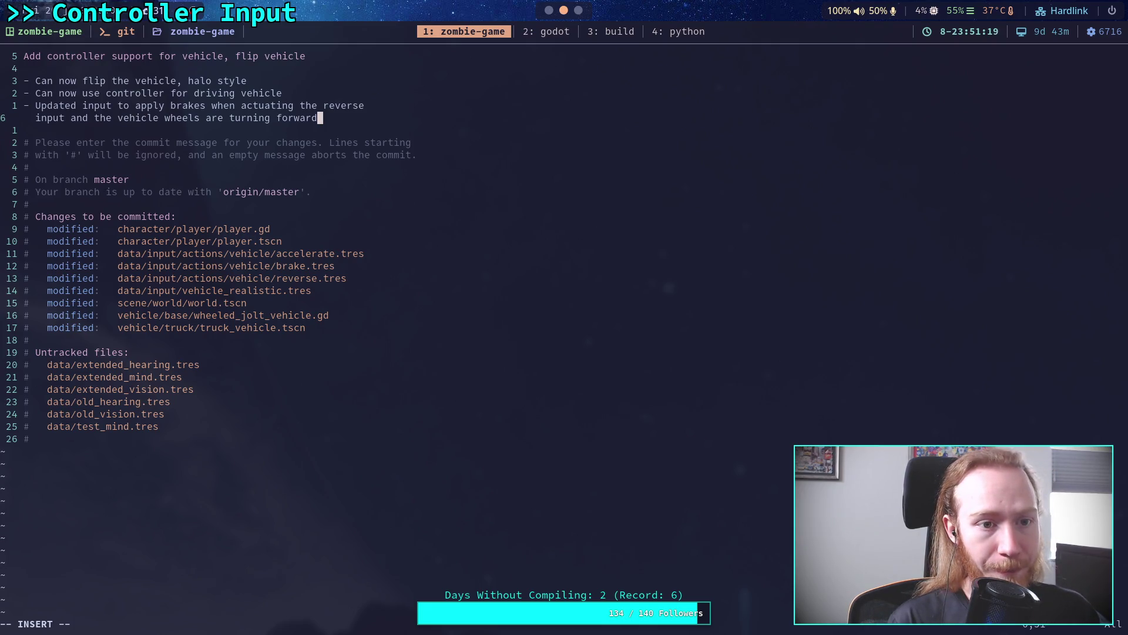
Step: Append ', allows soft braking with controller, and helps keyboard a bit' and begin the input-context-tracking bullet
type(", ")
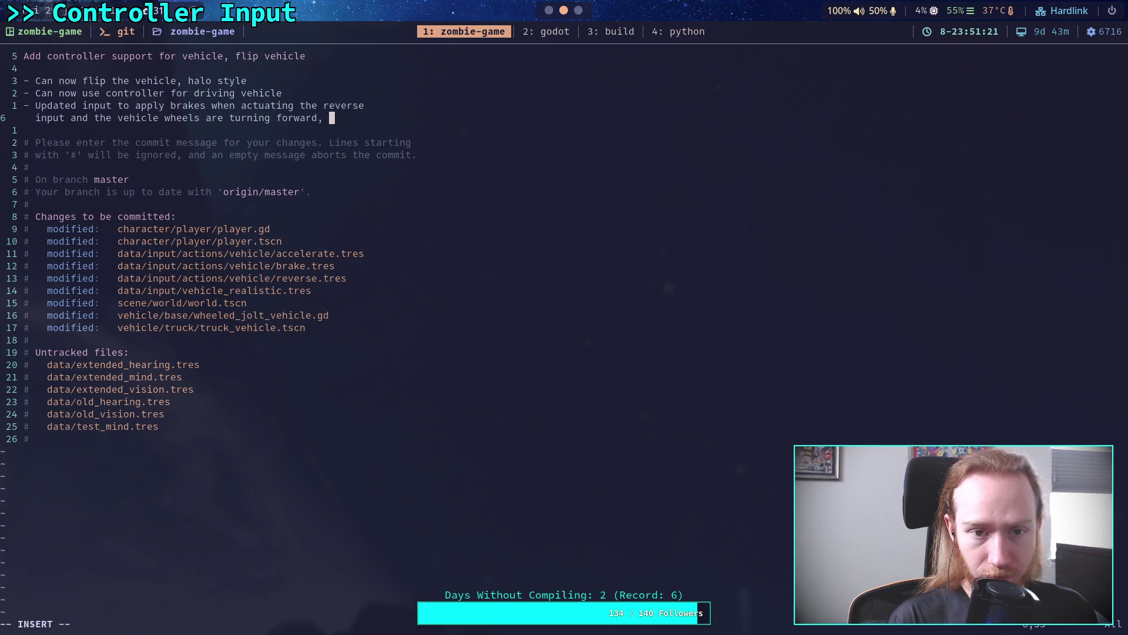
type("allows")
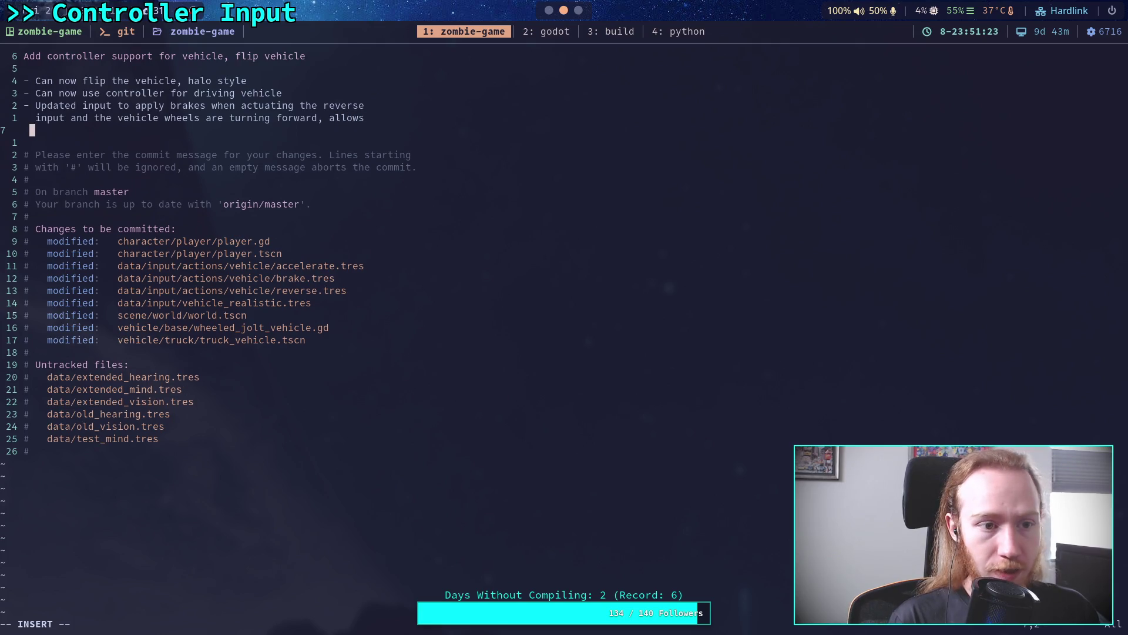
type("   soft braki")
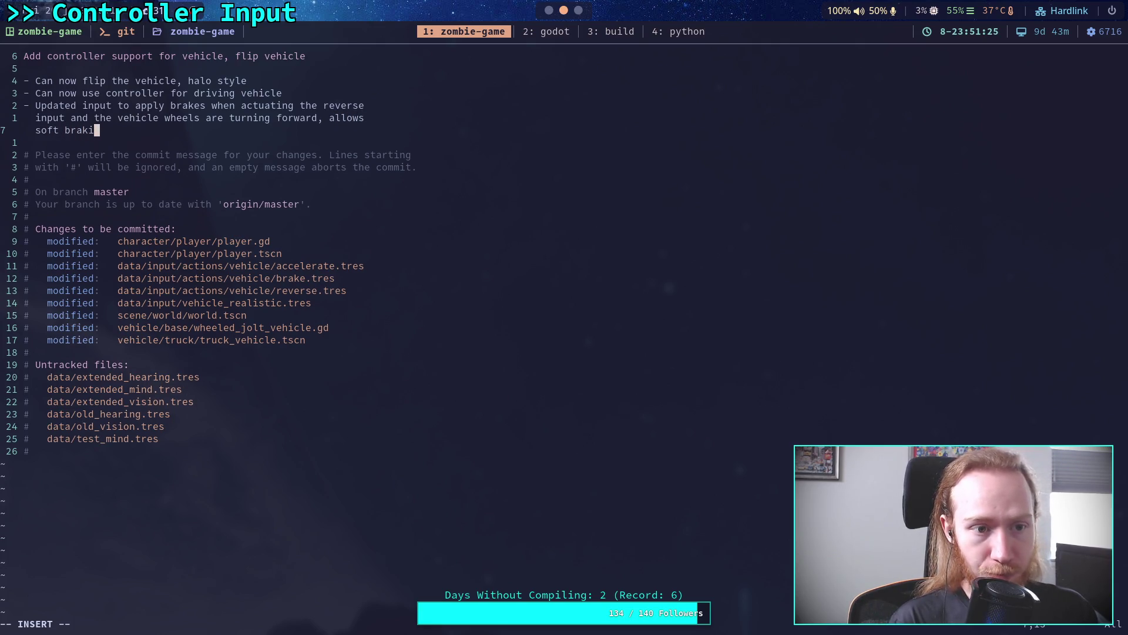
type("ng with contre")
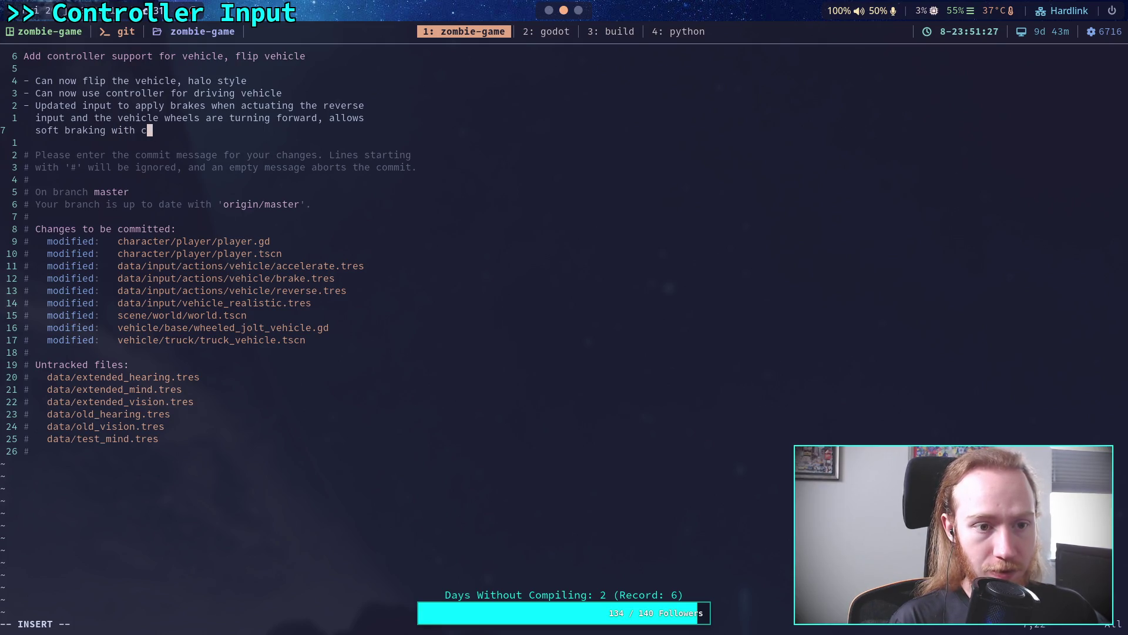
key("BackSpace")
type("ol")
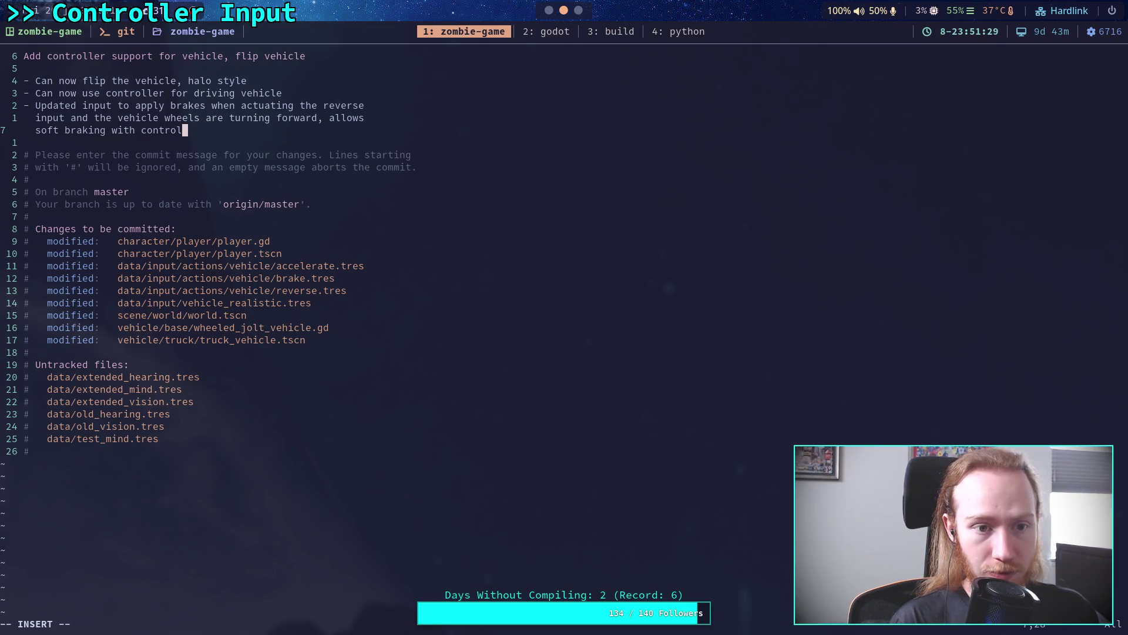
type("ler, and h")
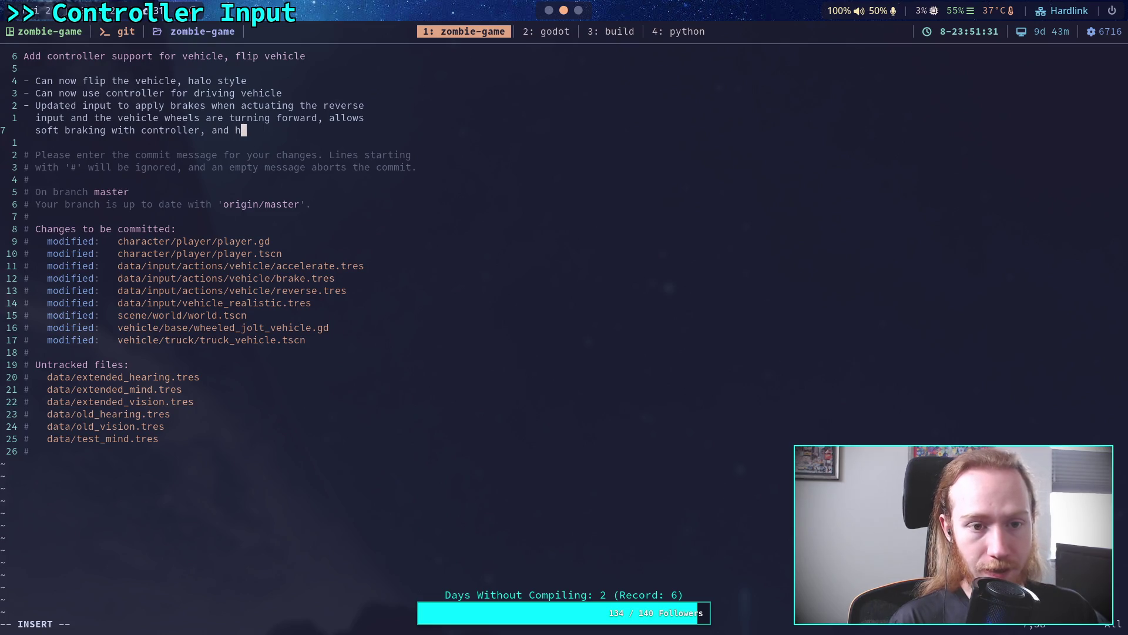
type("elps stop ")
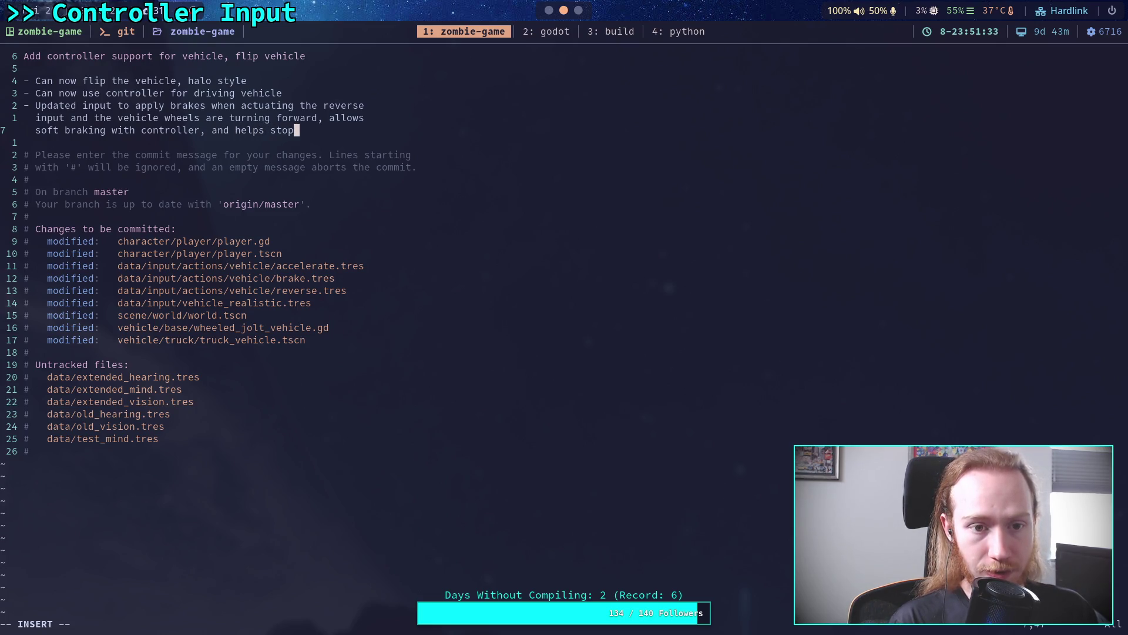
type("with ")
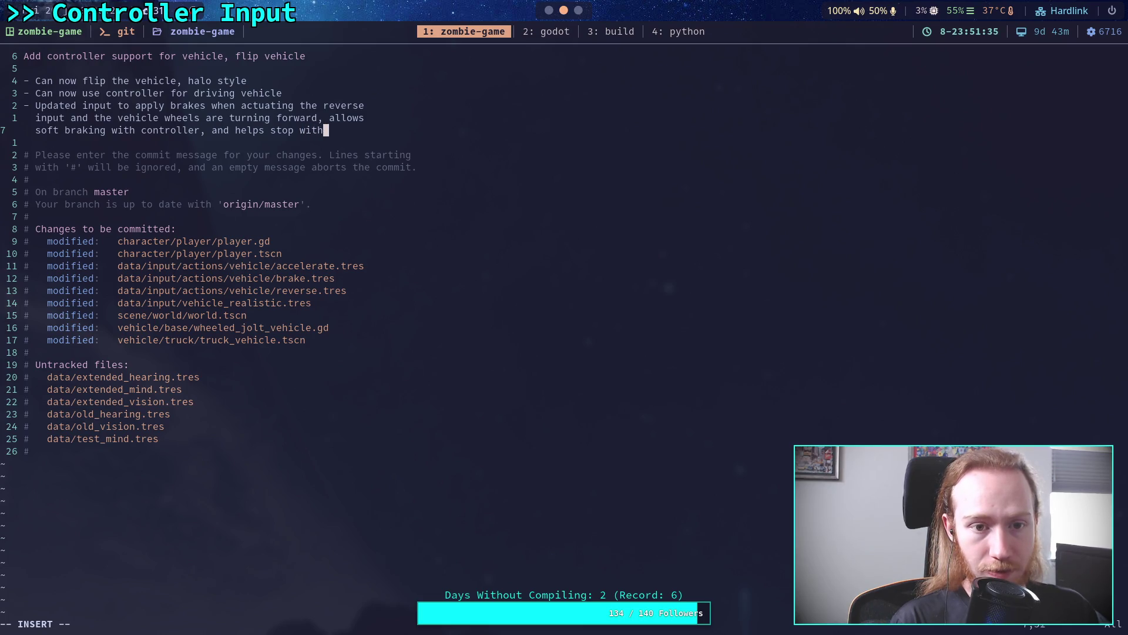
type("keyboar")
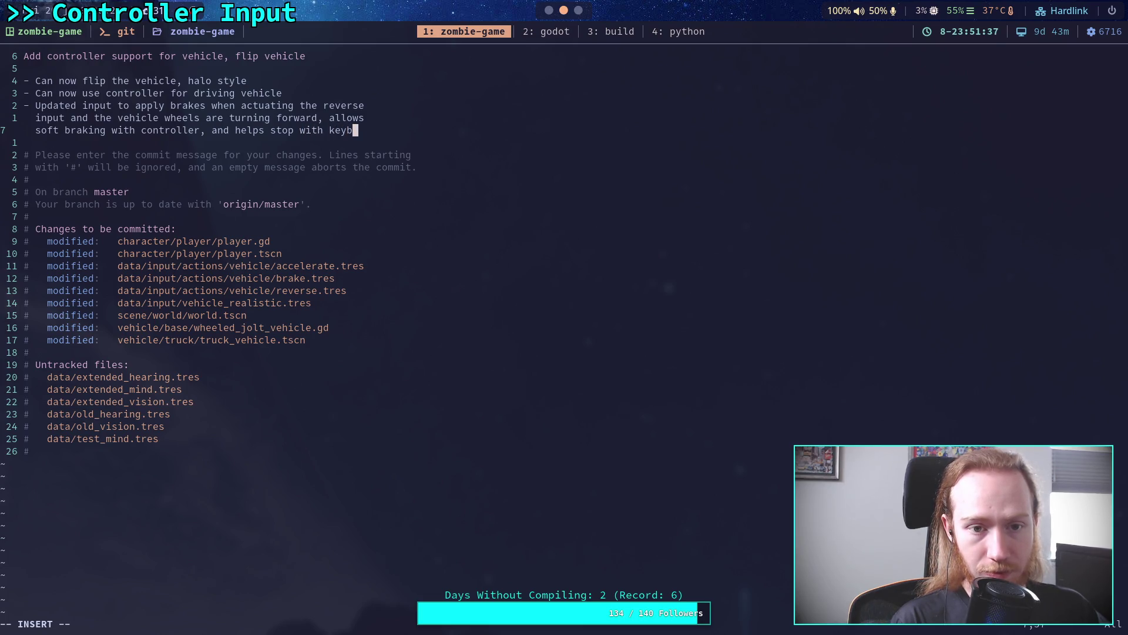
key("BackSpace")
key("BackSpace")
key("BackSpace")
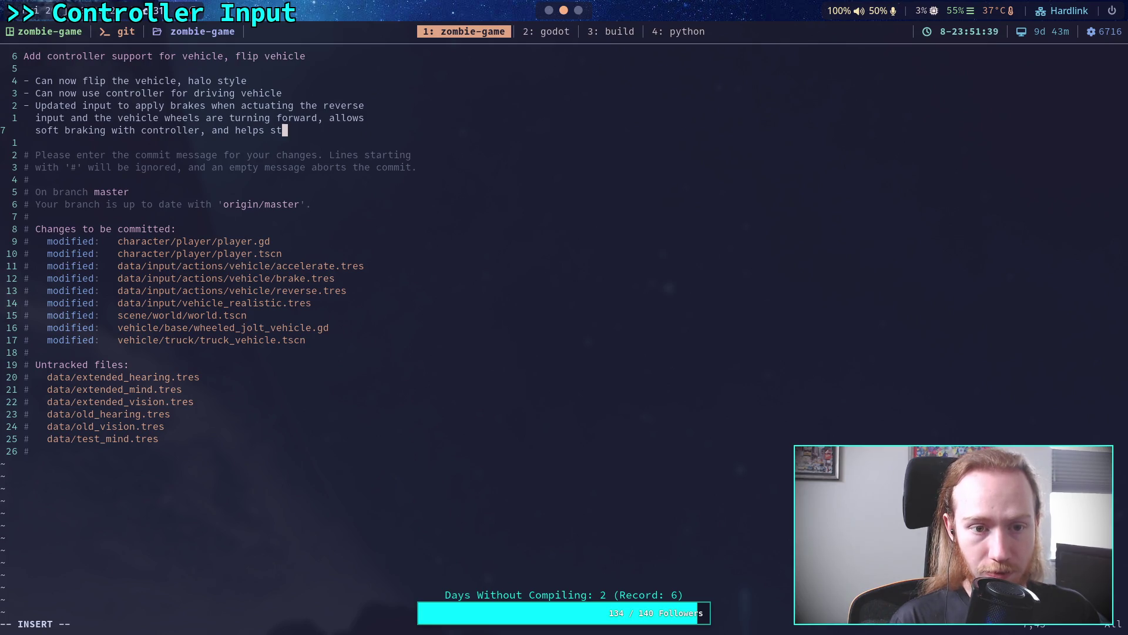
type("keyboard")
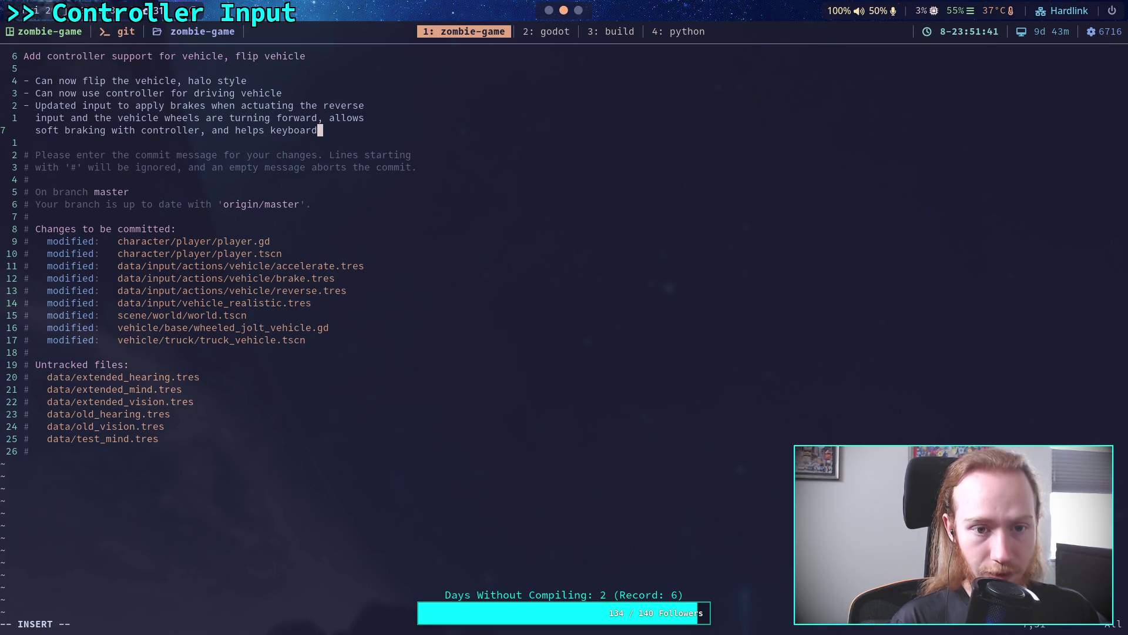
type(" a bit")
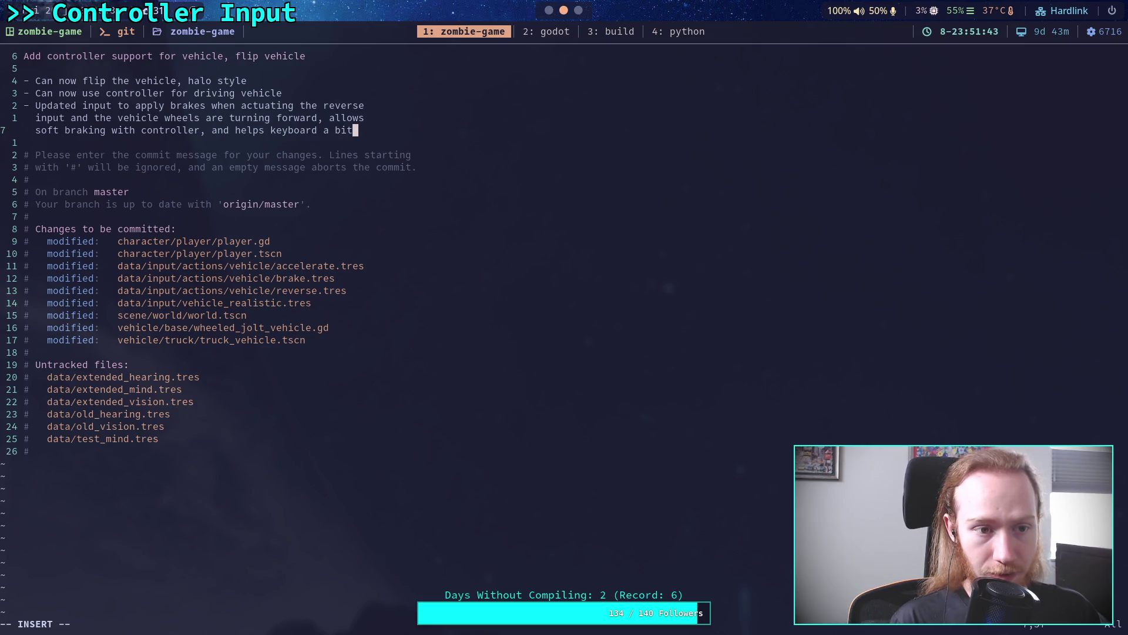
key("Return")
type("- ")
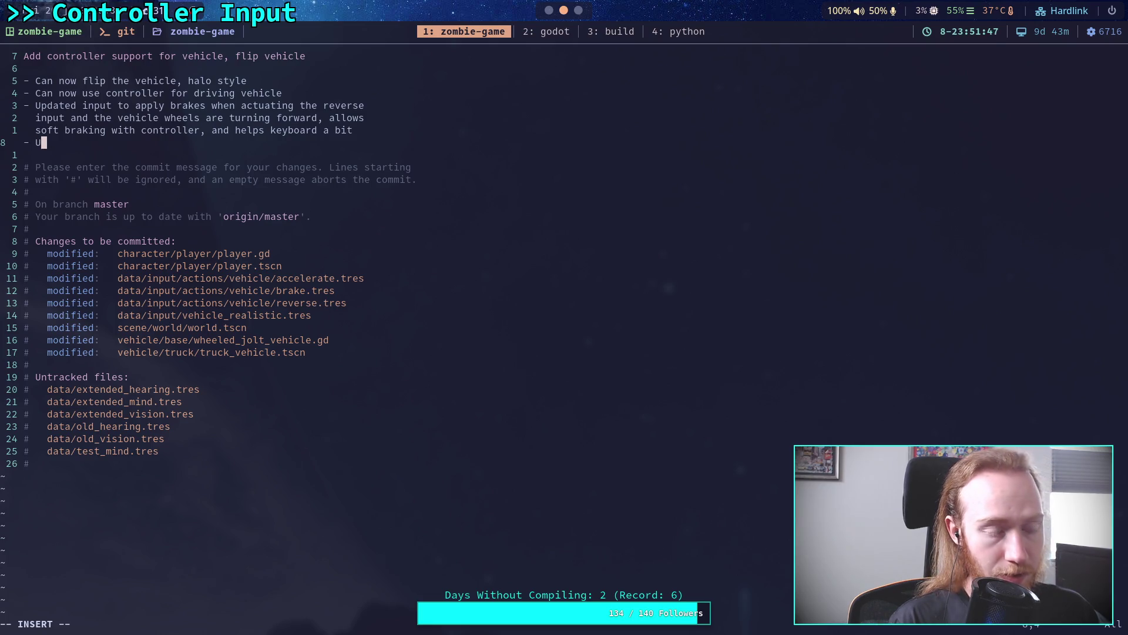
type("Start")
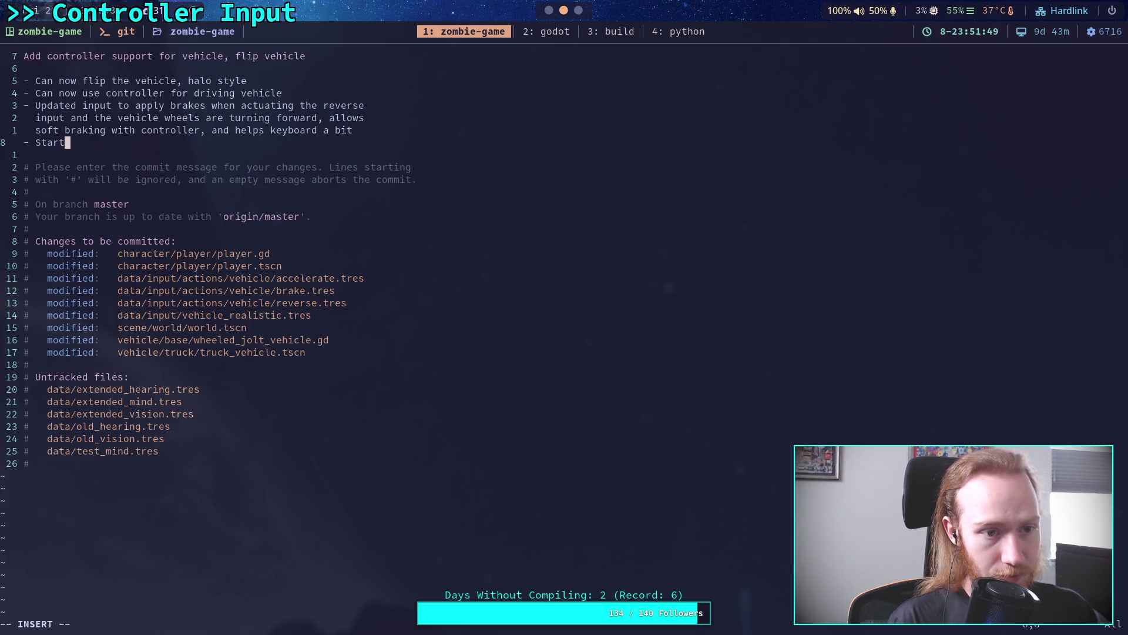
type("ed using ")
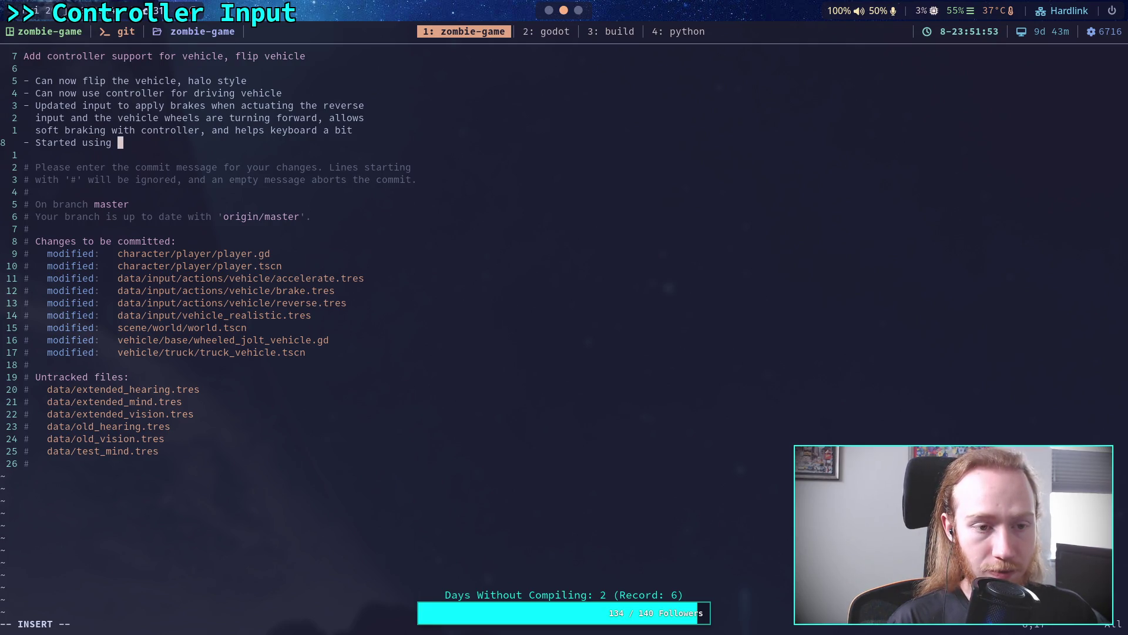
type("input me")
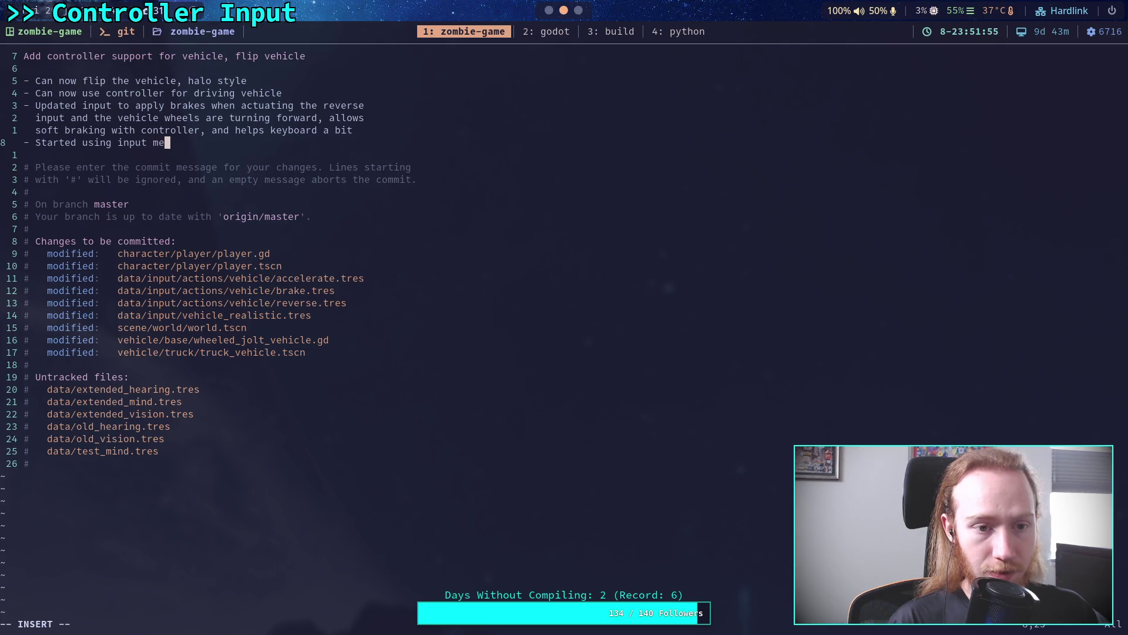
type("thod contex")
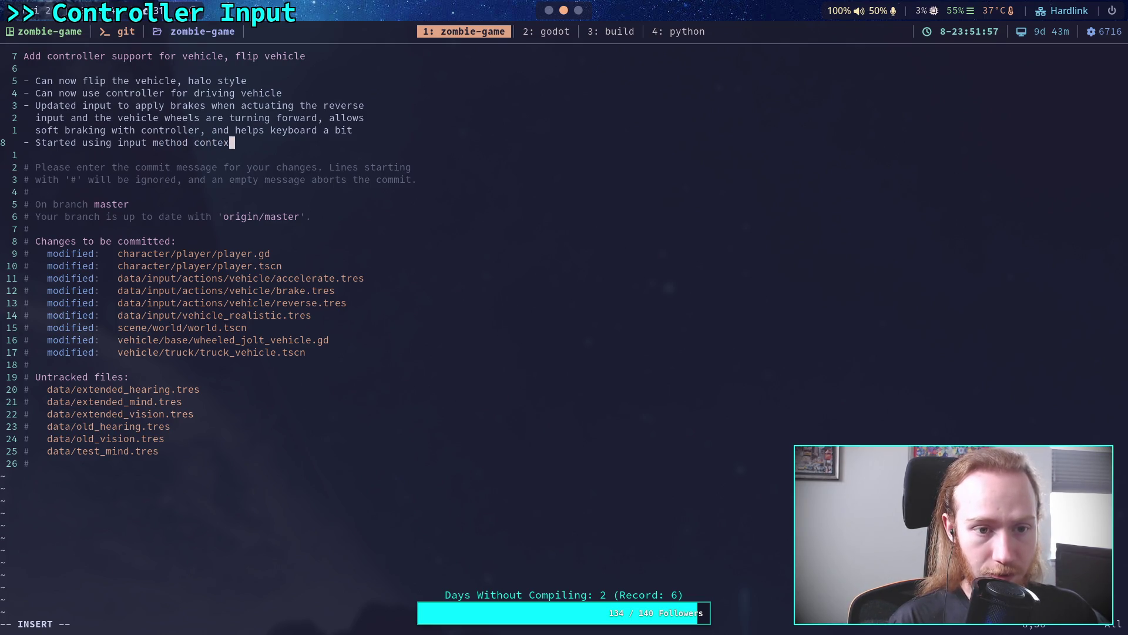
type("t tracking")
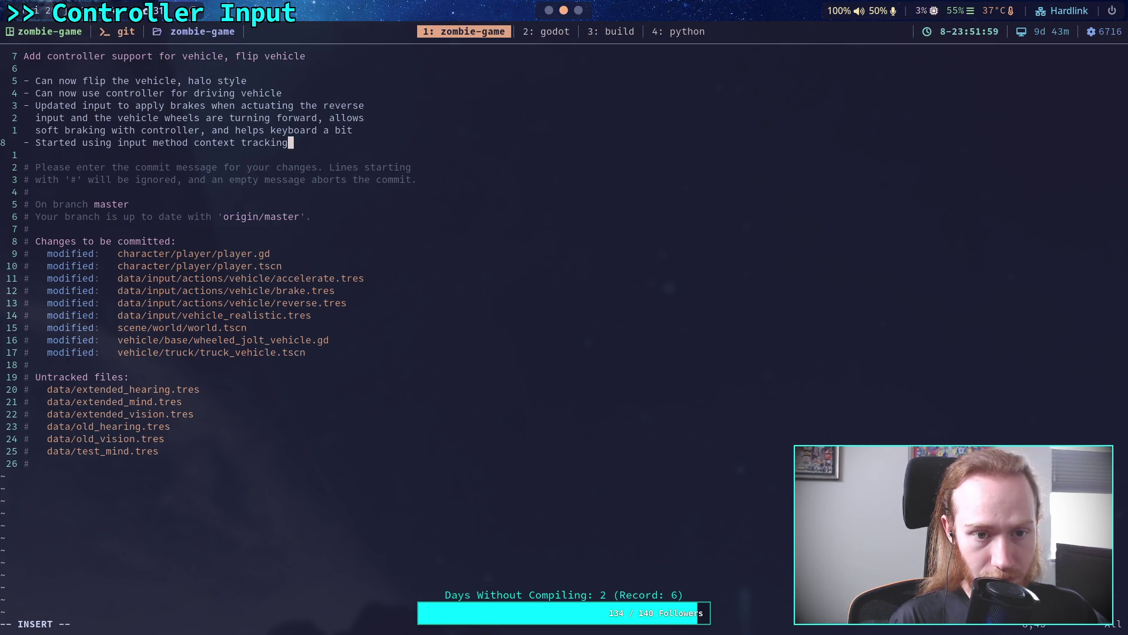
type(" to s")
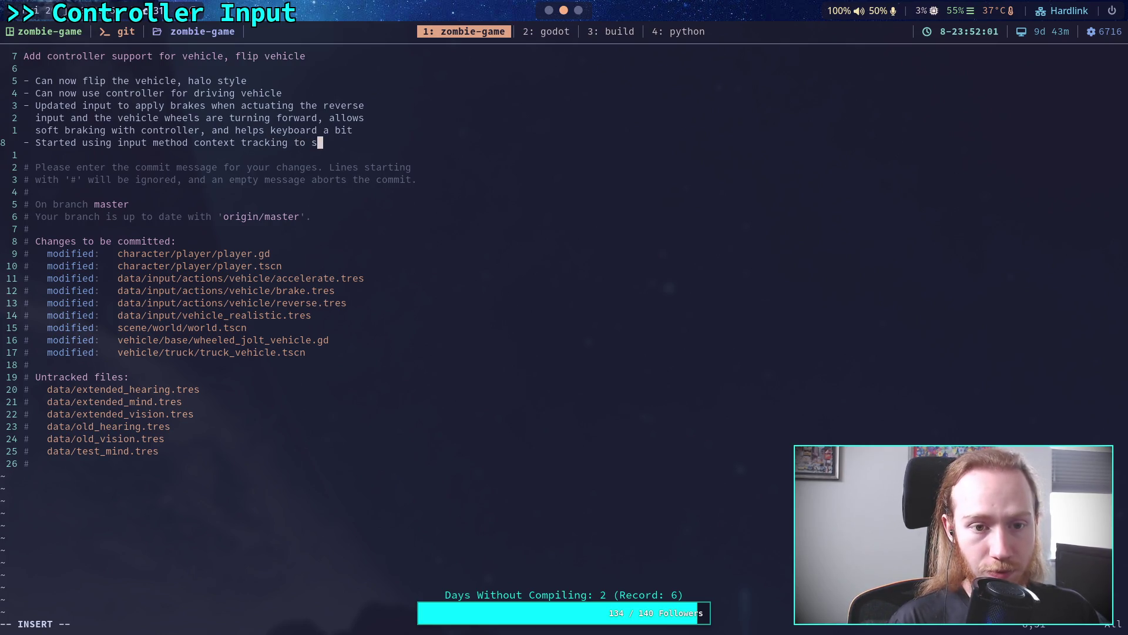
type("witch te")
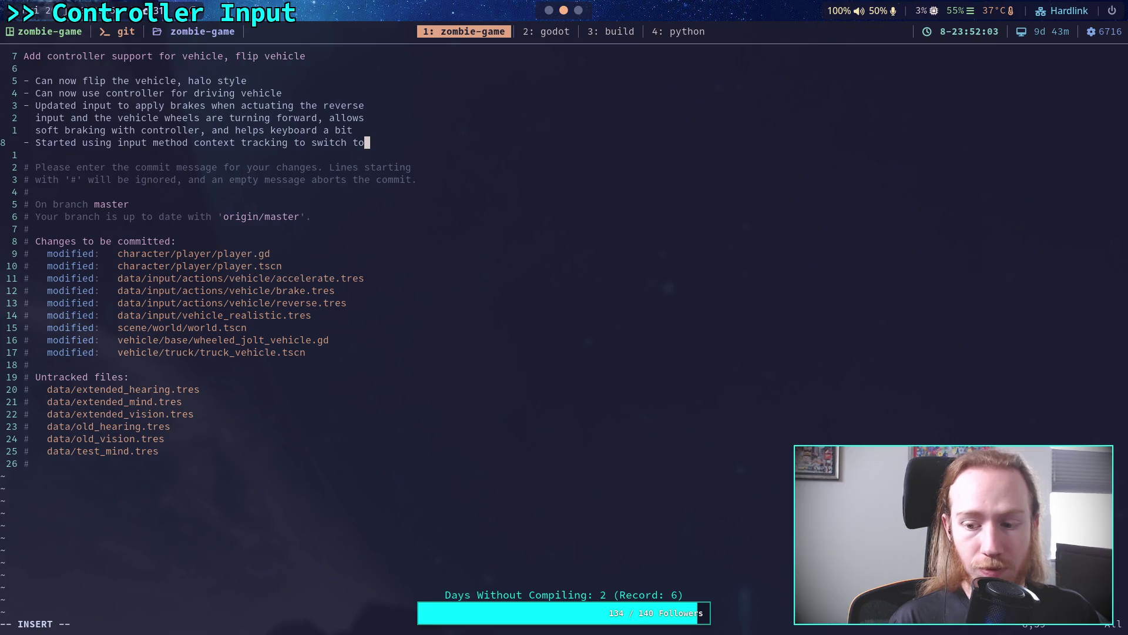
Step: Finish the last bullet: analogue driving with controller buttons, assisted driving with keyboard, then leave insert mode
key("Return")
type("anal")
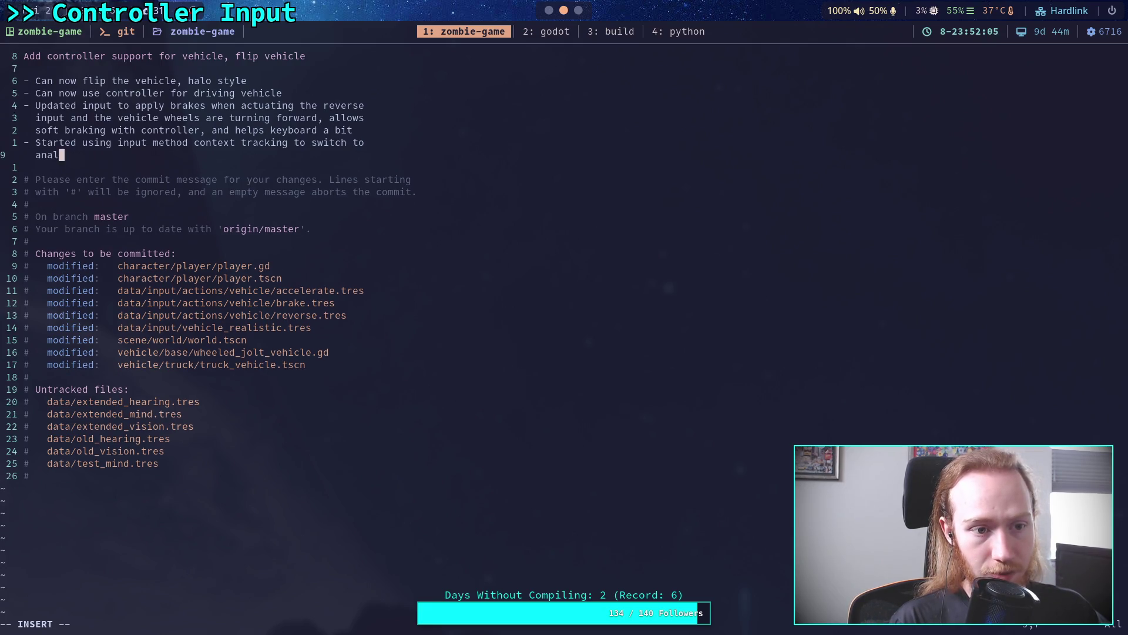
type("ogue ")
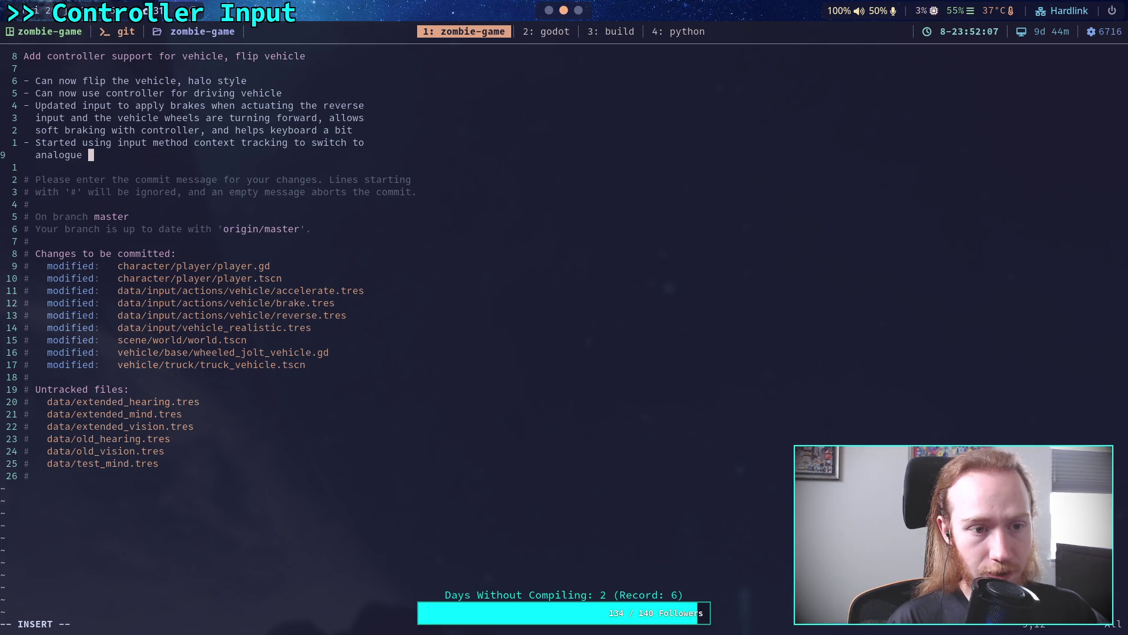
type("driving ")
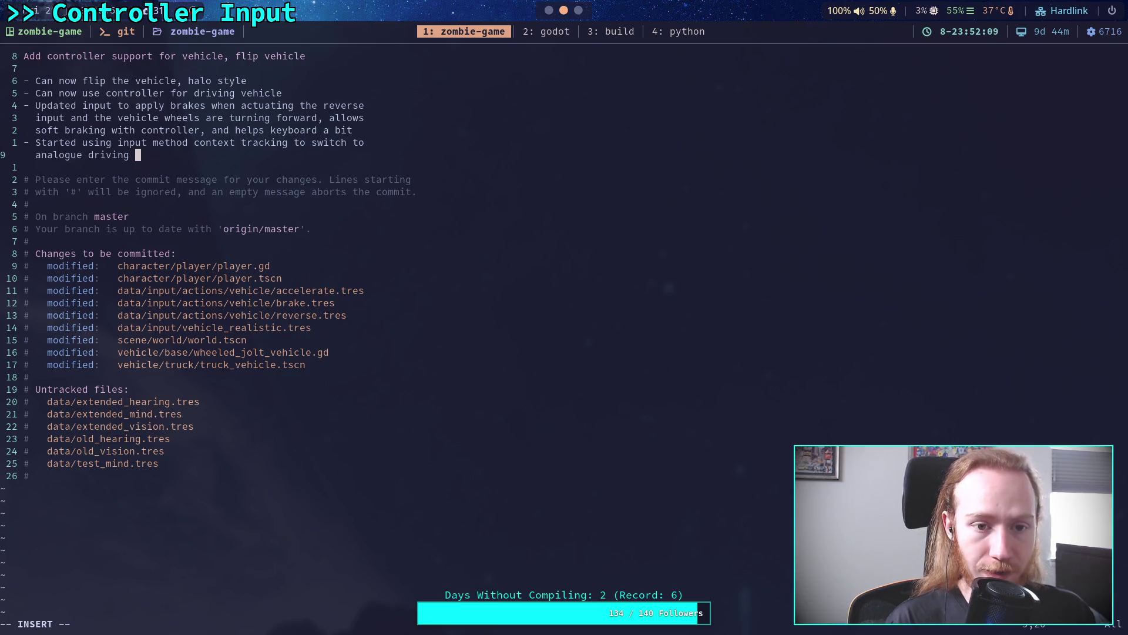
type("when u")
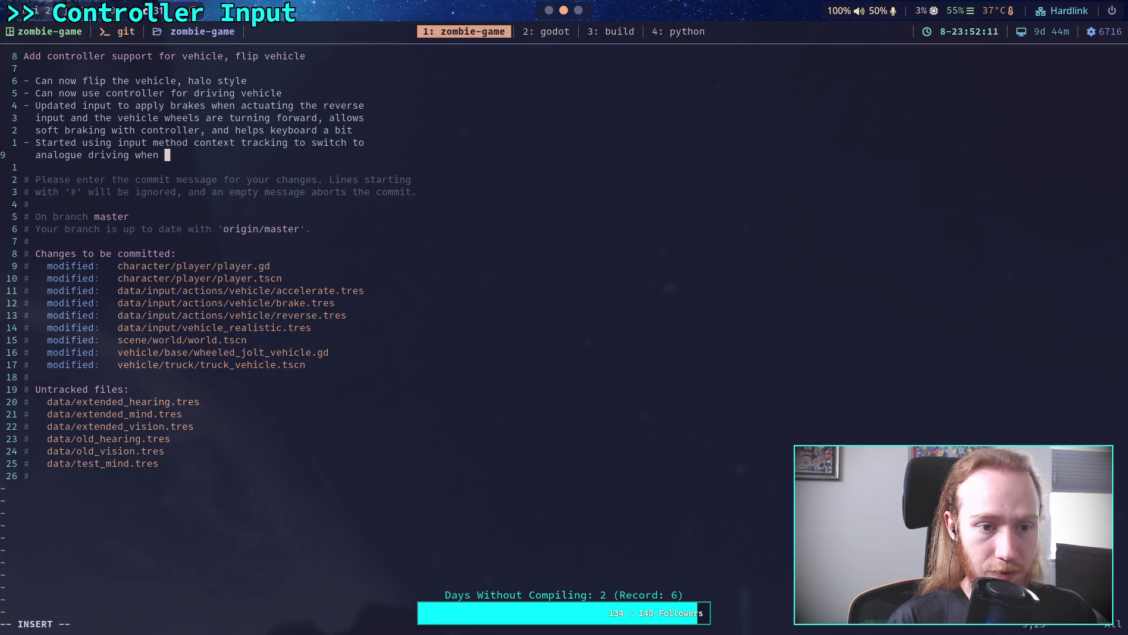
type("sing")
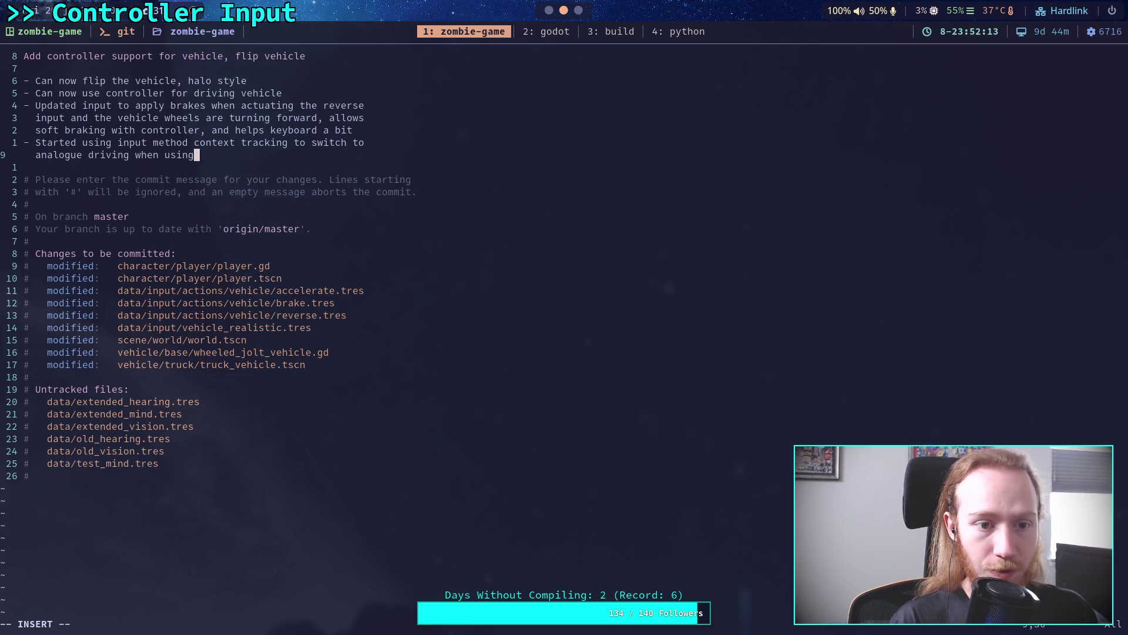
type(" controller buttons")
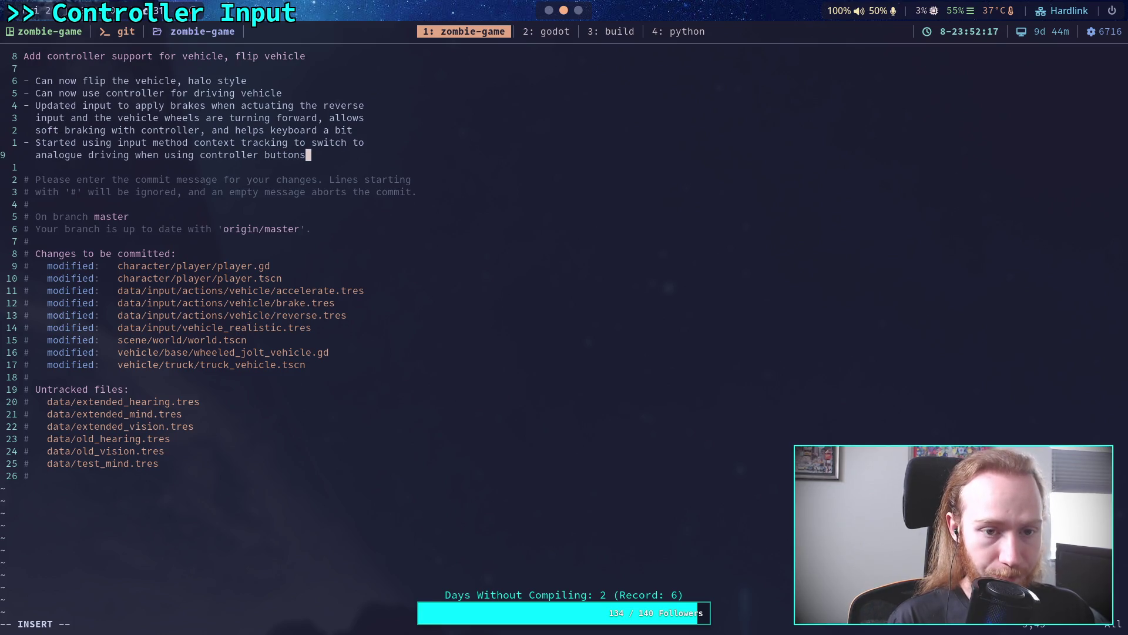
type(", and")
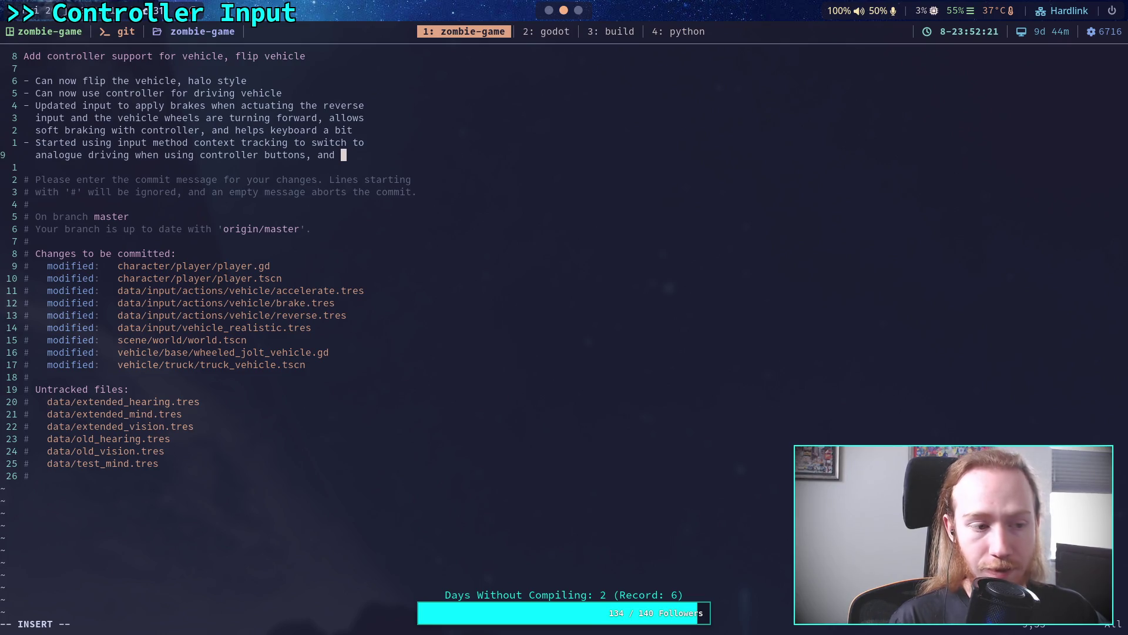
key("Return")
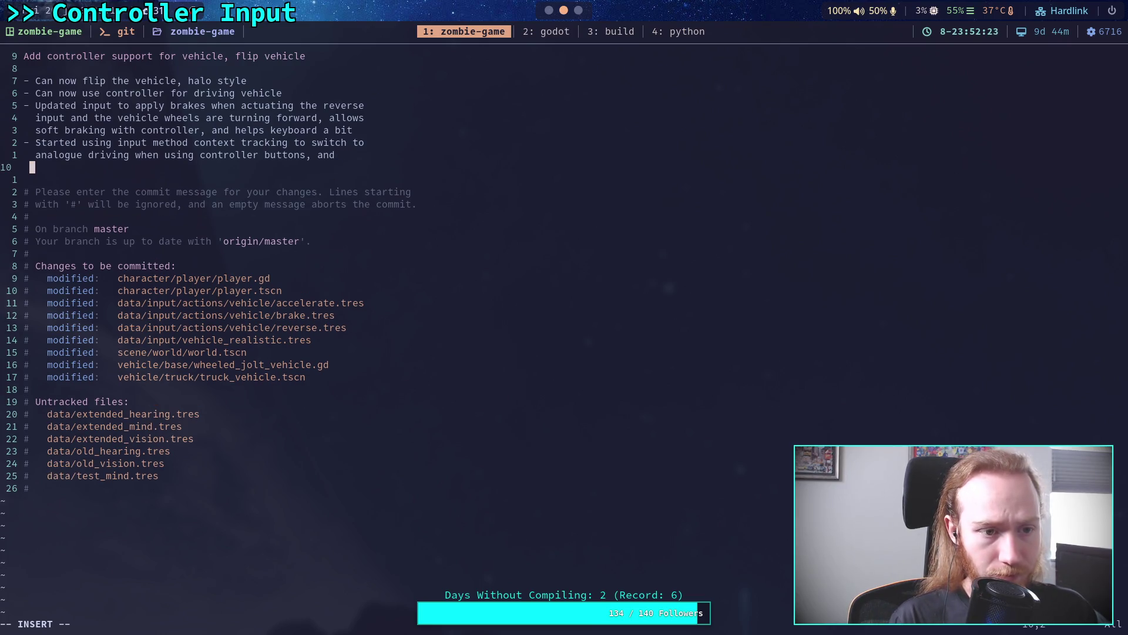
type("ass")
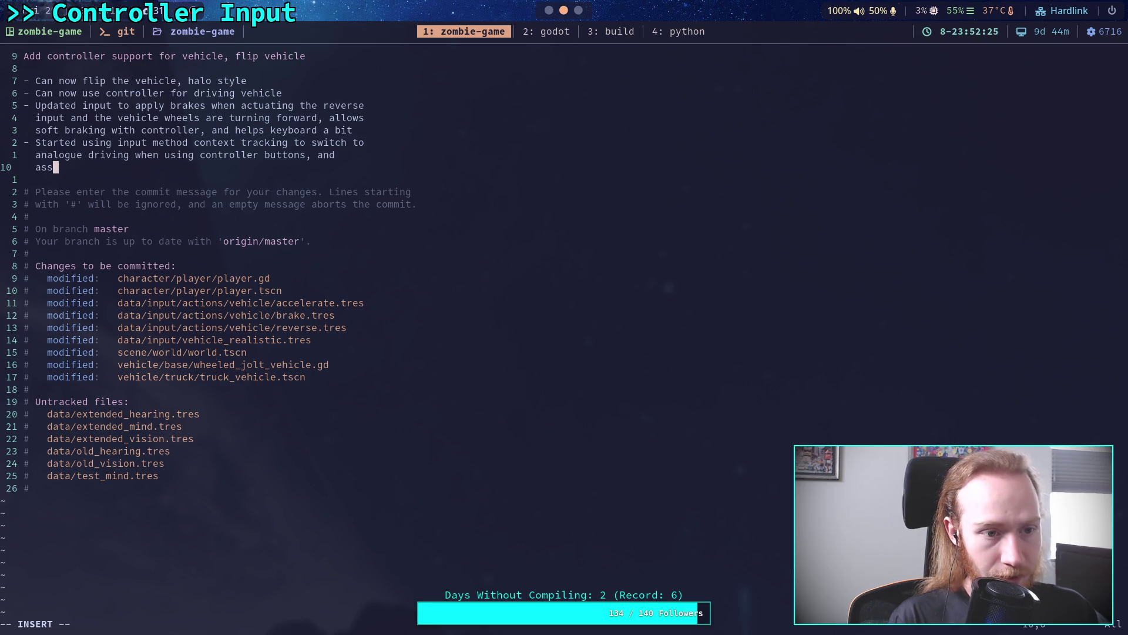
type("isted drivi")
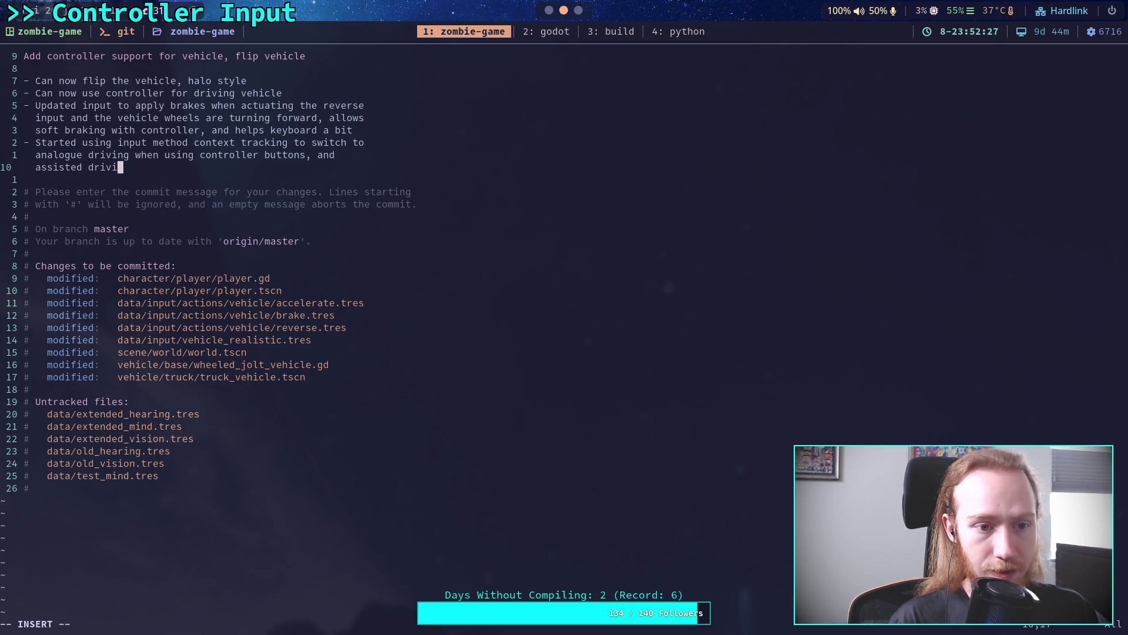
type("ng when usi")
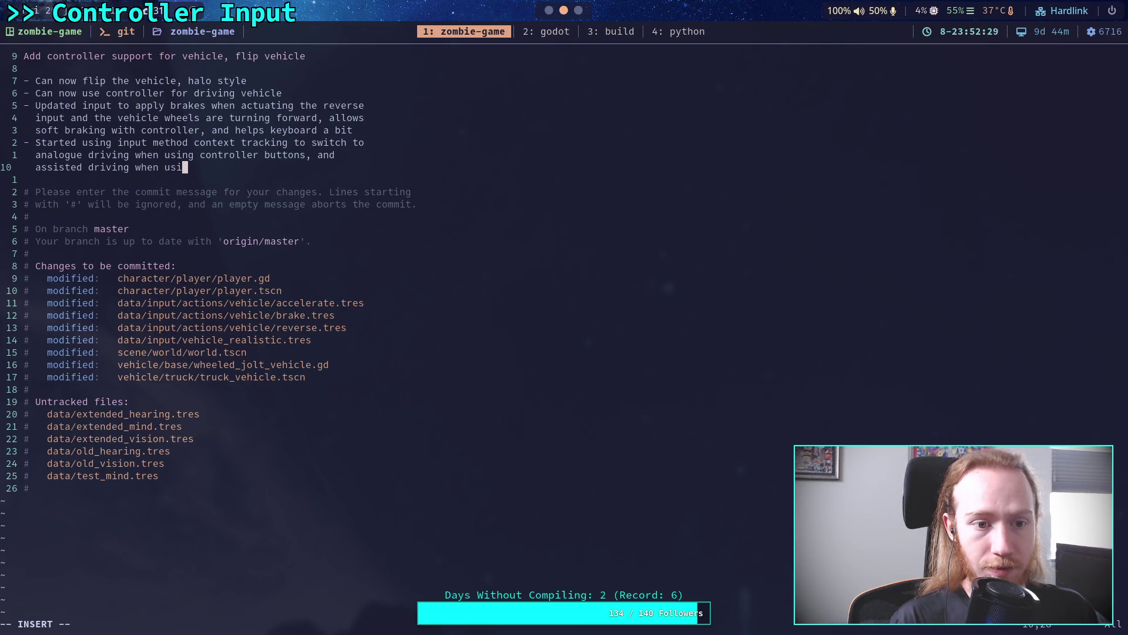
type("ng keyboard")
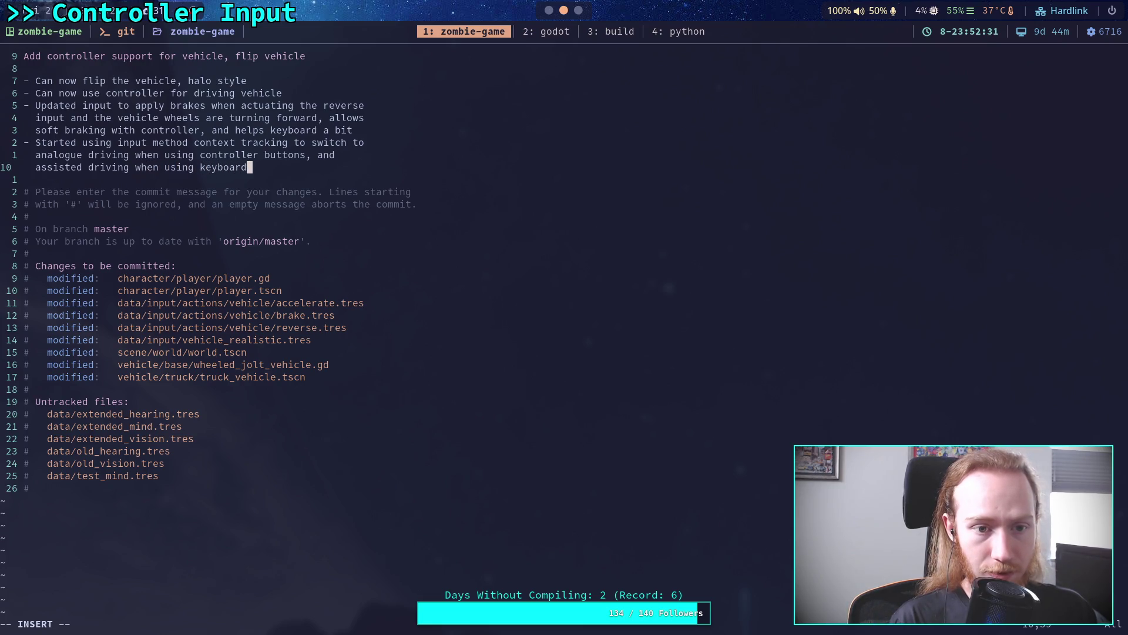
key("Escape")
Step: Save the message with :wq to complete the commit and push it to GitHub
type(":wq")
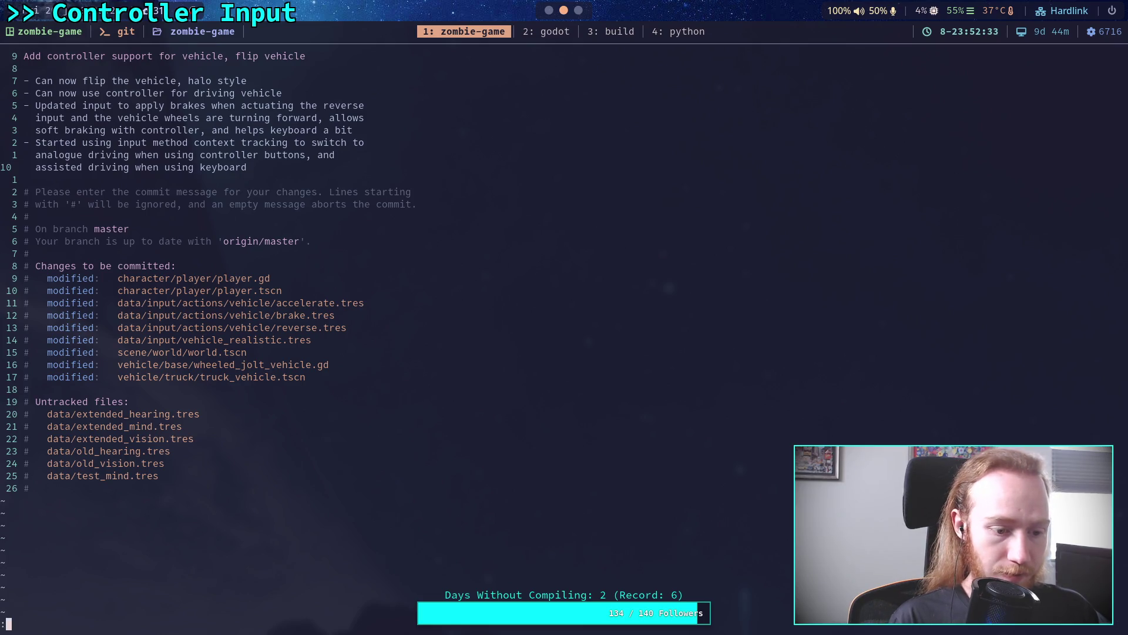
key("Return")
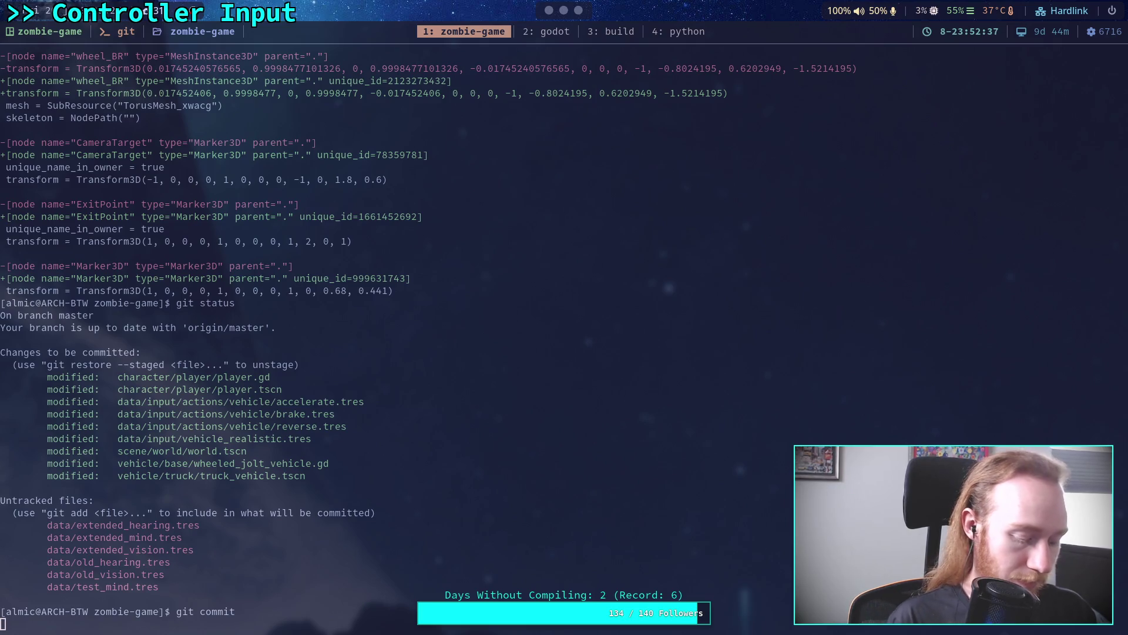
type("git push")
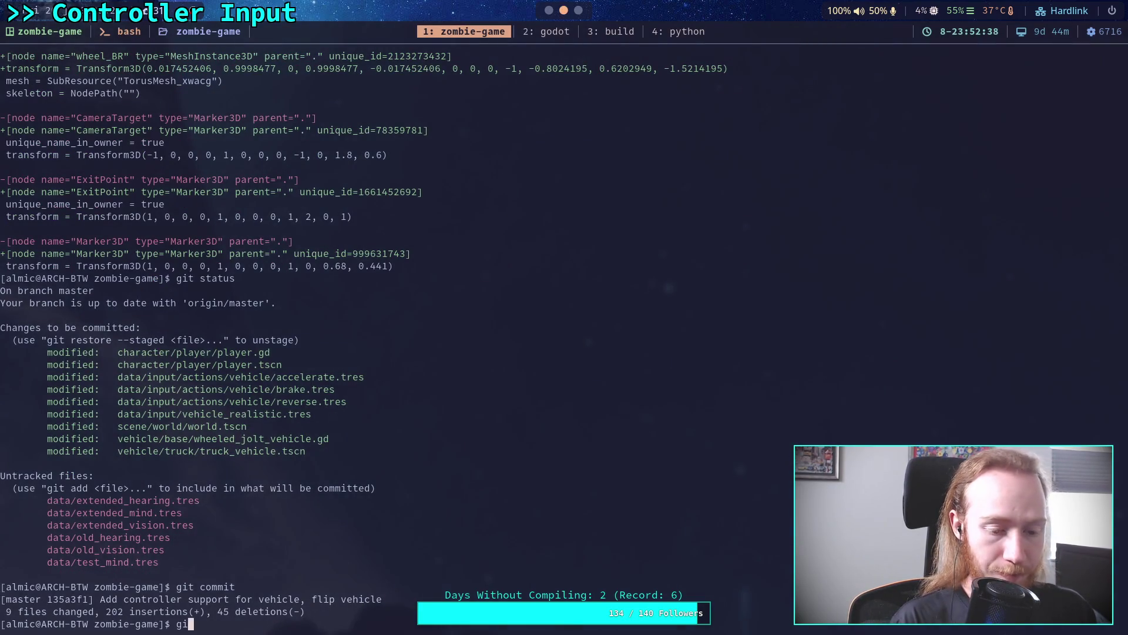
key("Return")
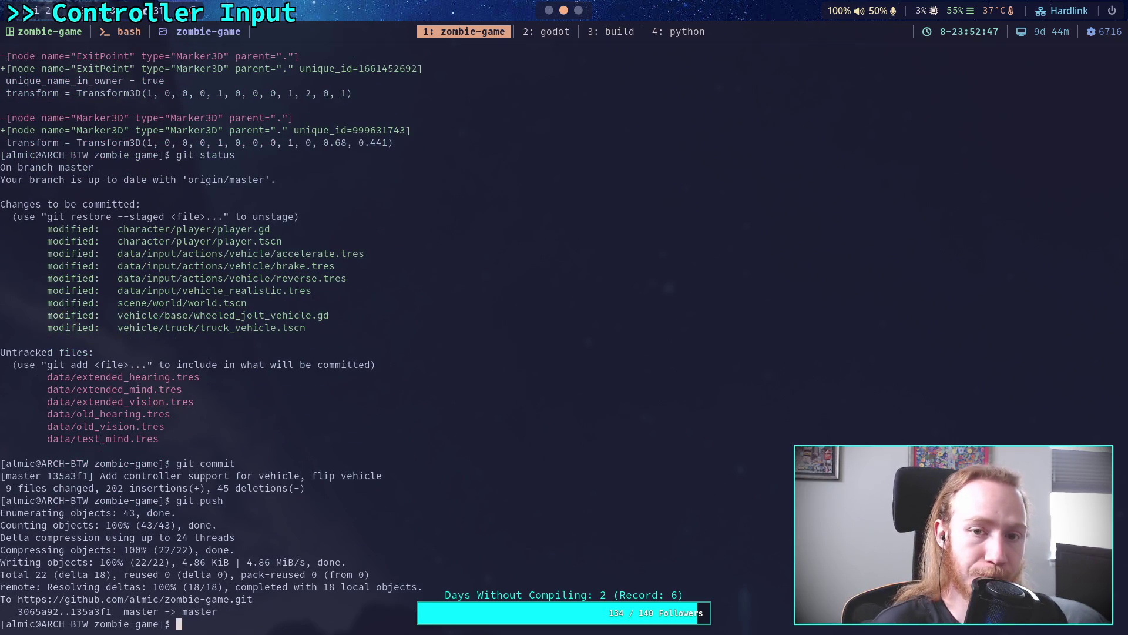
Step: Glance at the Godot editor, then reopen the last commit with git commit --amend
key("super+2")
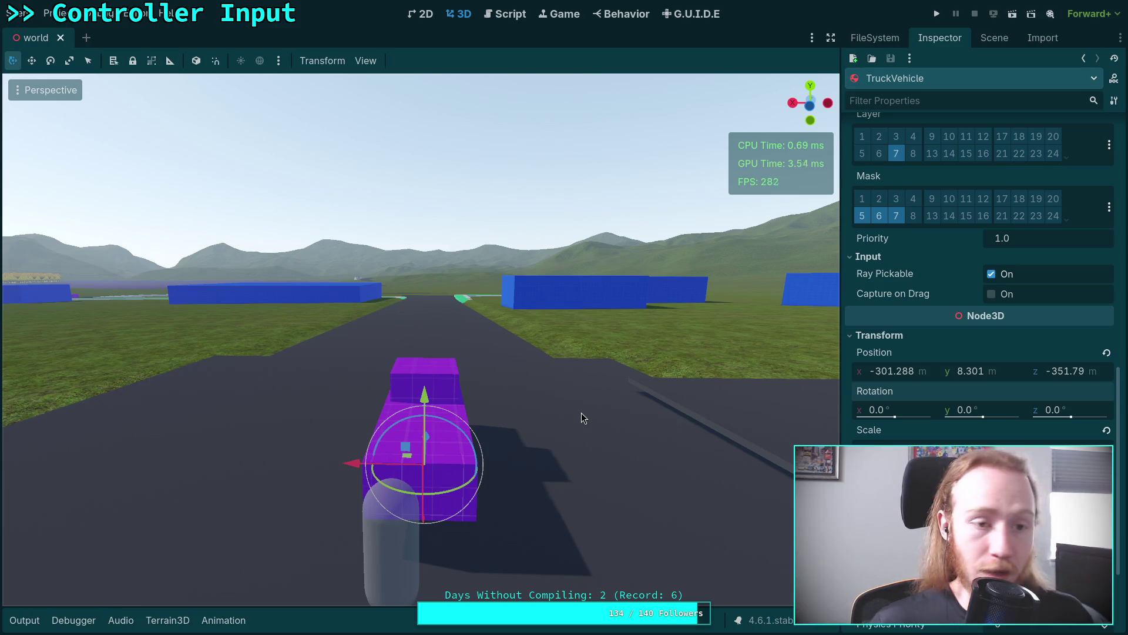
key("super+1")
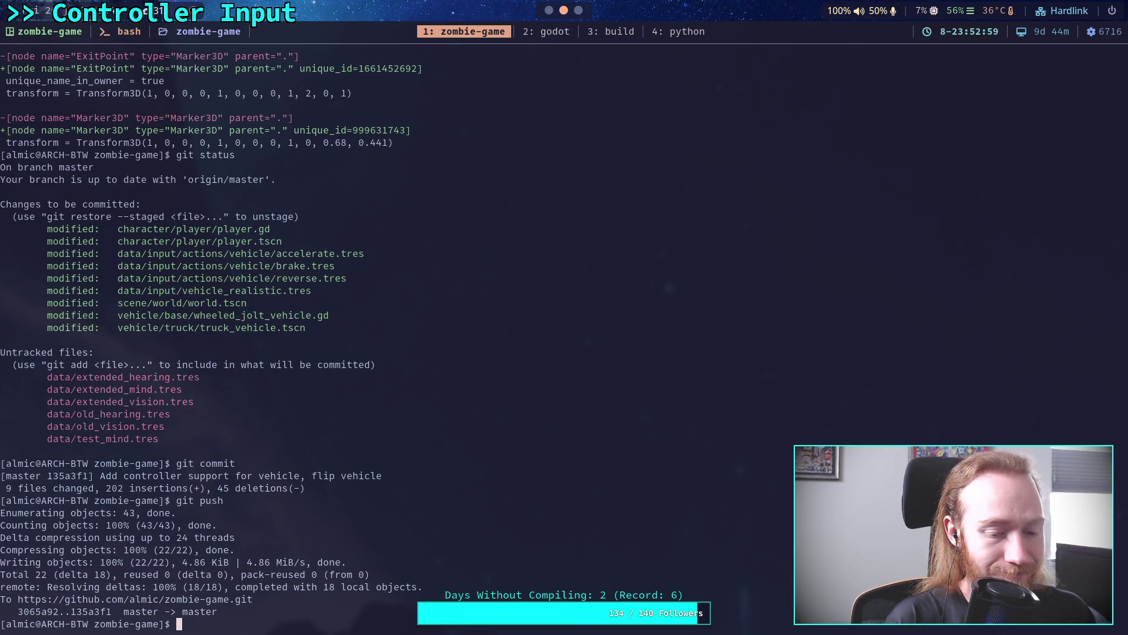
type("git commit -")
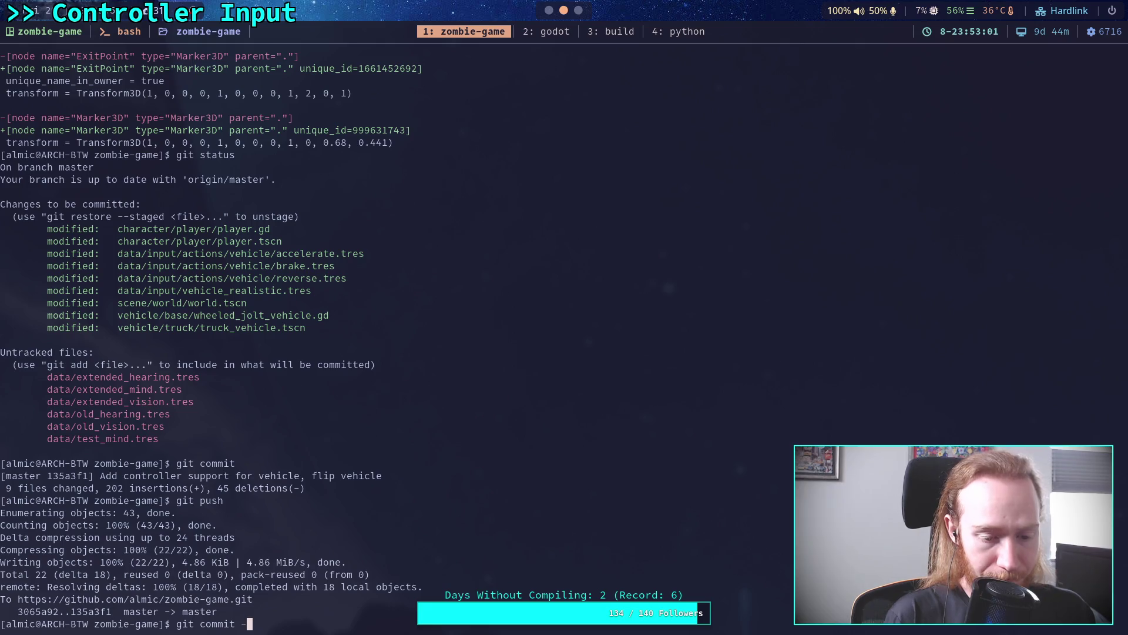
type("-amend")
key("Return")
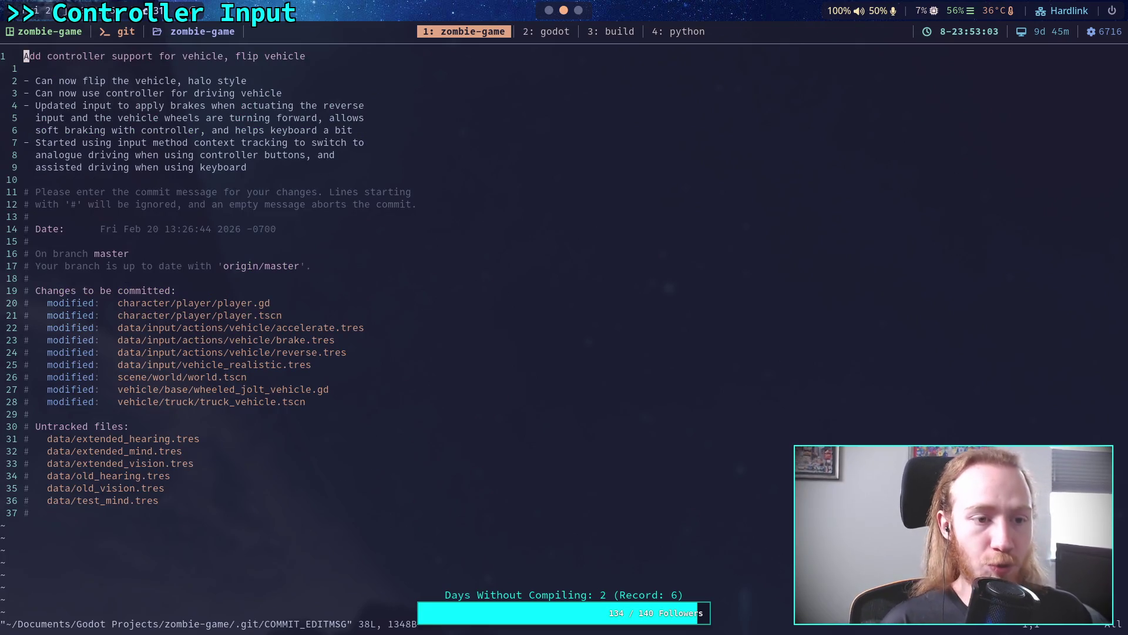
Step: Insert a new '- Also,' bullet in the amend message, then bring up the browser
type("jo")
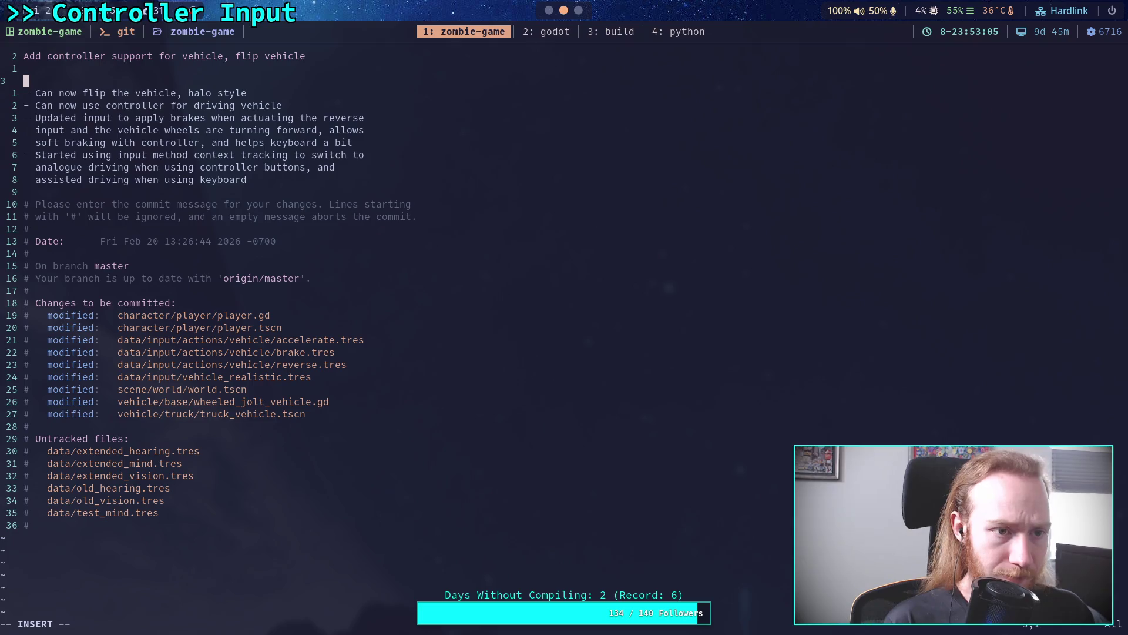
type("- Al")
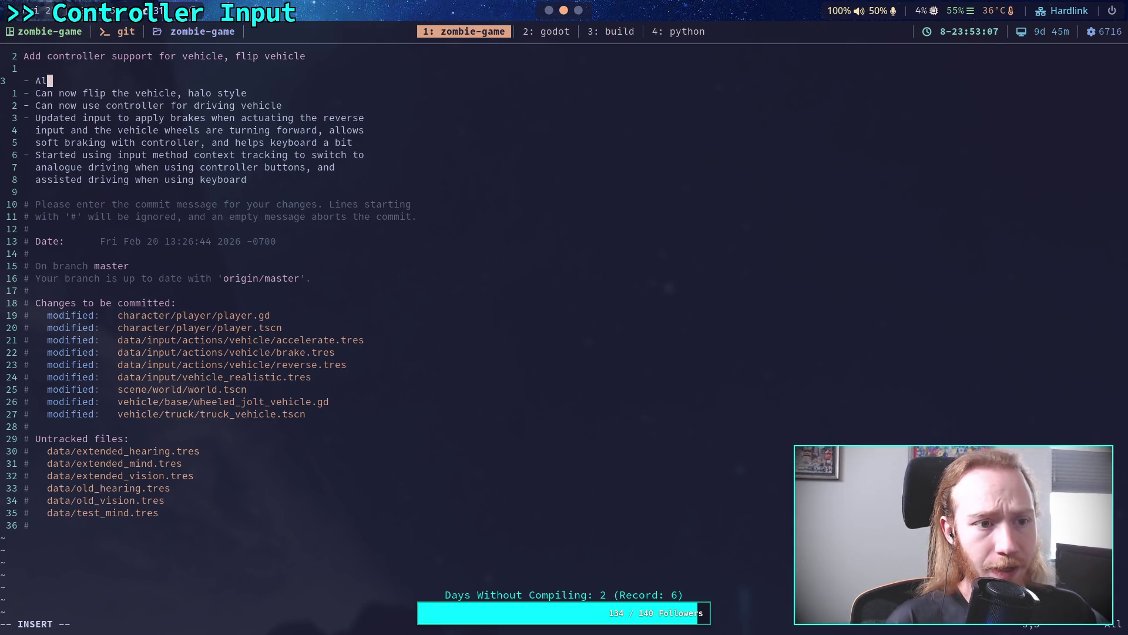
type("so,")
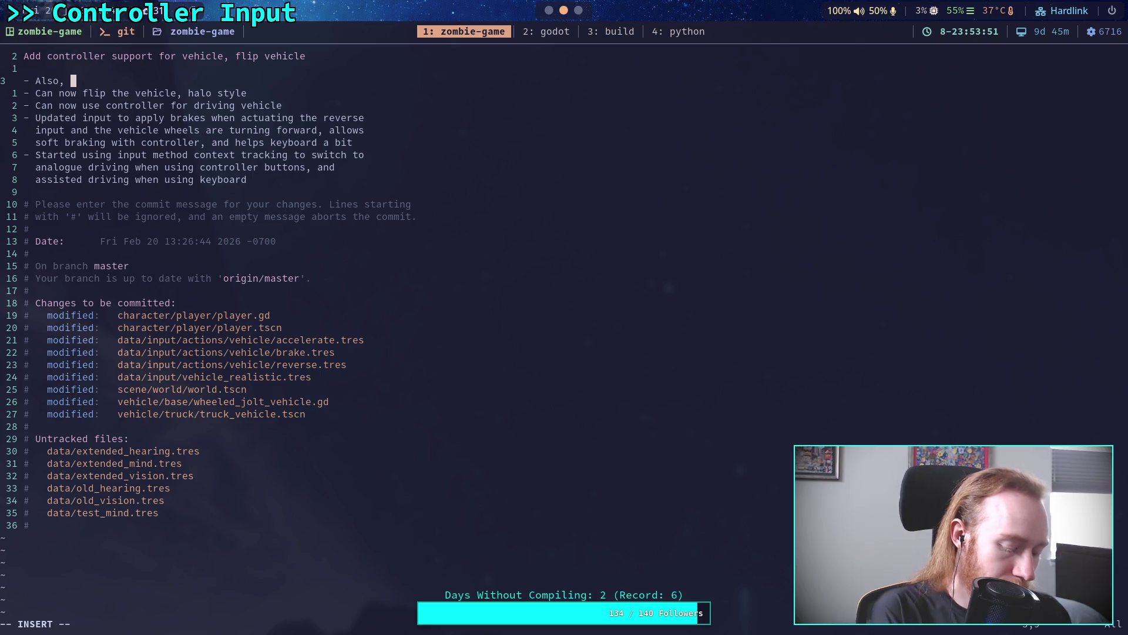
key("super+3")
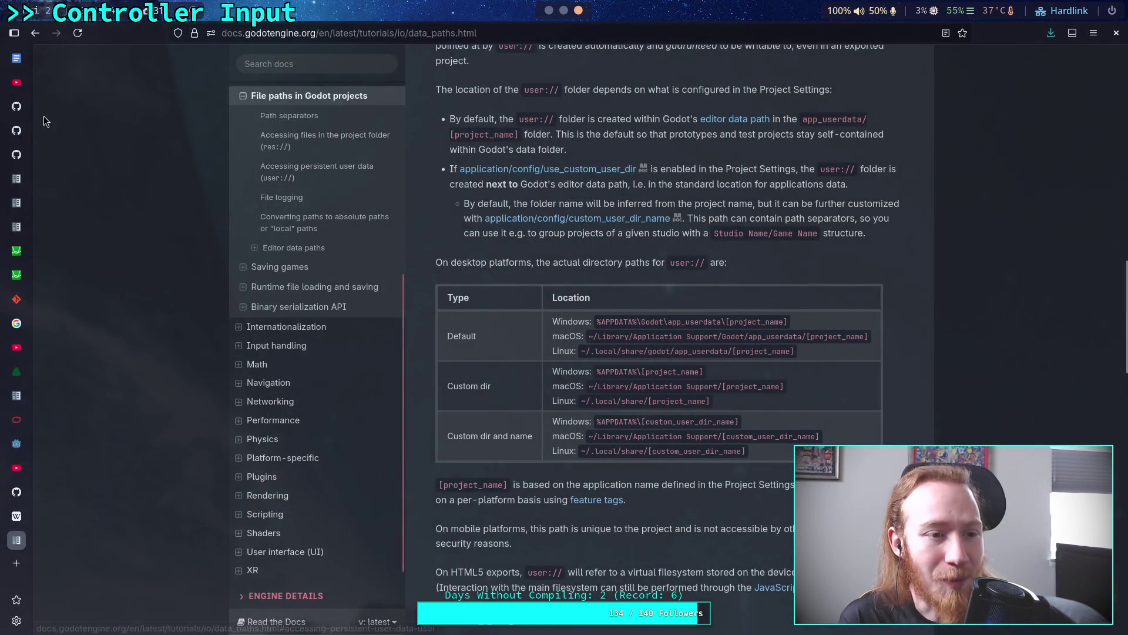
Step: Open the 'Add controller support for vehicle' commit from the zombie-game repository's commit list
left_click(21, 109)
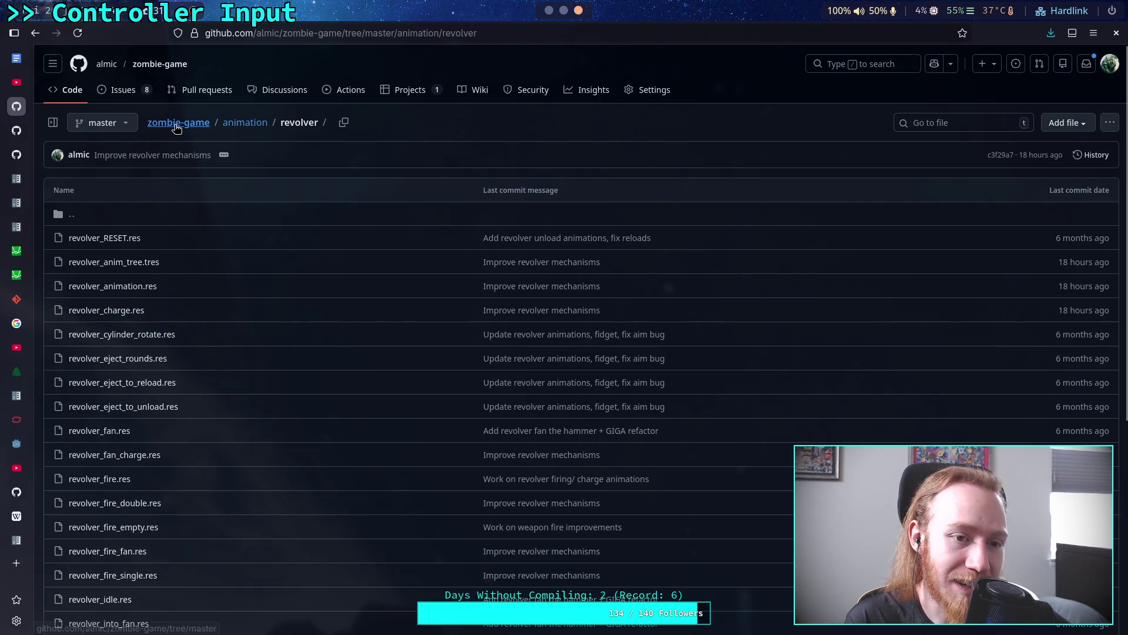
left_click(176, 125)
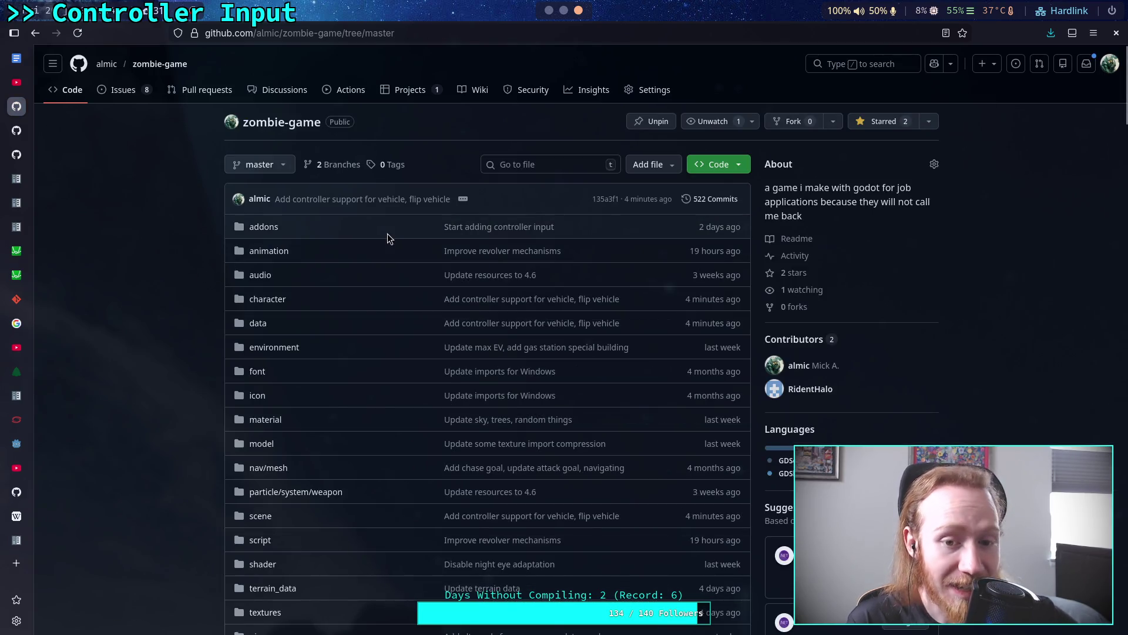
left_click(694, 204)
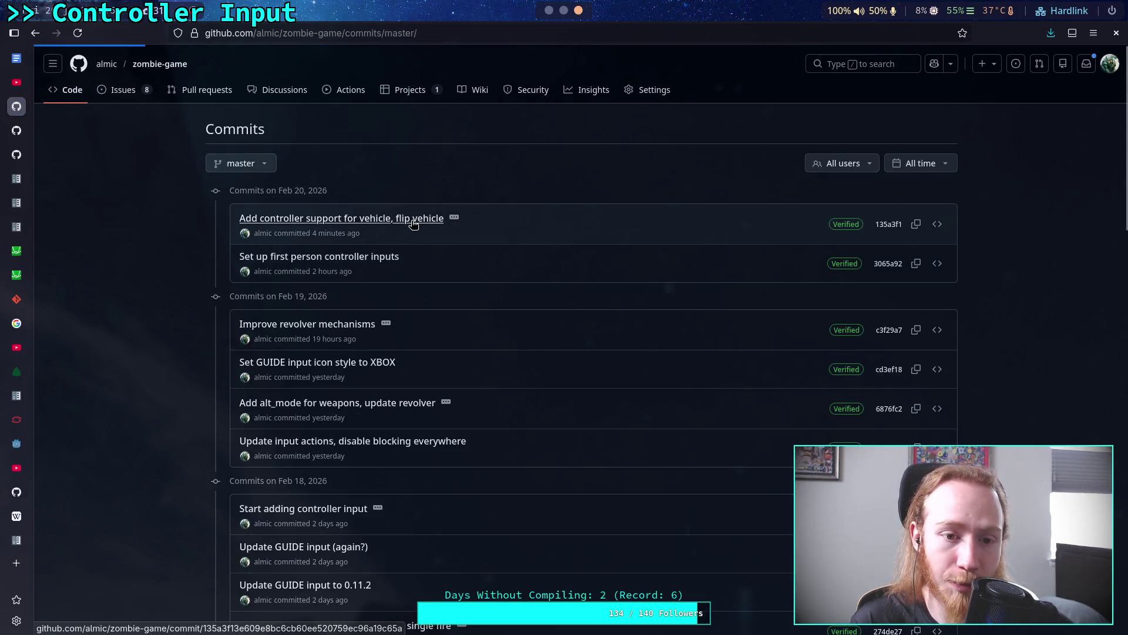
left_click(412, 230)
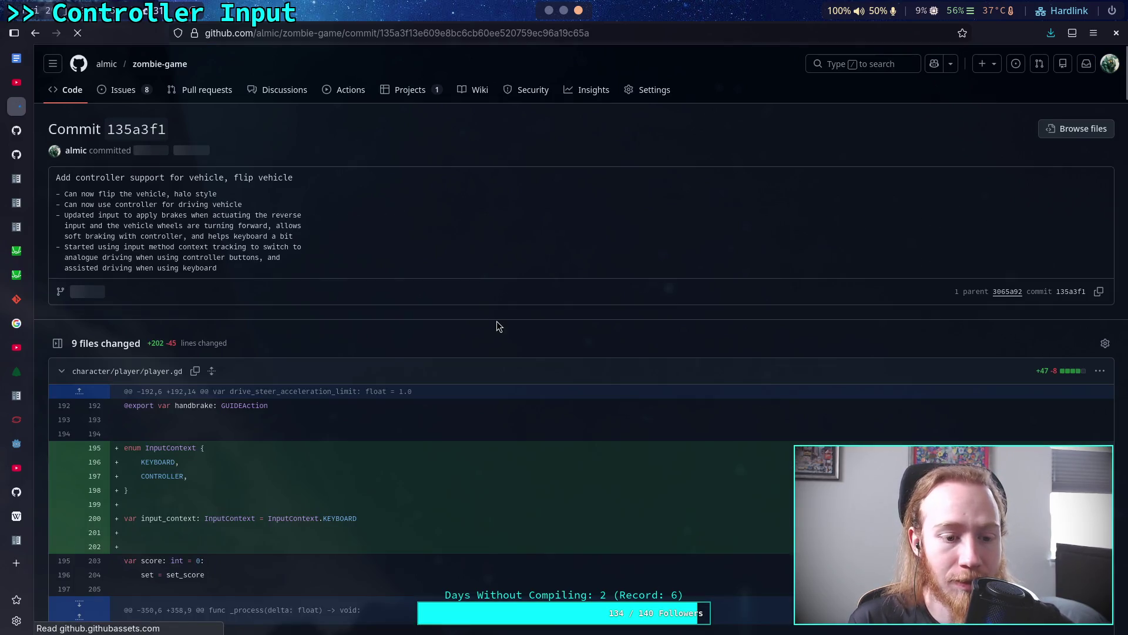
Step: Scroll the diff to truck_vehicle.tscn and select the removed friction, bounce and absorbent lines
scroll(497, 325, "down", 5)
scroll(498, 325, "down", 10)
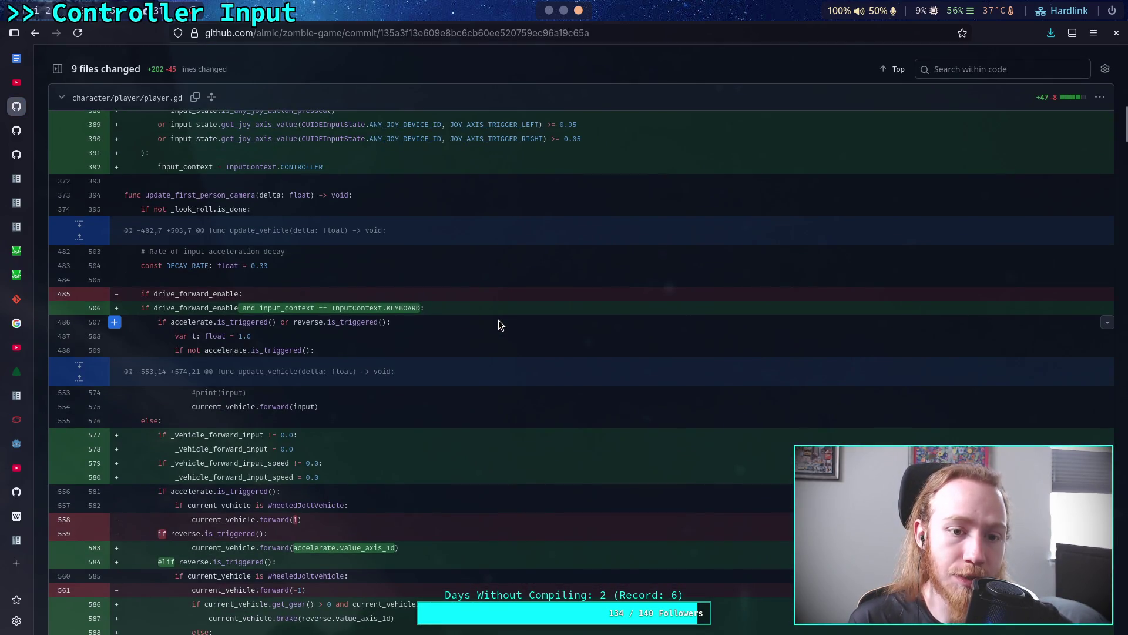
scroll(499, 325, "down", 6)
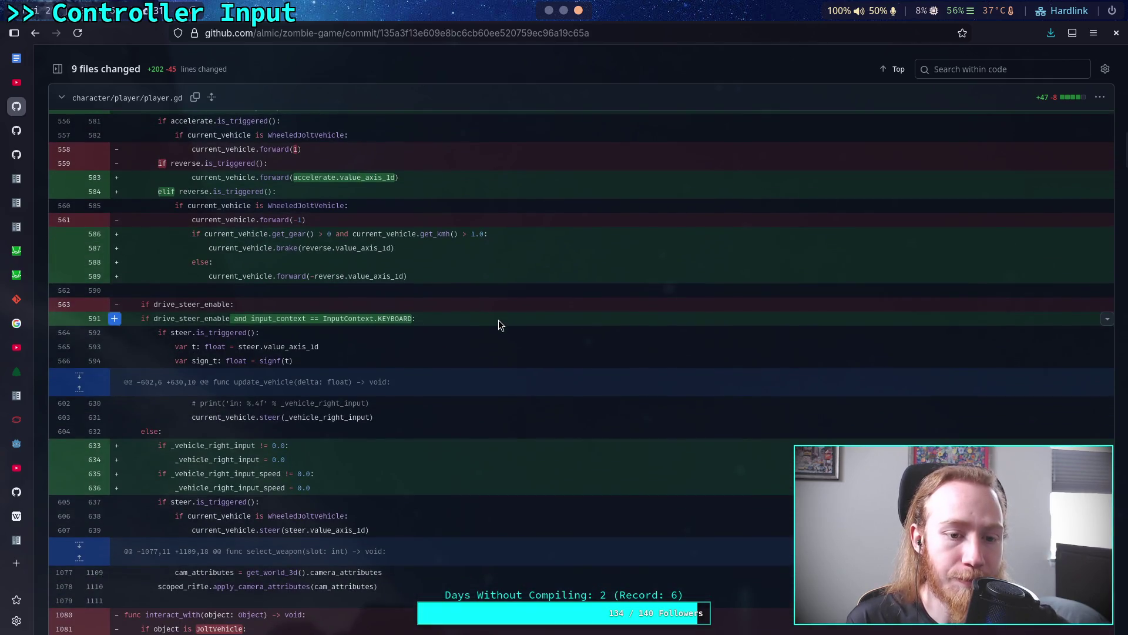
scroll(498, 325, "down", 7)
scroll(498, 320, "down", 15)
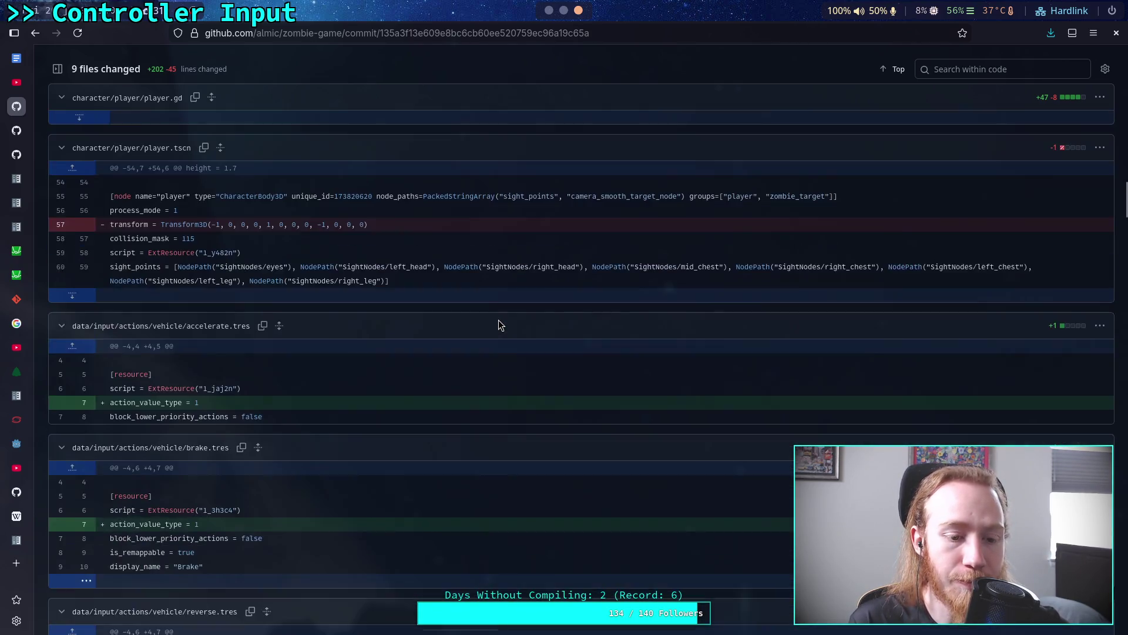
scroll(497, 319, "down", 7)
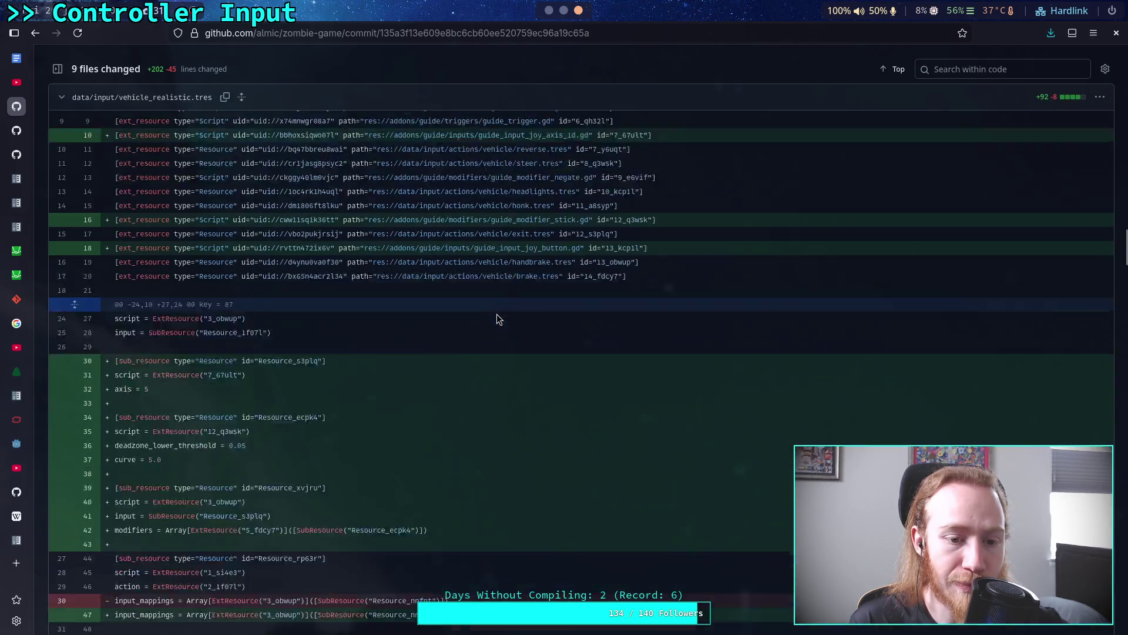
scroll(496, 319, "down", 5)
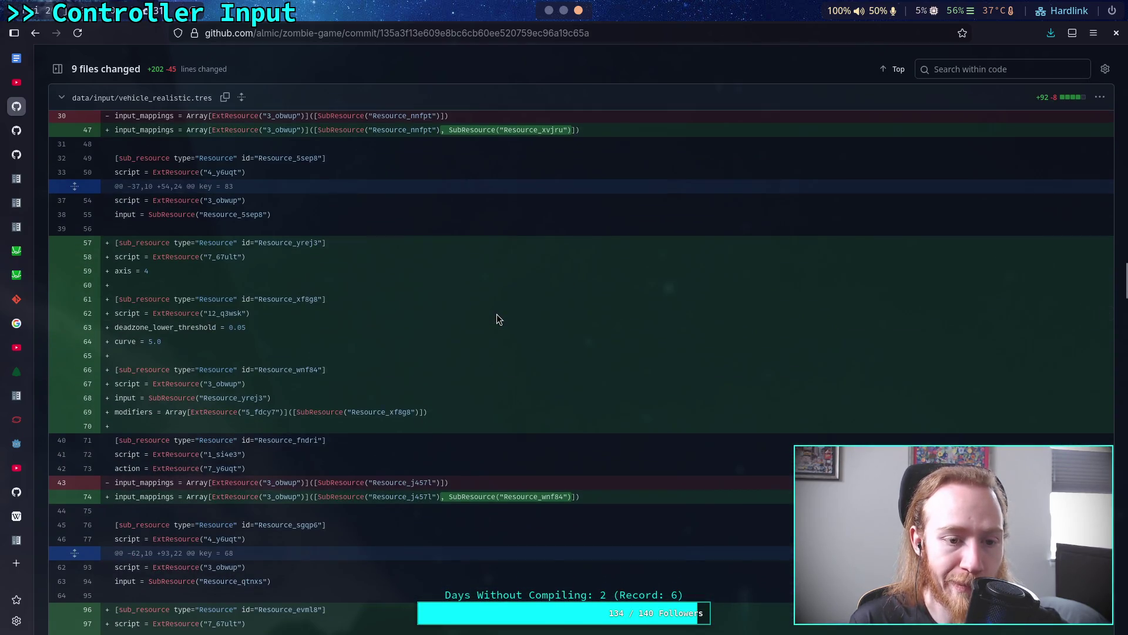
scroll(496, 319, "down", 5)
scroll(497, 317, "down", 8)
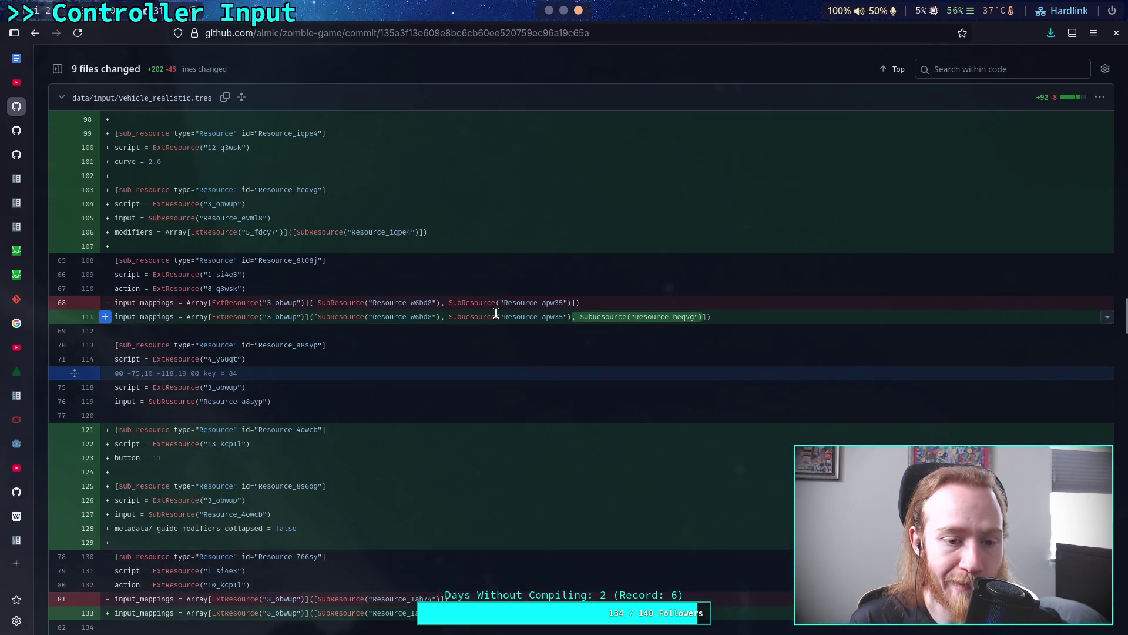
scroll(496, 312, "down", 15)
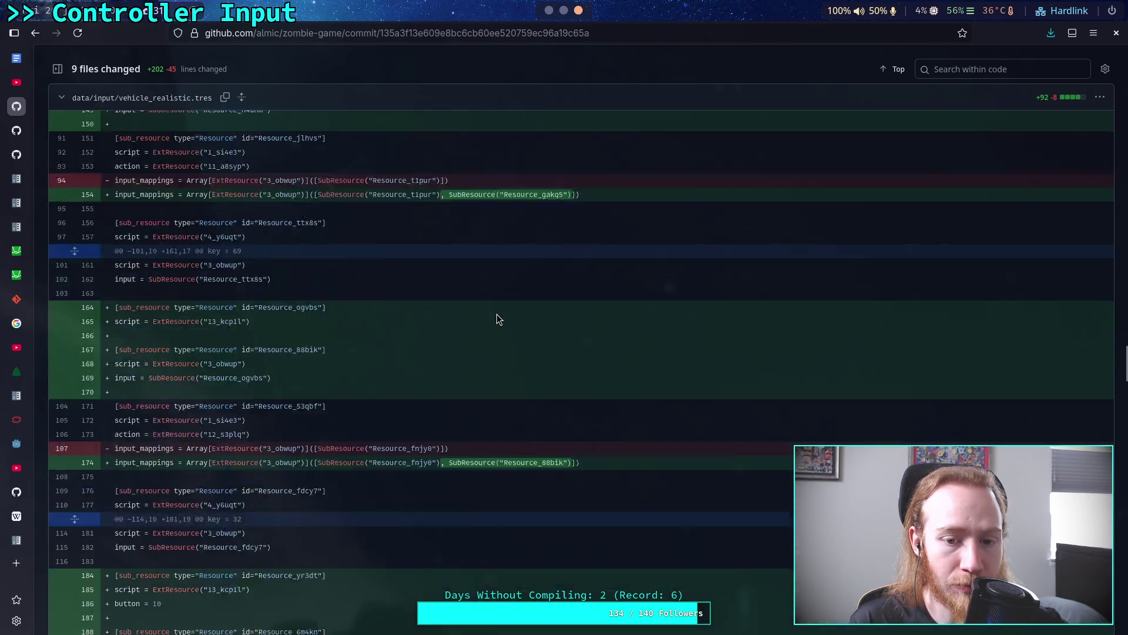
scroll(496, 319, "down", 5)
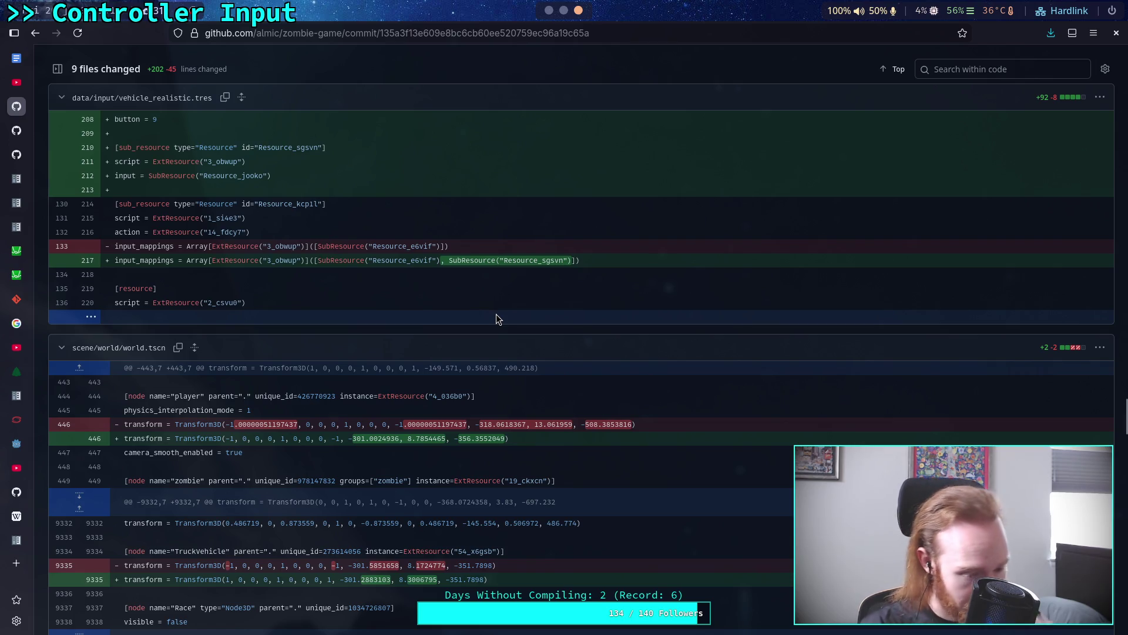
scroll(496, 319, "down", 8)
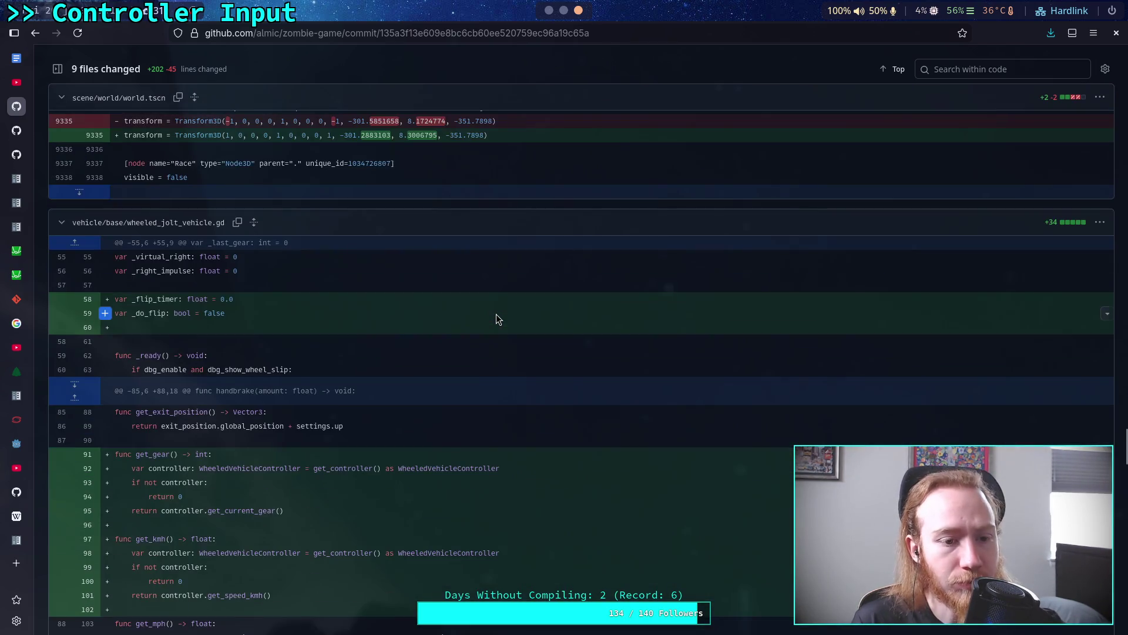
scroll(496, 320, "down", 5)
scroll(496, 319, "down", 5)
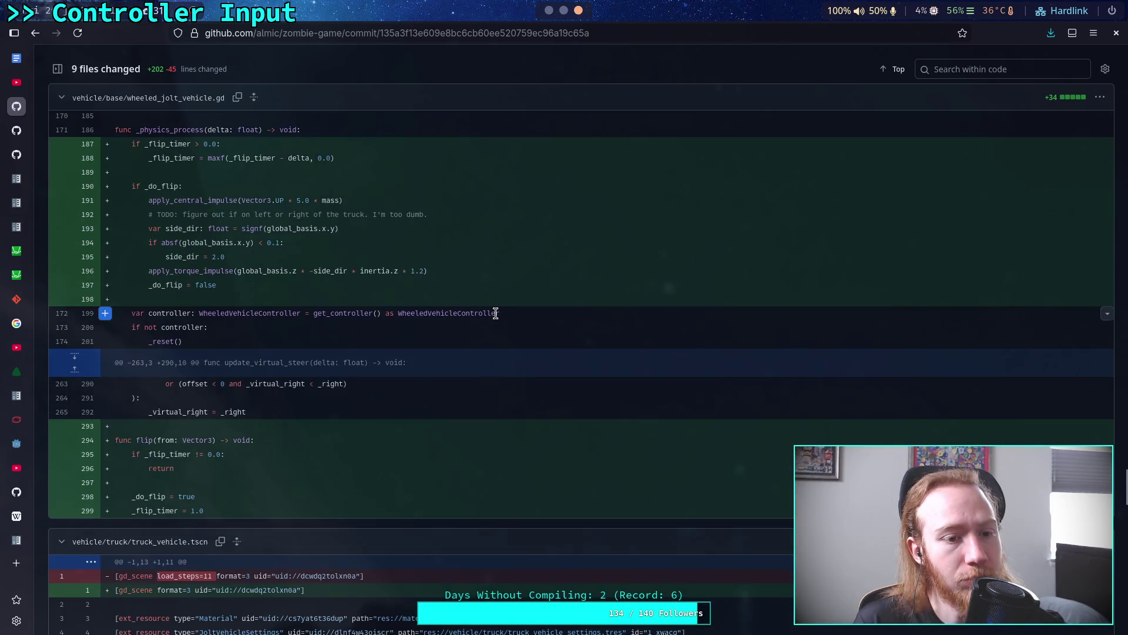
scroll(496, 314, "down", 4)
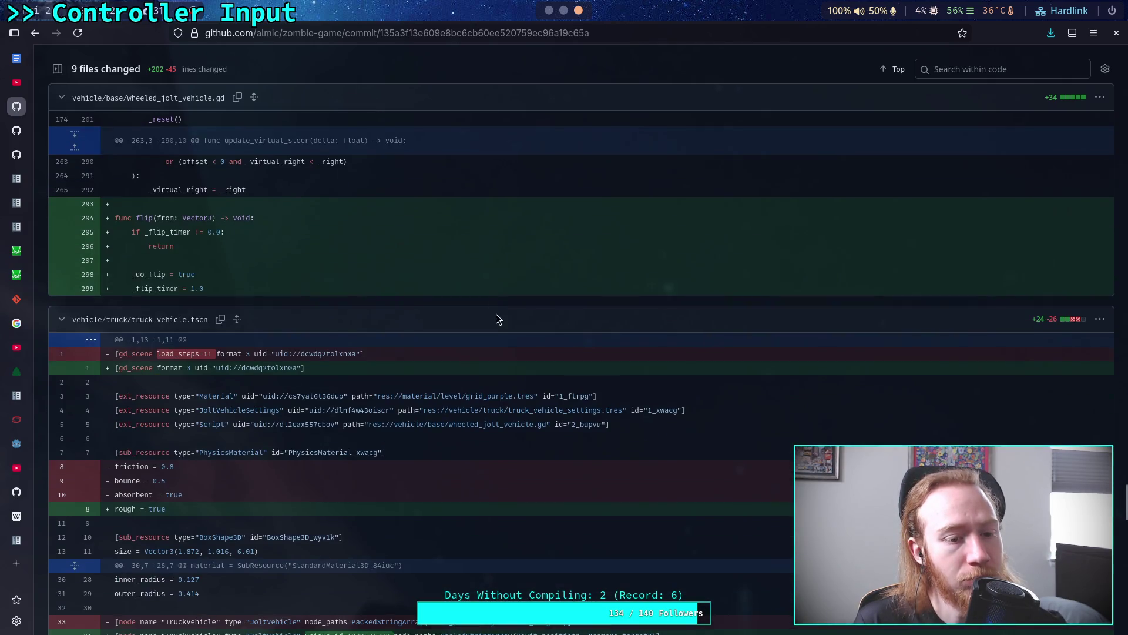
scroll(497, 319, "down", 5)
scroll(496, 319, "up", 5)
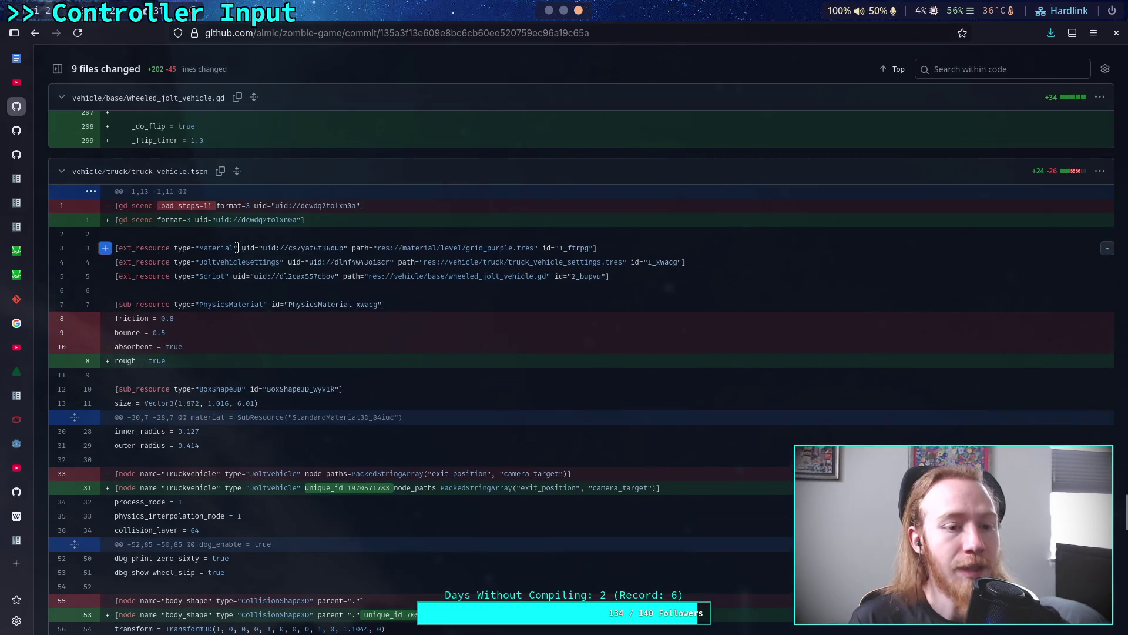
triple_click(217, 361)
left_click_drag(224, 347, 124, 319)
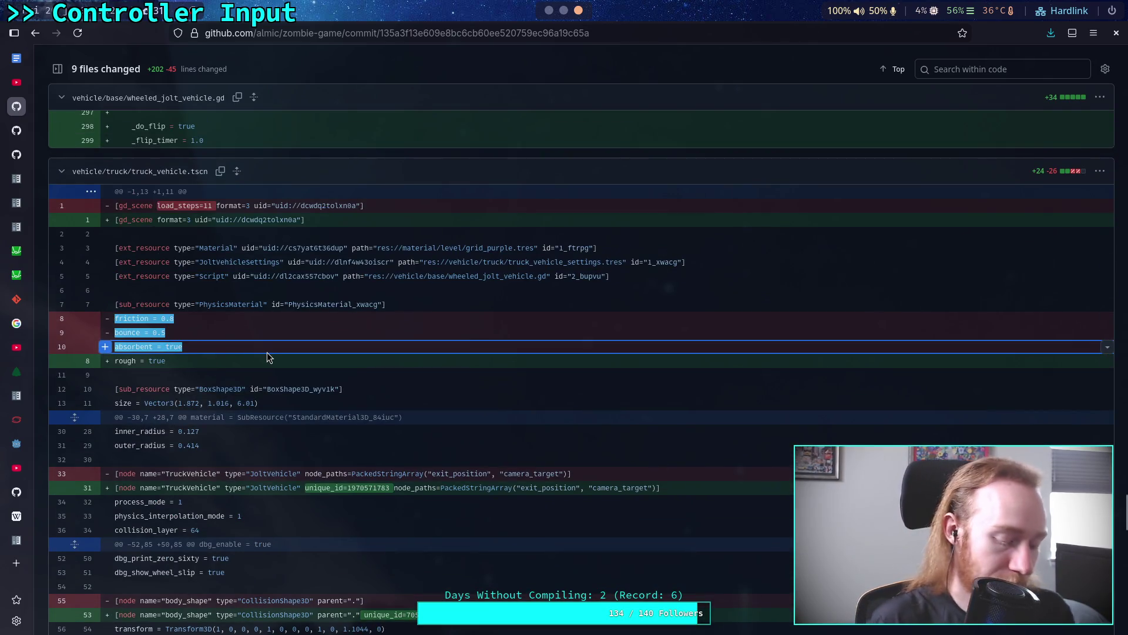
key("alt+Tab")
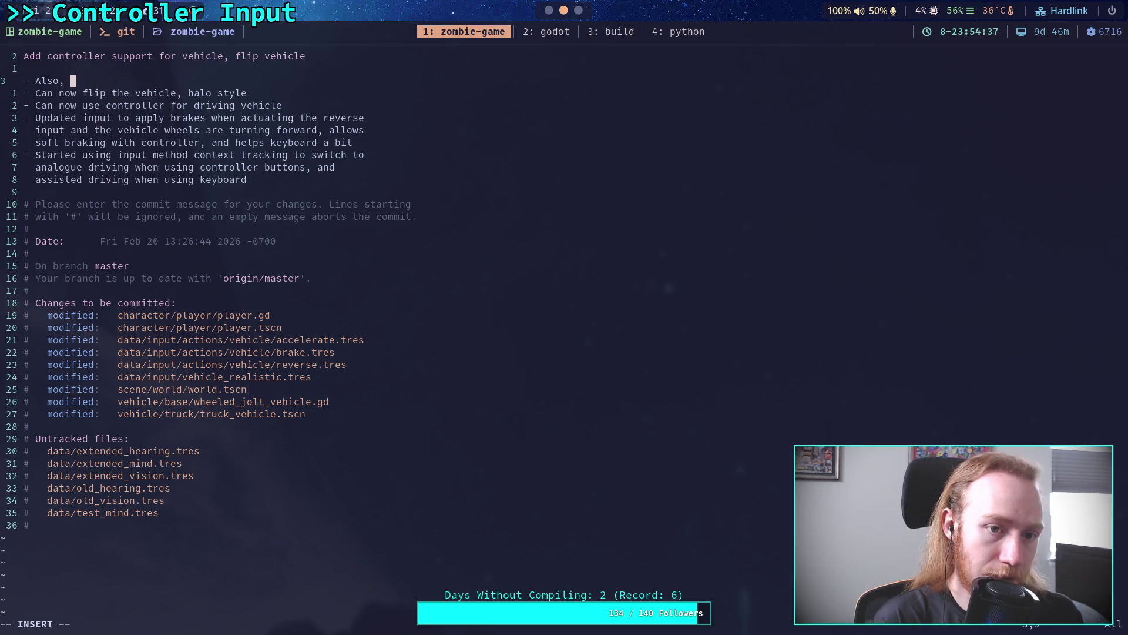
Step: Add the bullet 'Improved physics material for vehicle, much less bouncy now' and save the amend
type("impro")
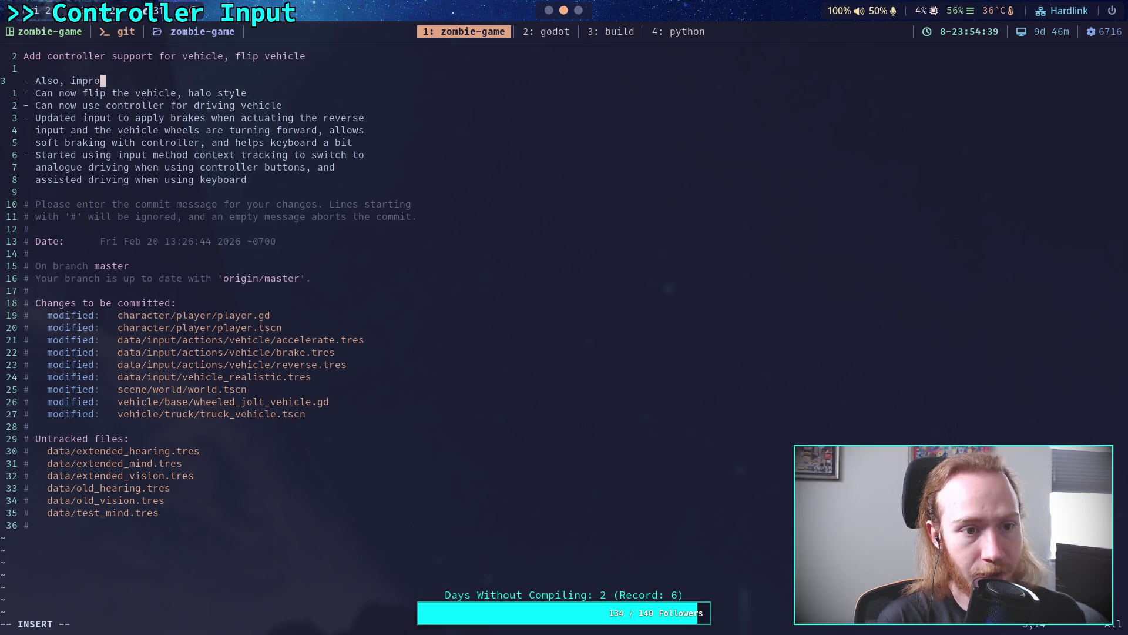
type("ved phy")
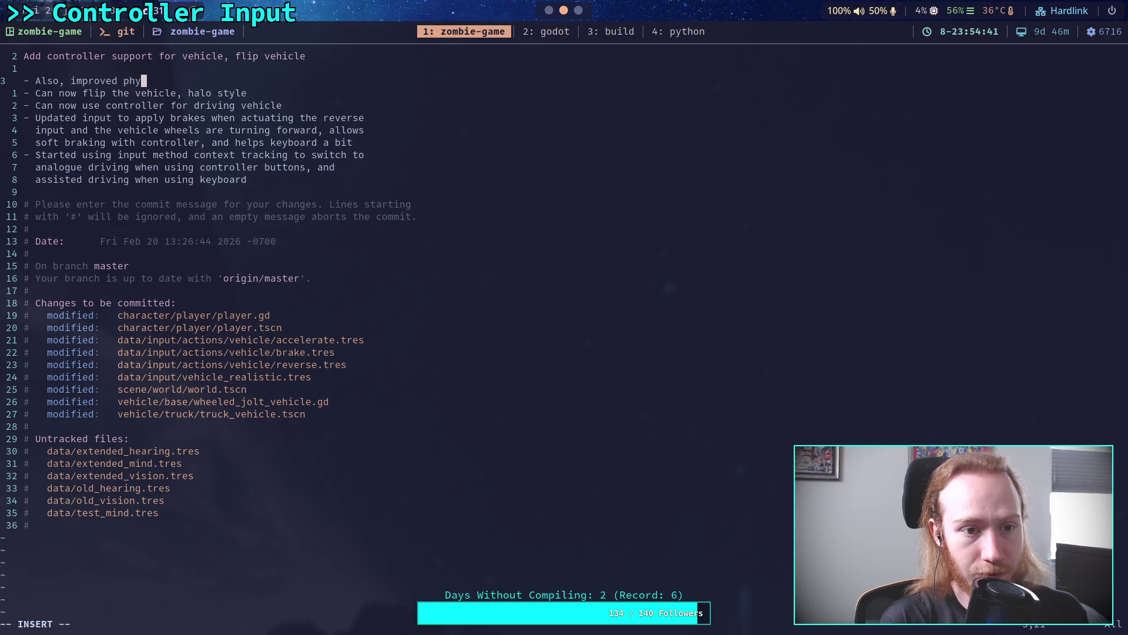
type("sics mater")
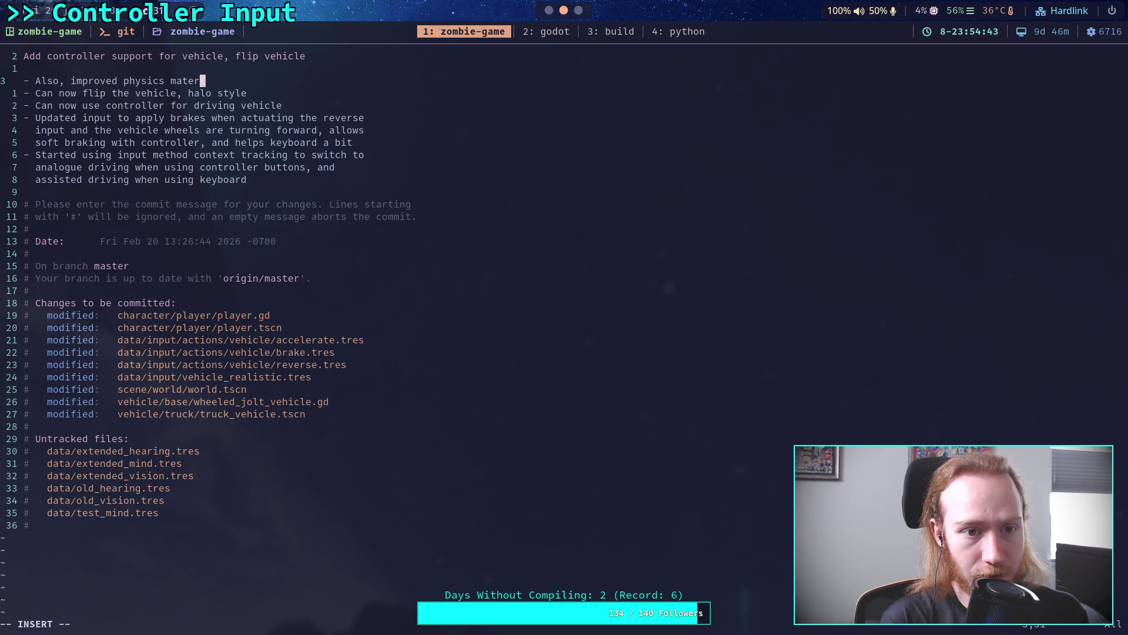
type("ial for vehicl")
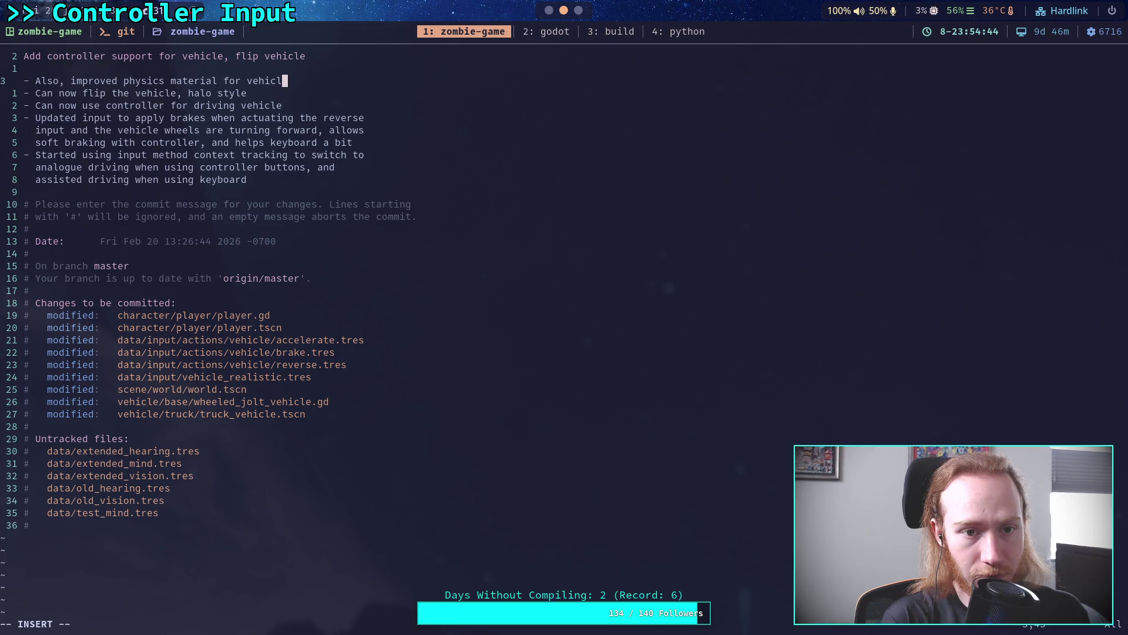
type("e, much ")
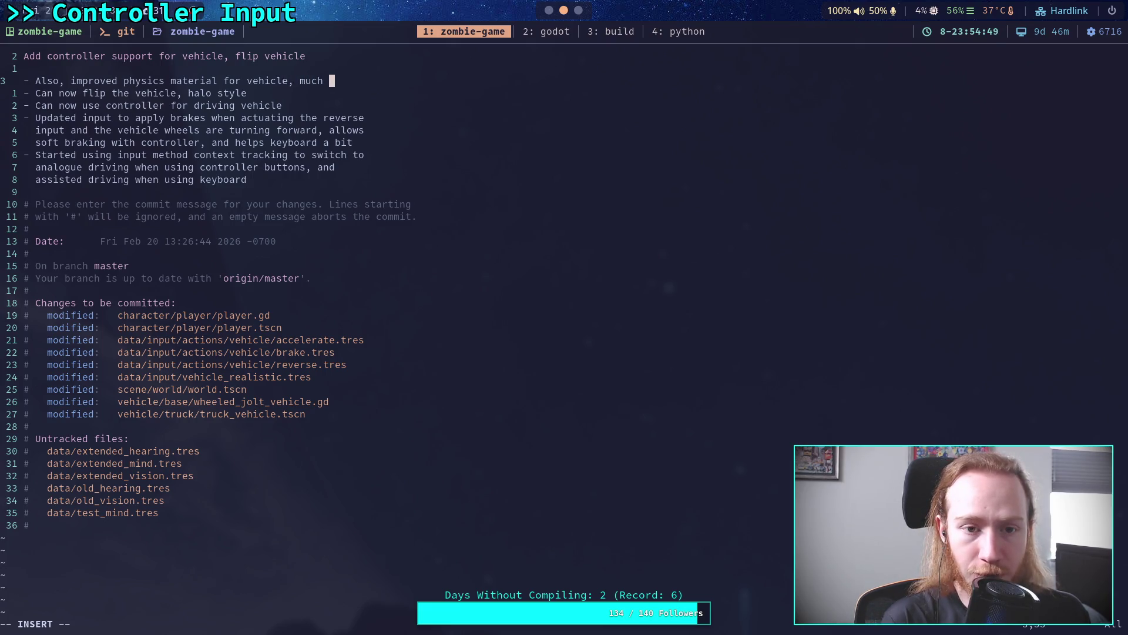
type("less ")
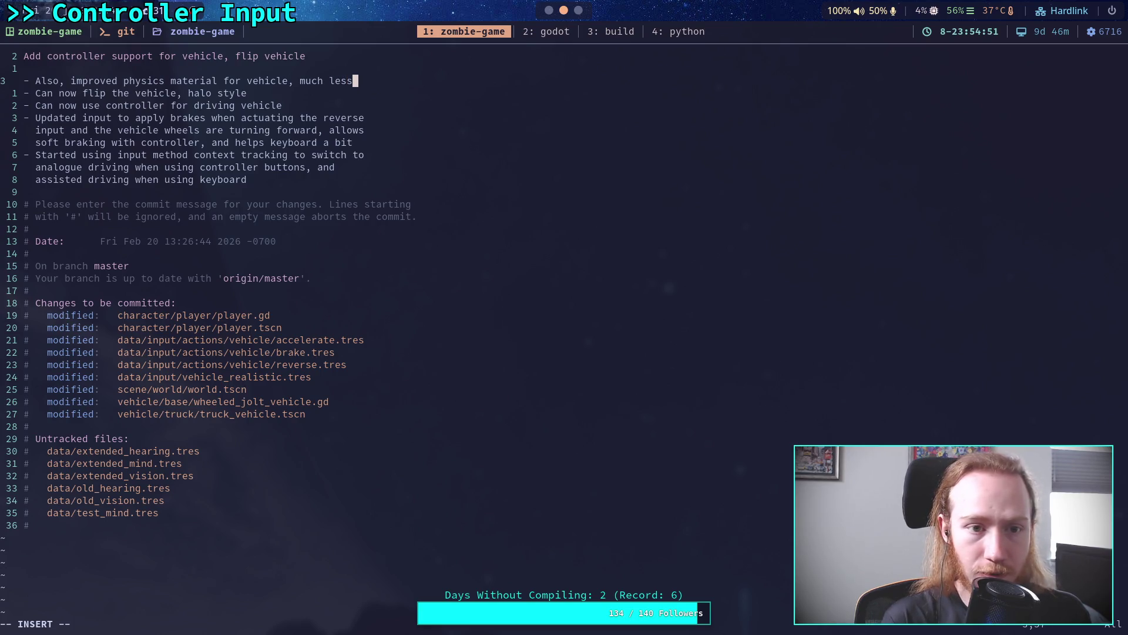
type("  bouncy now (")
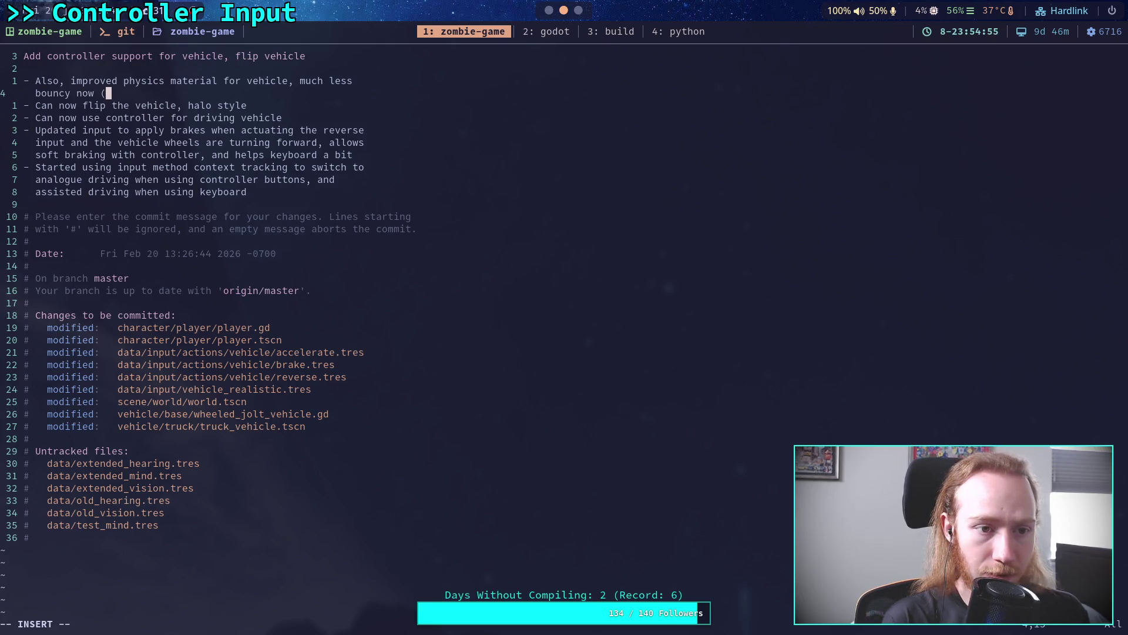
type("why did I change it?")
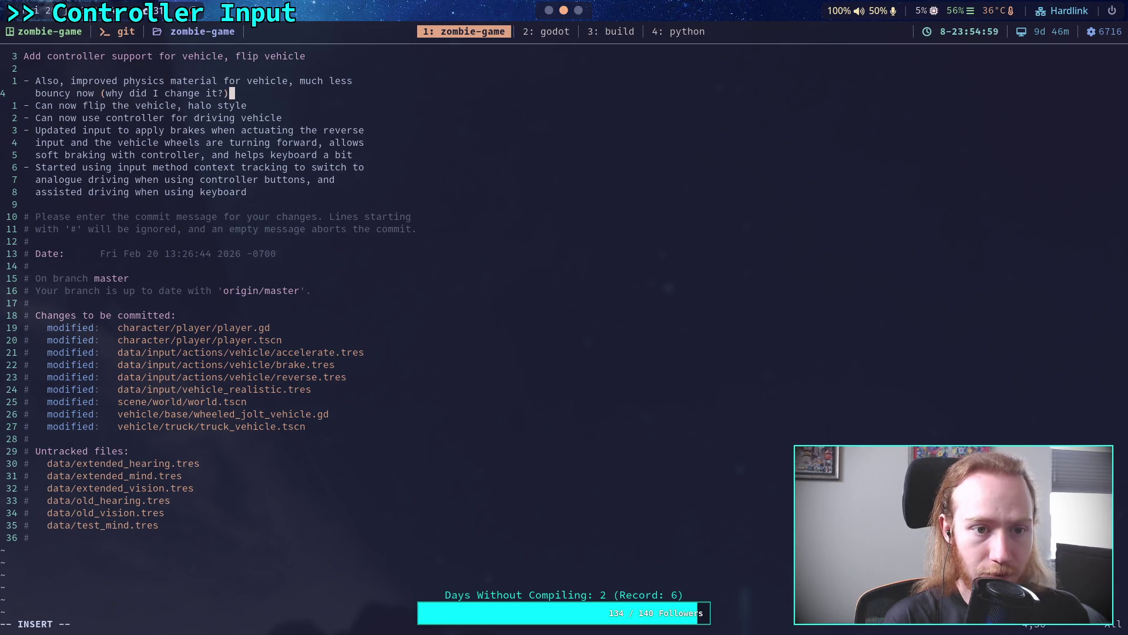
key("Escape")
type(":wq")
key("Return")
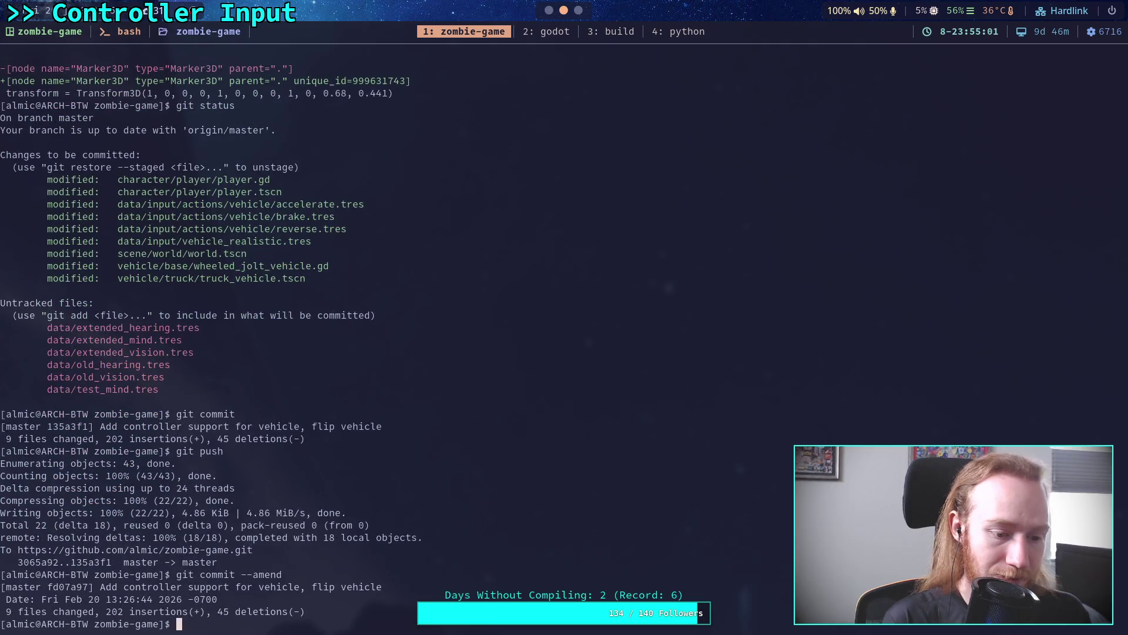
Step: Force-push the amended commit to GitHub, then orbit around the truck in Godot
type("git push -f")
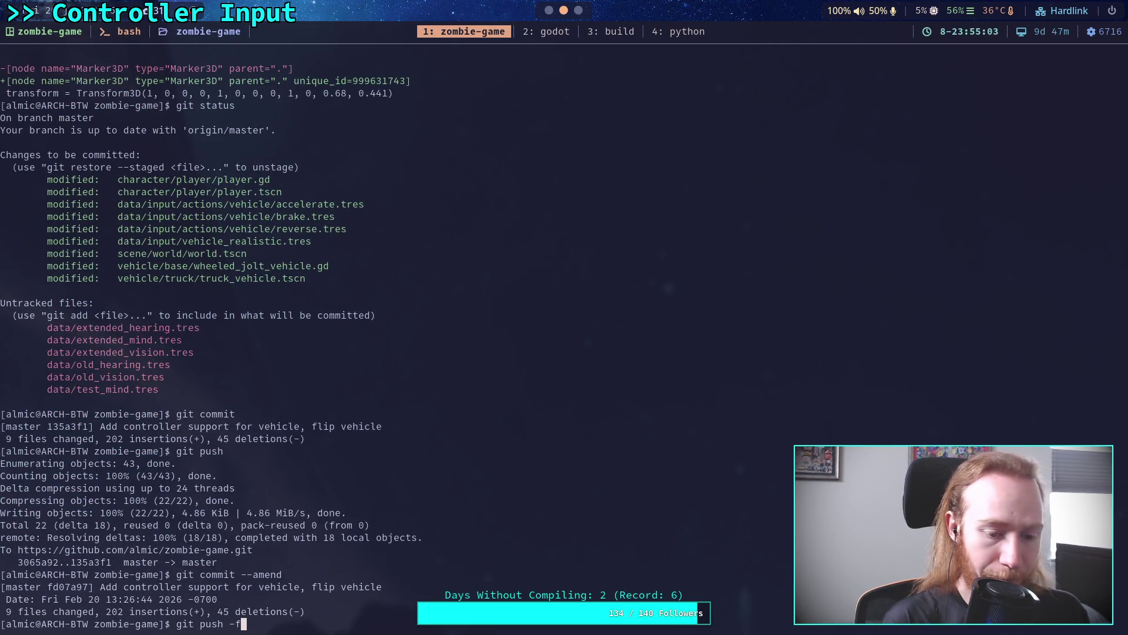
key("Return")
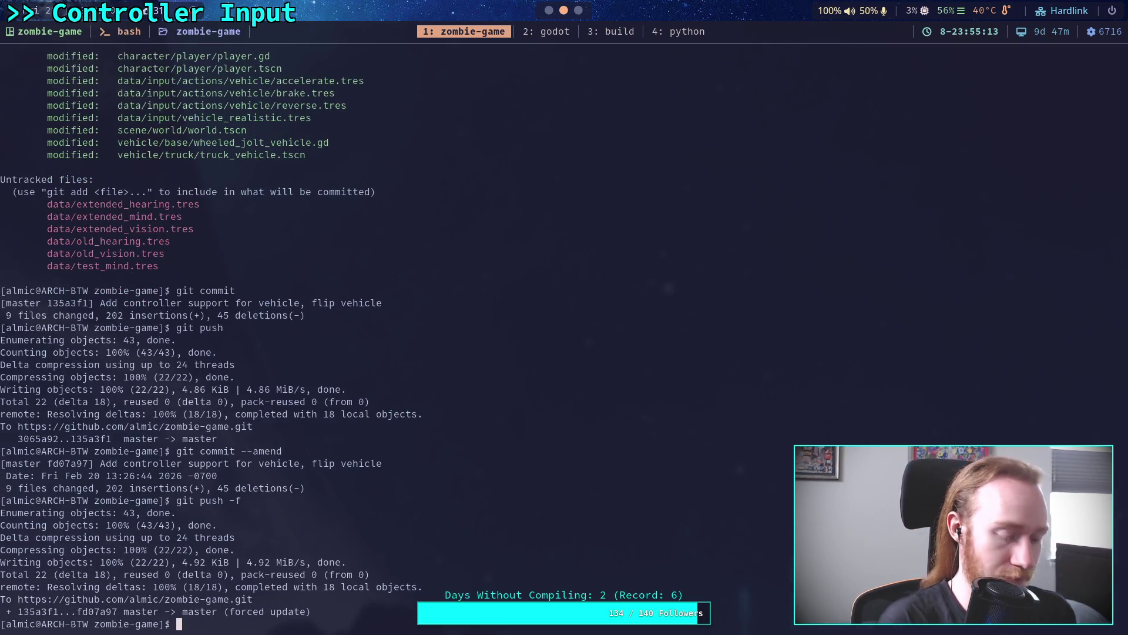
key("super+2")
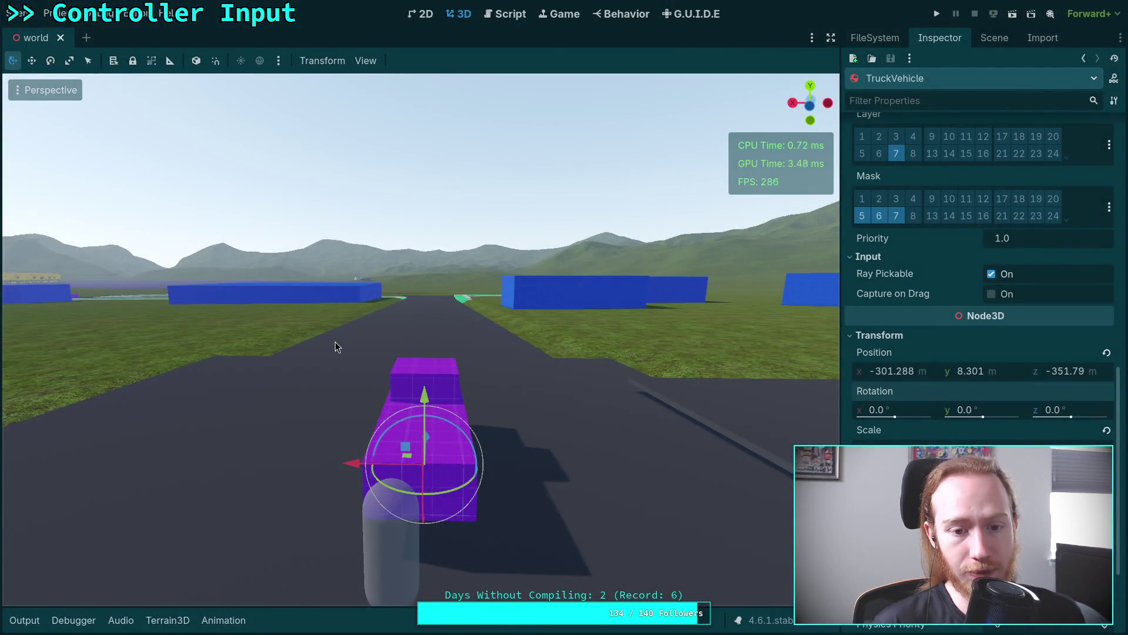
left_click_drag(336, 347, 281, 333)
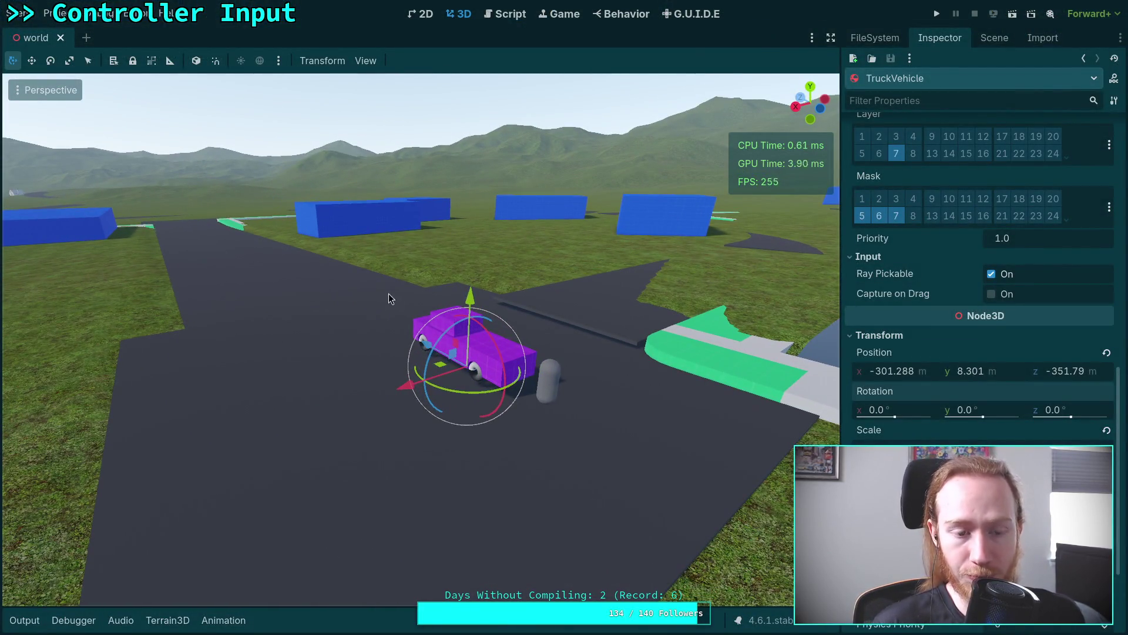